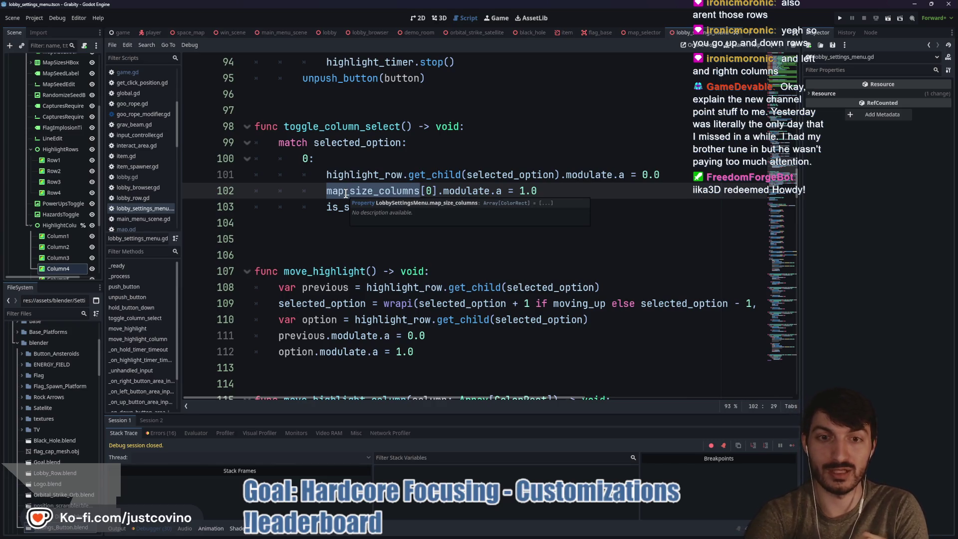
# Step: Review the map_size_columns statement on line 102 and the move_highlight_column call on line 126
pyautogui.click(470, 190)
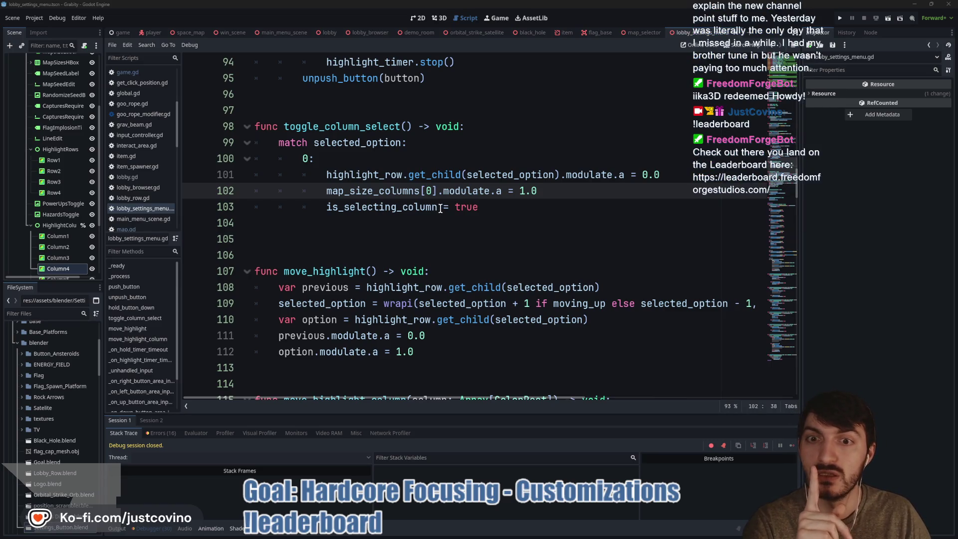
pyautogui.doubleClick(385, 193)
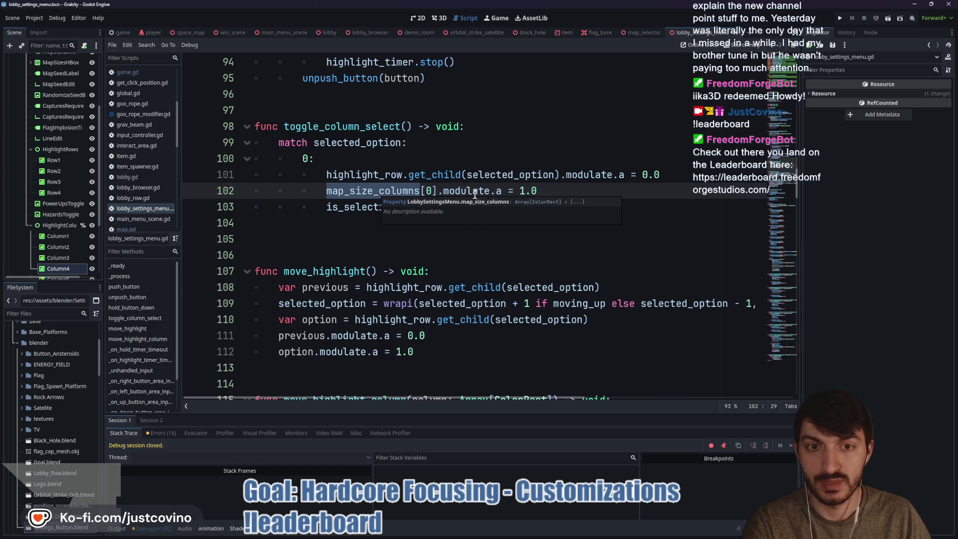
pyautogui.moveTo(546, 193); pyautogui.dragTo(322, 194)
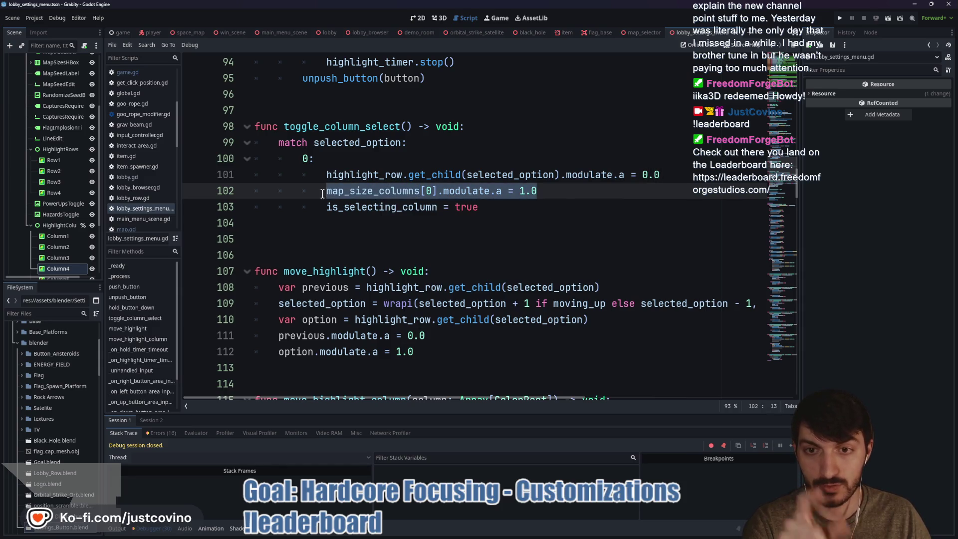
pyautogui.hotkey('ctrl', 'z')
pyautogui.hotkey('ctrl', 'z')
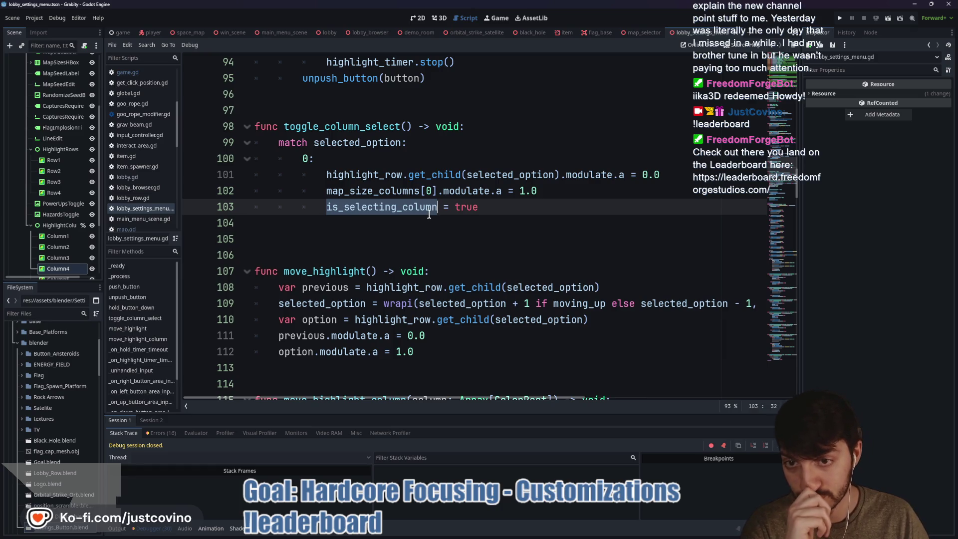
pyautogui.scroll(-6, 371, 204)
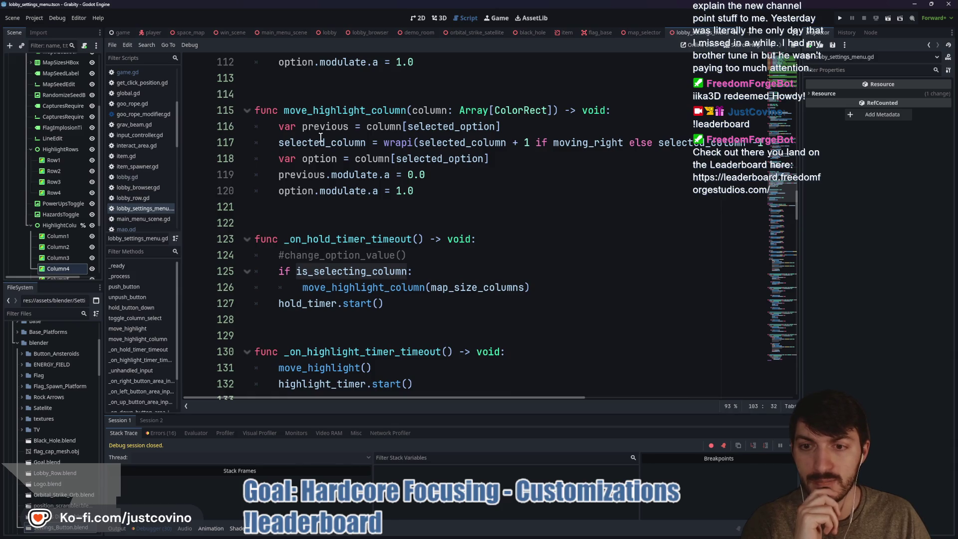
pyautogui.doubleClick(309, 271)
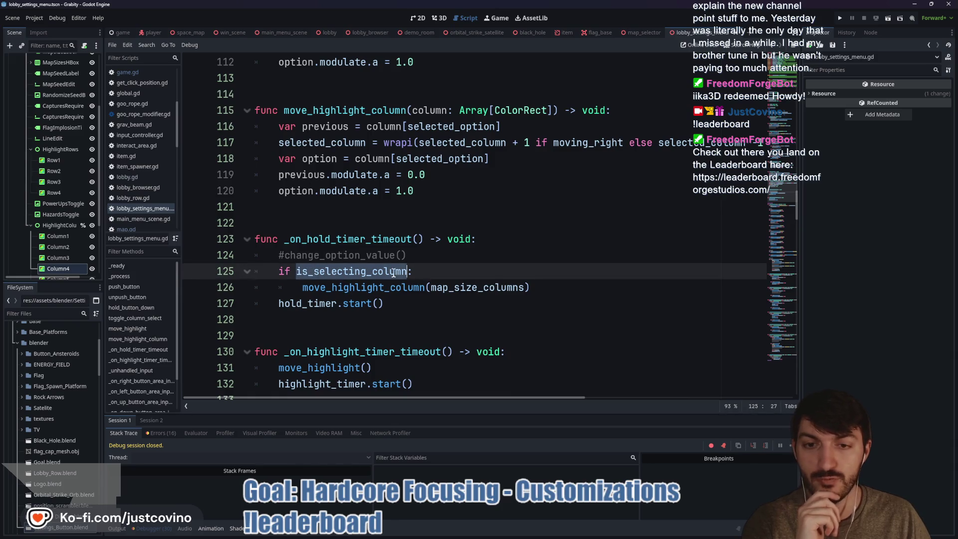
pyautogui.doubleClick(355, 288)
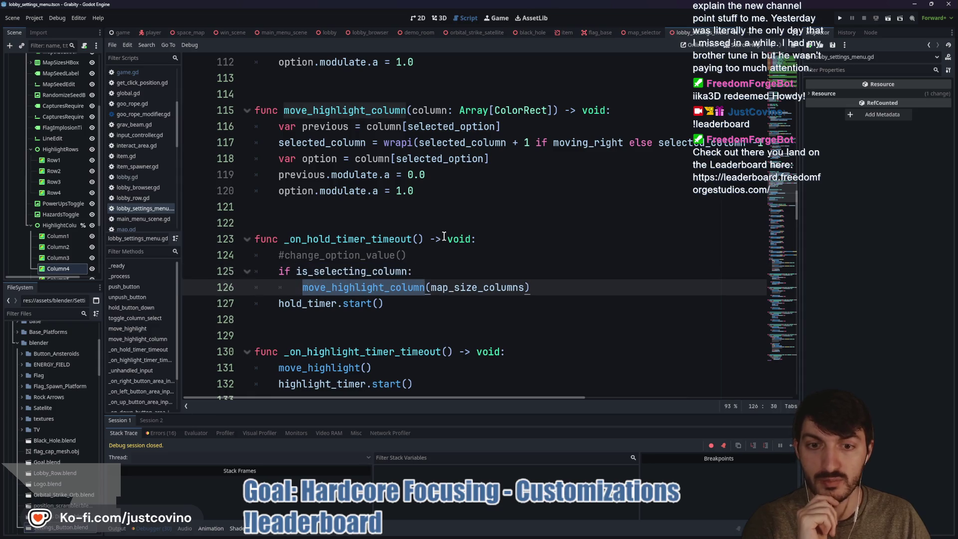
pyautogui.moveTo(432, 288); pyautogui.dragTo(524, 288)
pyautogui.scroll(3, 450, 262)
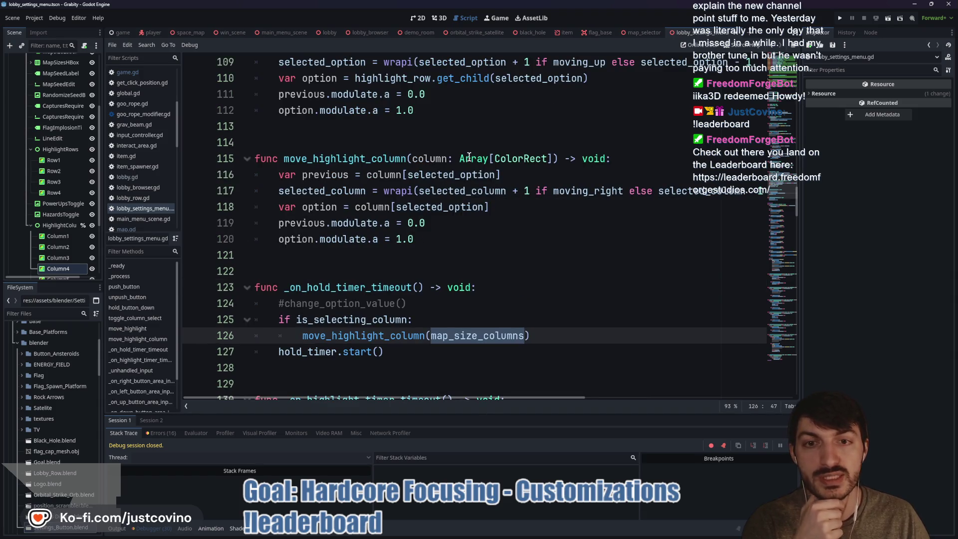
# Step: Rename column to _column on lines 115–118, then select map_size_columns in line 126's call
pyautogui.click(427, 161)
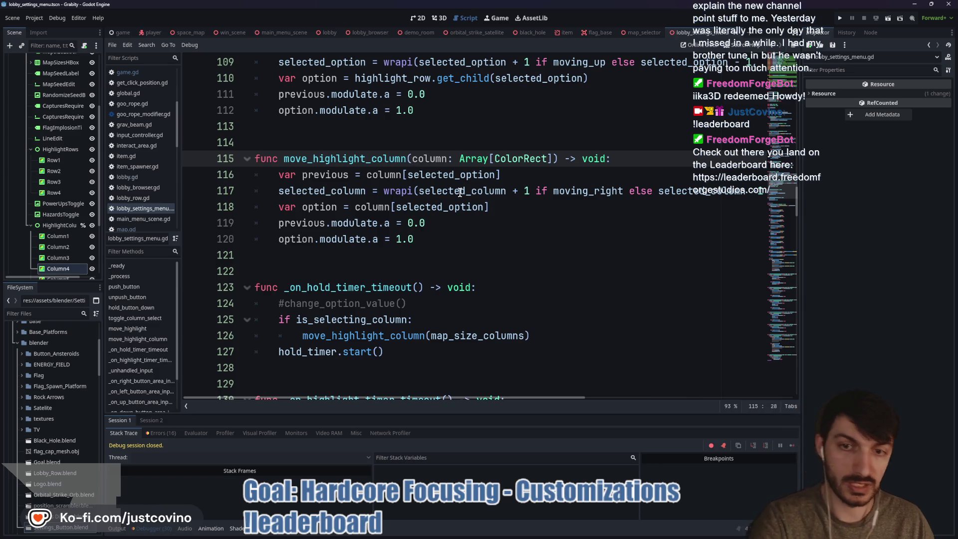
pyautogui.write('_')
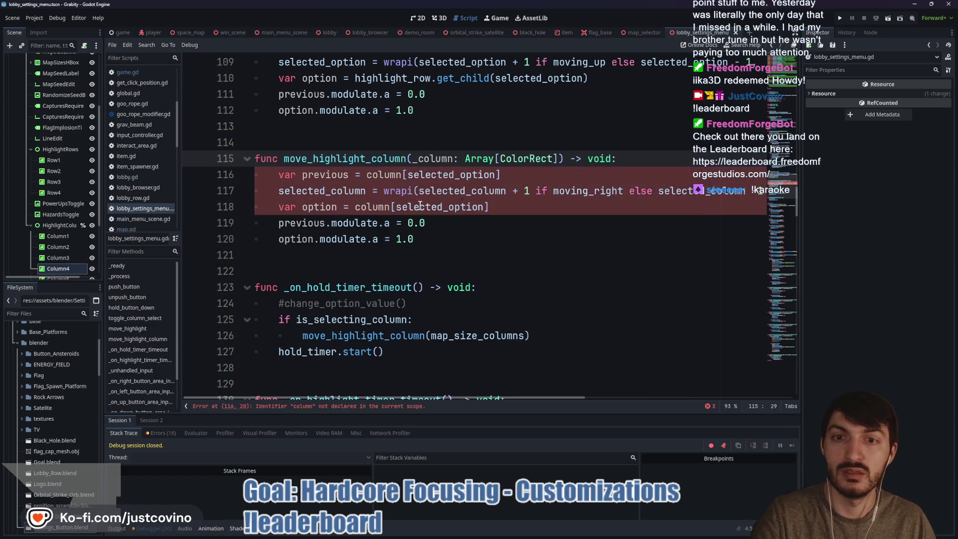
pyautogui.click(368, 174)
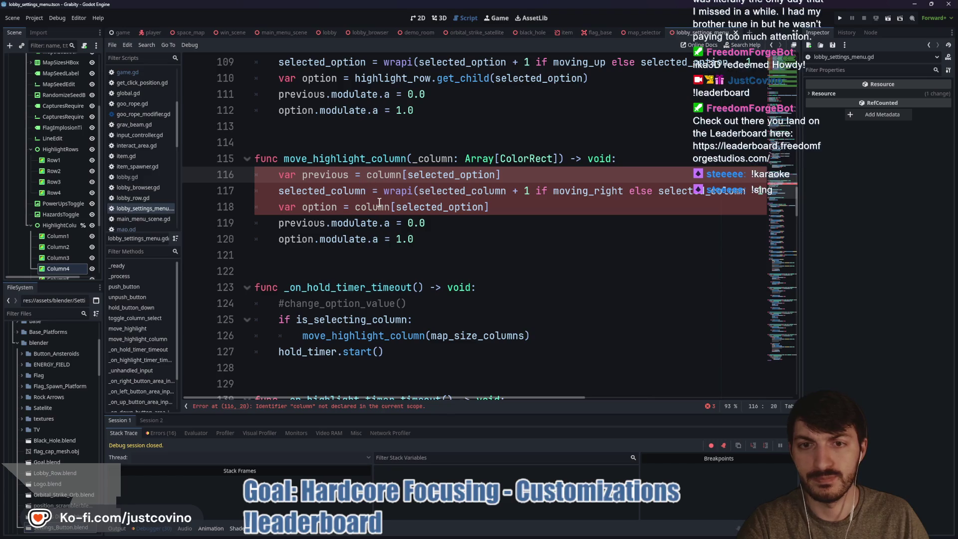
pyautogui.write('_')
pyautogui.click(356, 206)
pyautogui.write('_')
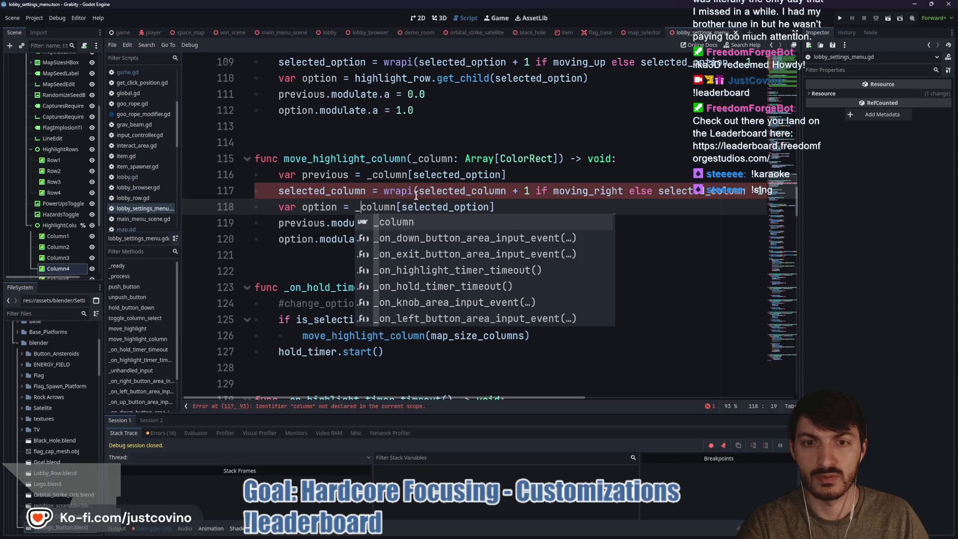
pyautogui.hscroll(3, 499, 196)
pyautogui.hscroll(3, 554, 193)
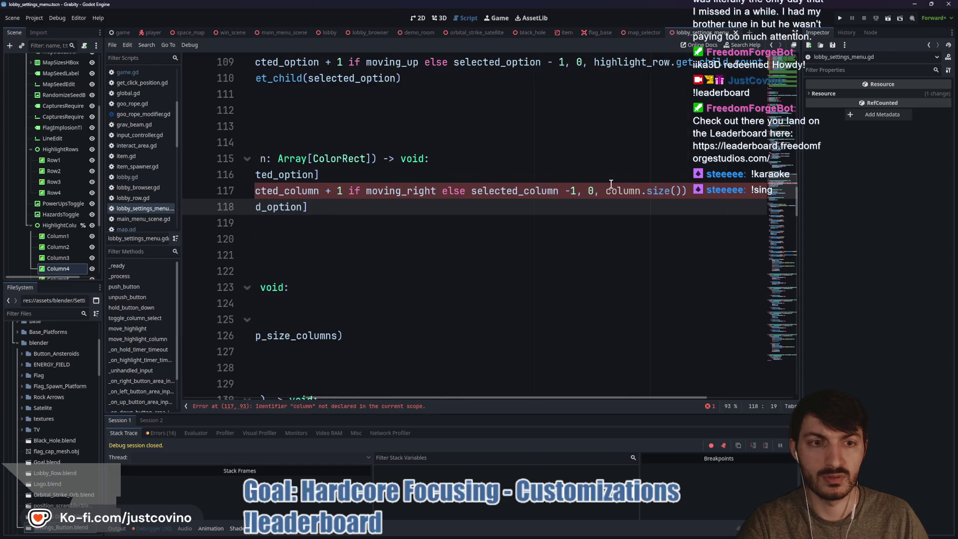
pyautogui.click(605, 193)
pyautogui.write('_')
pyautogui.hscroll(-5, 429, 222)
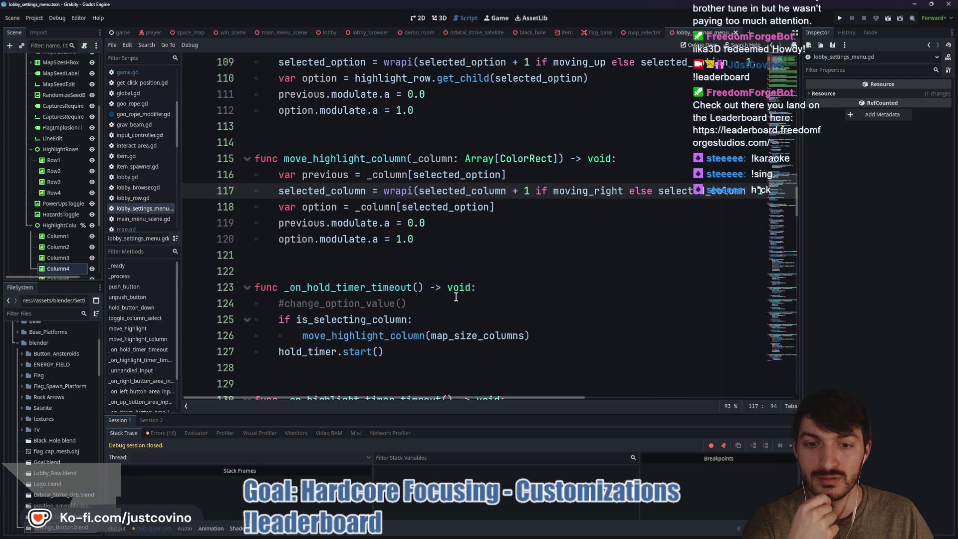
pyautogui.click(440, 336)
pyautogui.moveTo(441, 335); pyautogui.dragTo(523, 339)
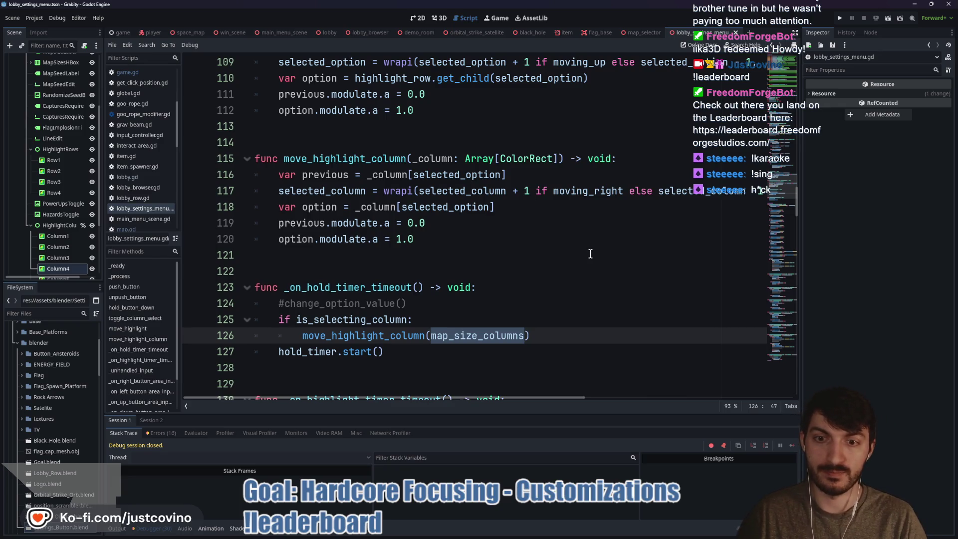
# Step: Pass columns[selected_option] as the move_highlight_column argument on line 126
pyautogui.write('col')
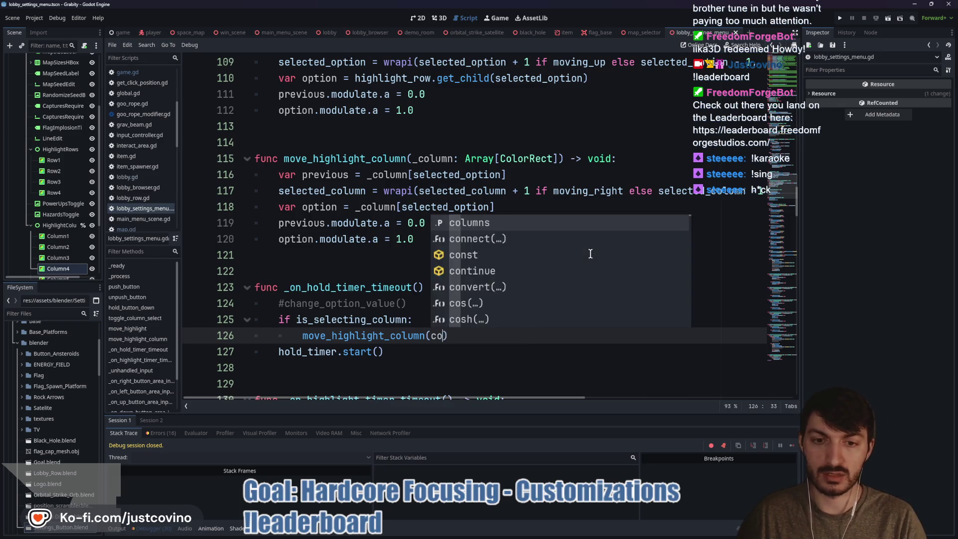
pyautogui.press('Return')
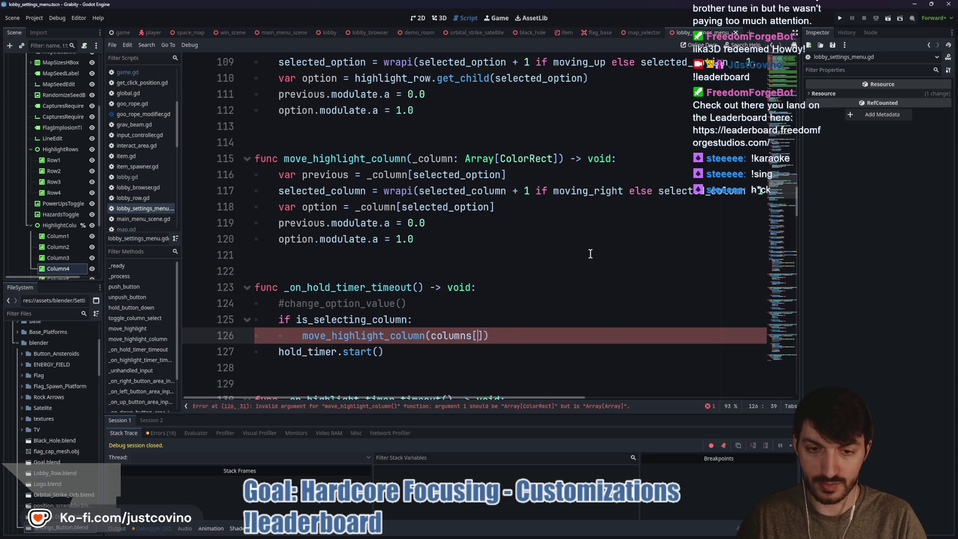
pyautogui.write('selected_o')
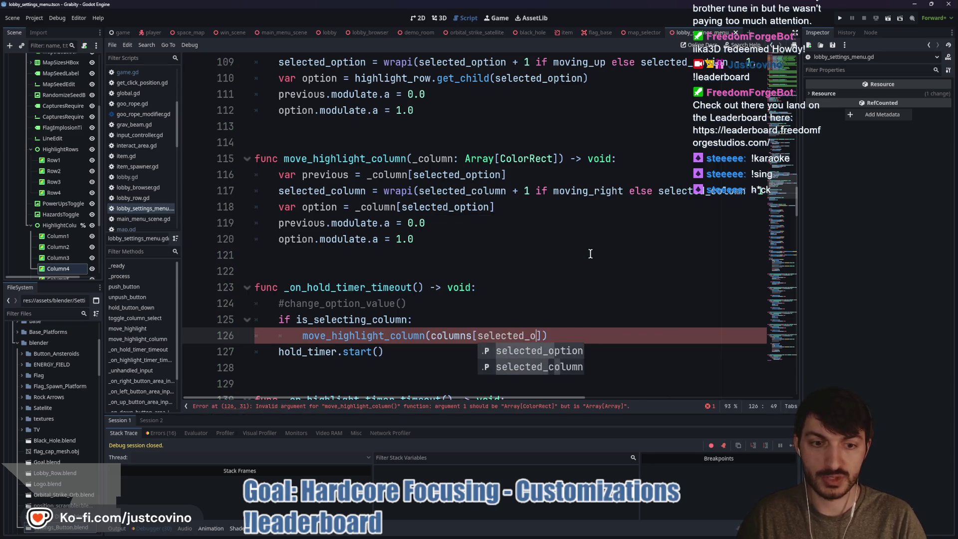
pyautogui.press('Return')
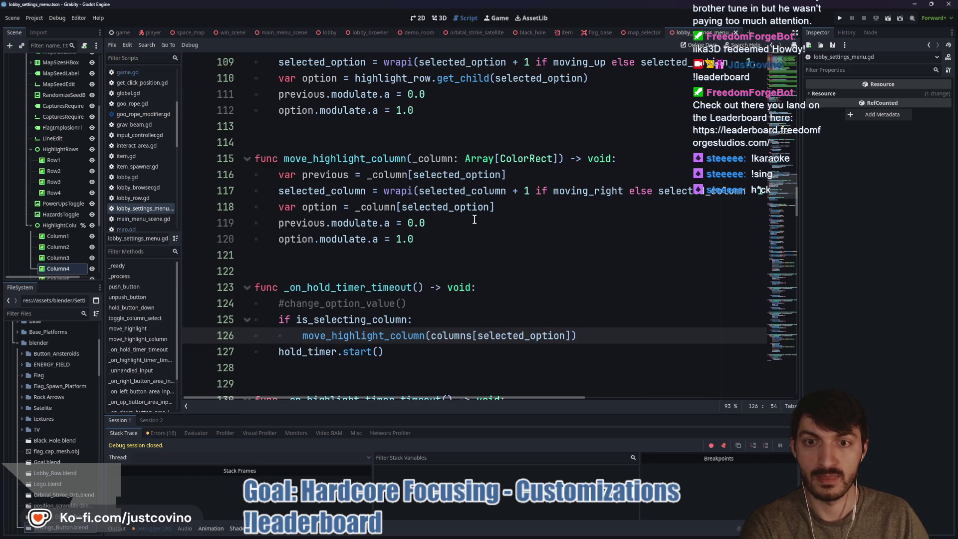
# Step: Change line 116 to index _column with 0 instead of selected_option
pyautogui.moveTo(530, 174); pyautogui.dragTo(360, 180)
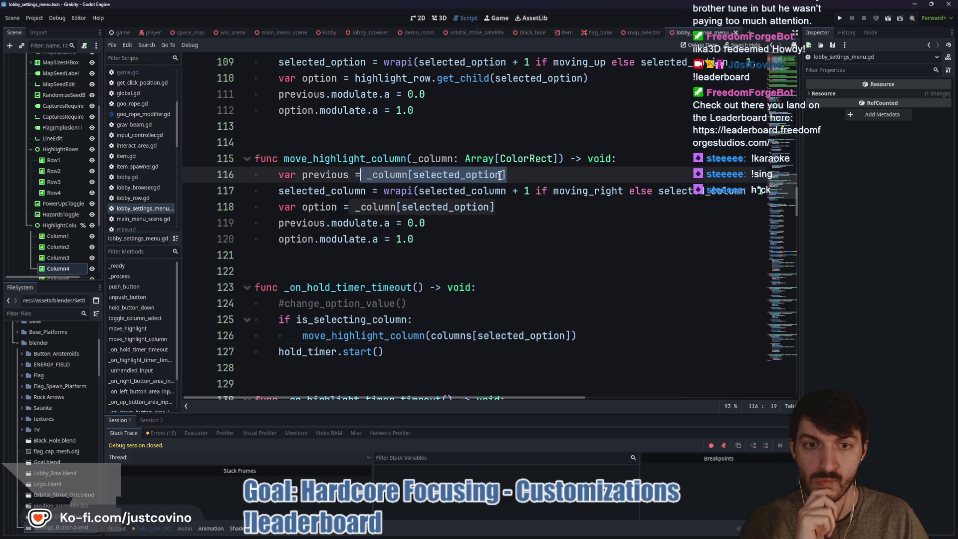
pyautogui.press('Right')
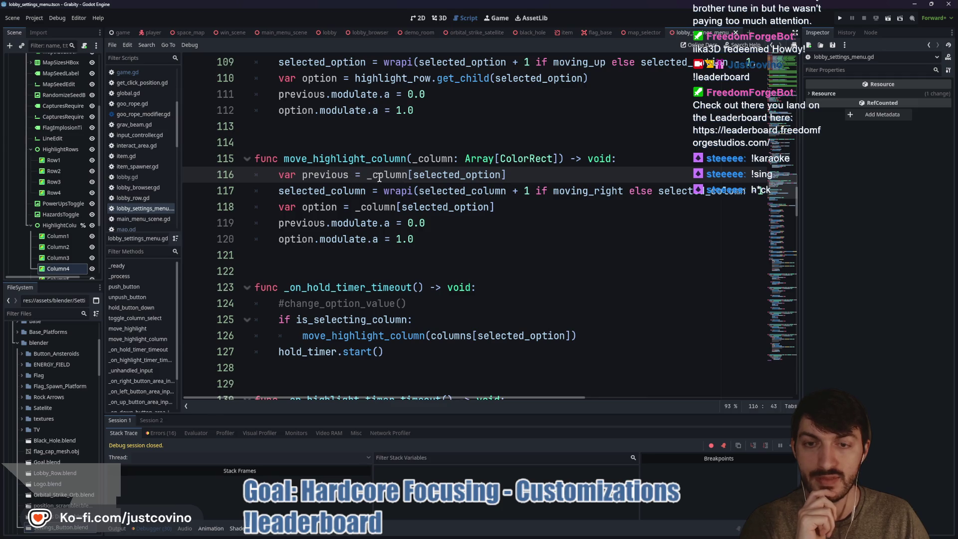
pyautogui.moveTo(397, 174)
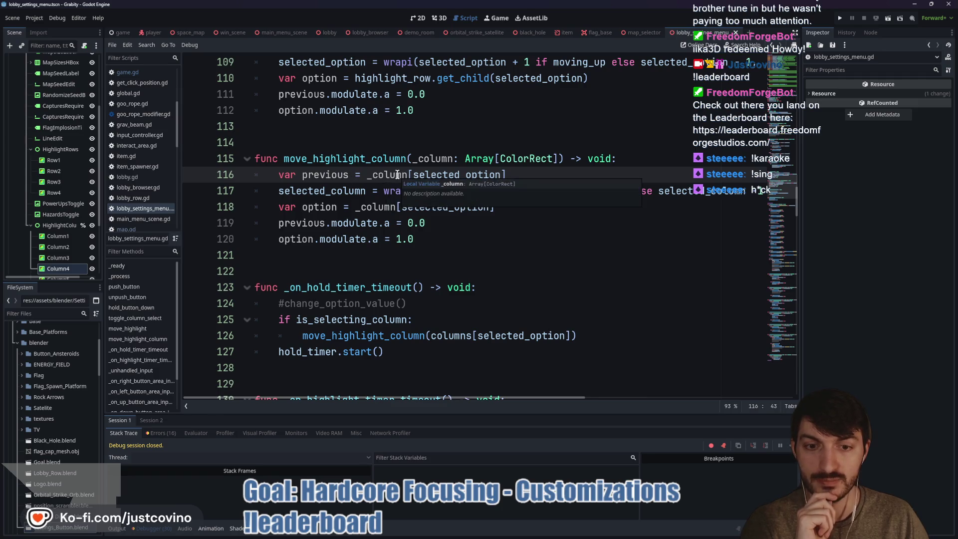
pyautogui.click(488, 174)
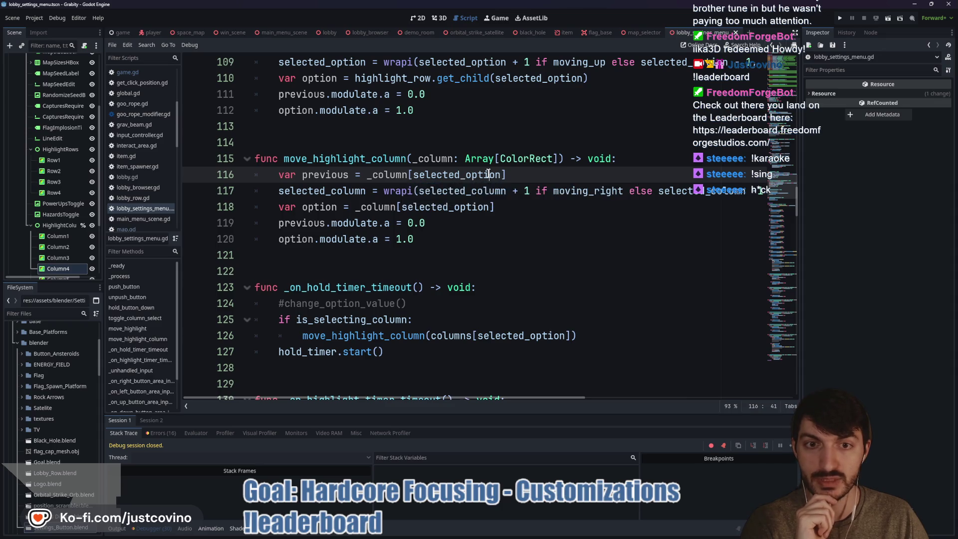
pyautogui.doubleClick(489, 174)
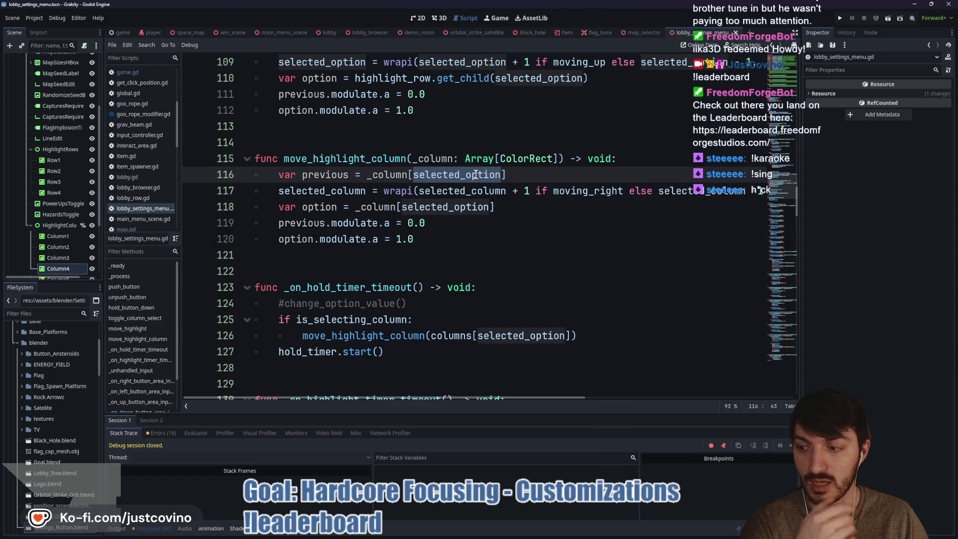
pyautogui.moveTo(506, 175)
pyautogui.moveTo(502, 175); pyautogui.dragTo(413, 173)
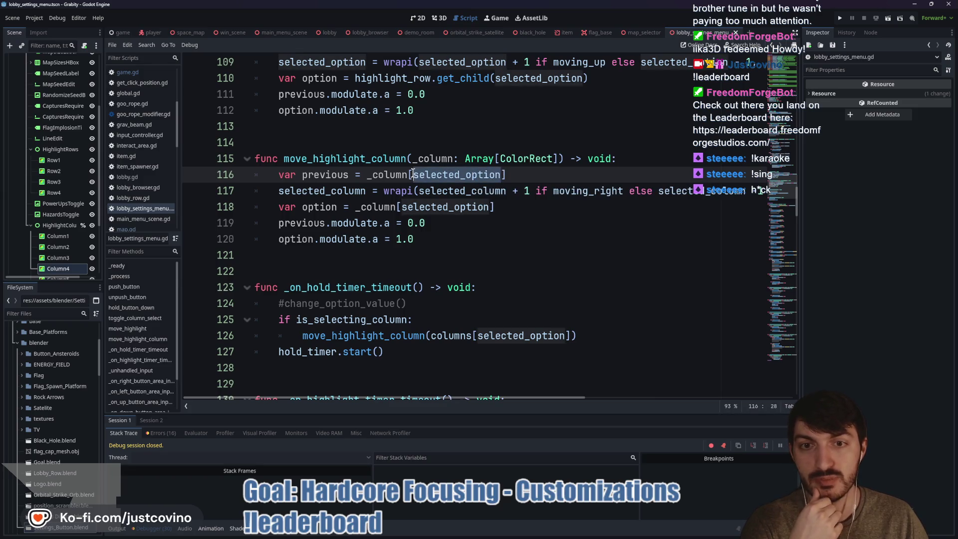
pyautogui.write('0')
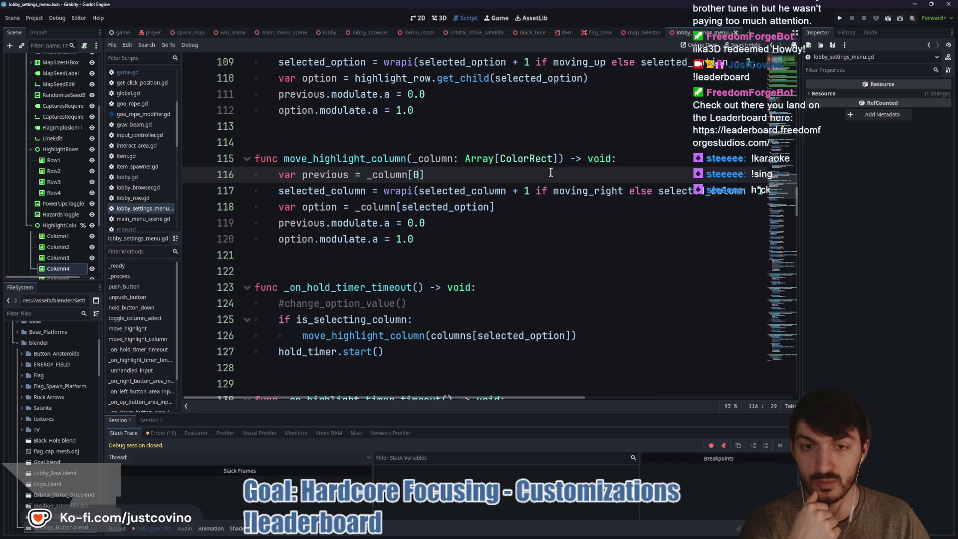
pyautogui.click(484, 178)
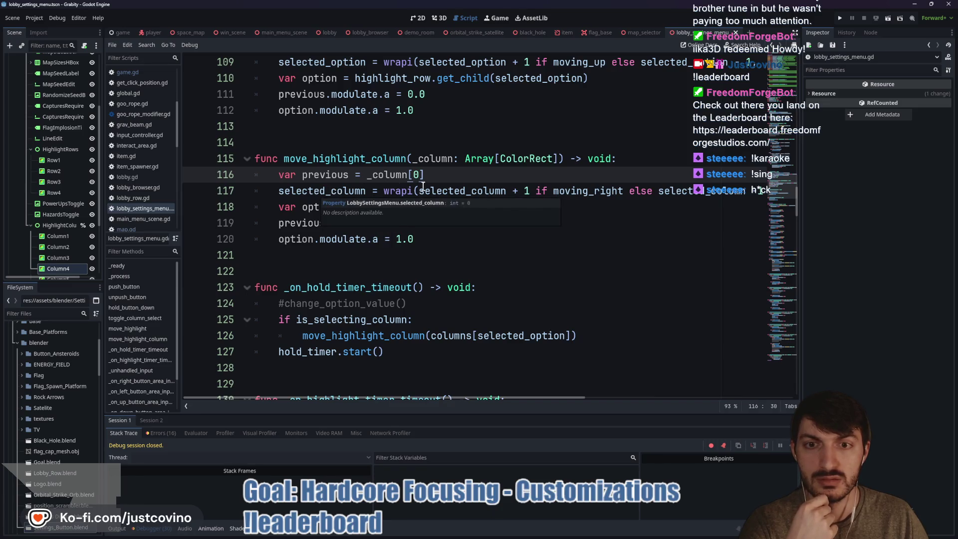
# Step: Index _column by selected_column instead of selected_option on line 118
pyautogui.hscroll(5, 569, 186)
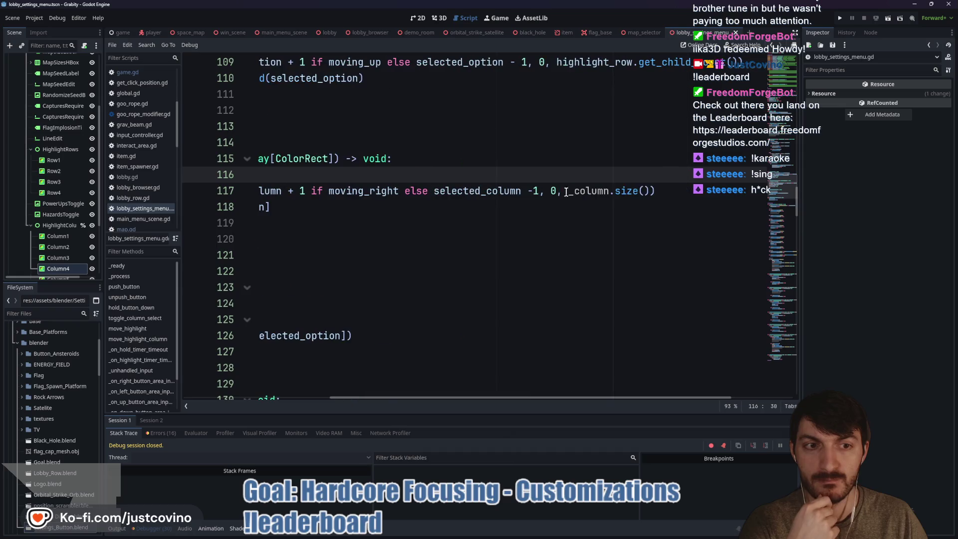
pyautogui.doubleClick(585, 192)
pyautogui.hscroll(-5, 585, 192)
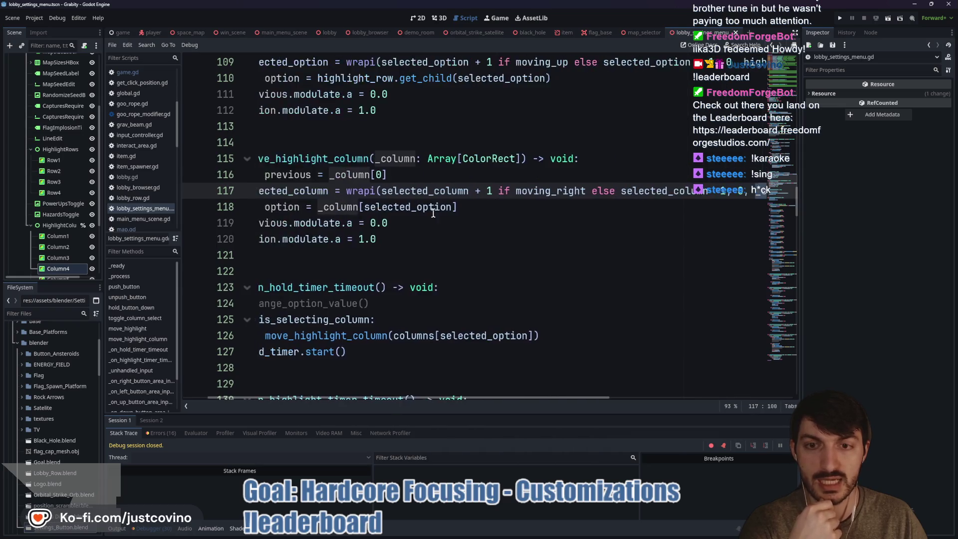
pyautogui.doubleClick(376, 208)
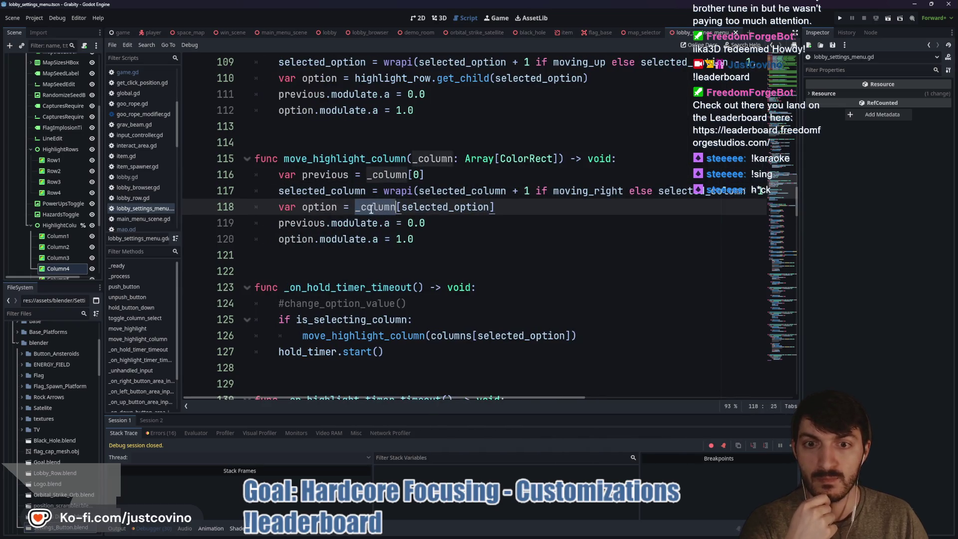
pyautogui.doubleClick(309, 208)
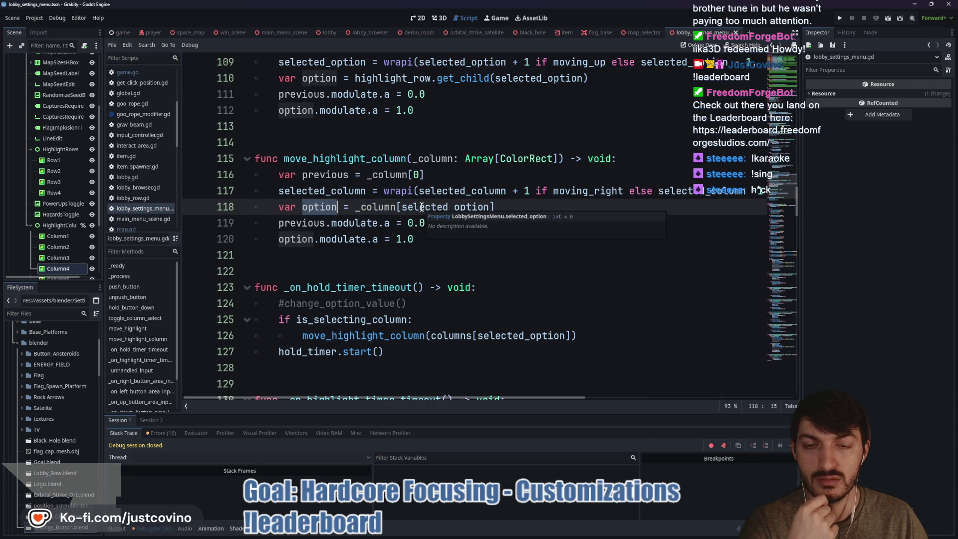
pyautogui.doubleClick(421, 207)
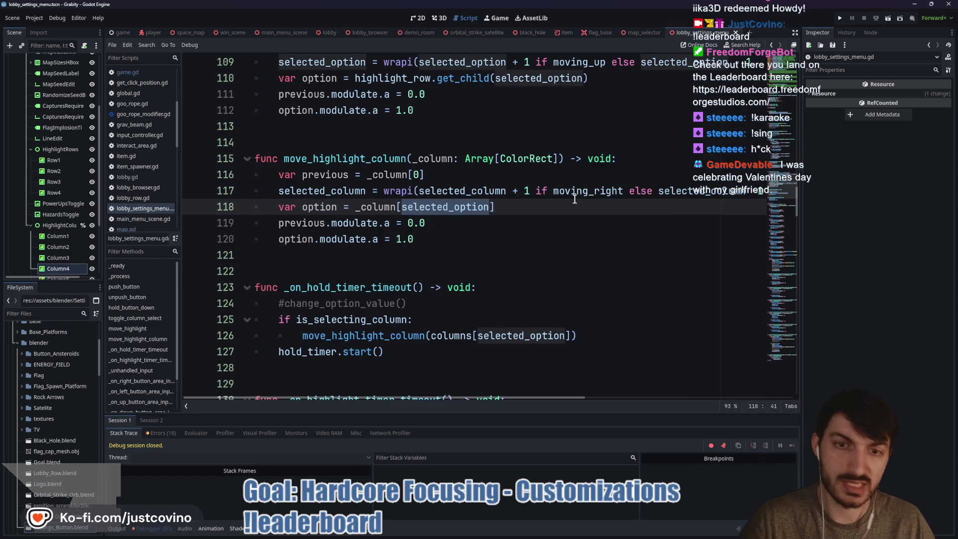
pyautogui.write('sel')
pyautogui.press('Return')
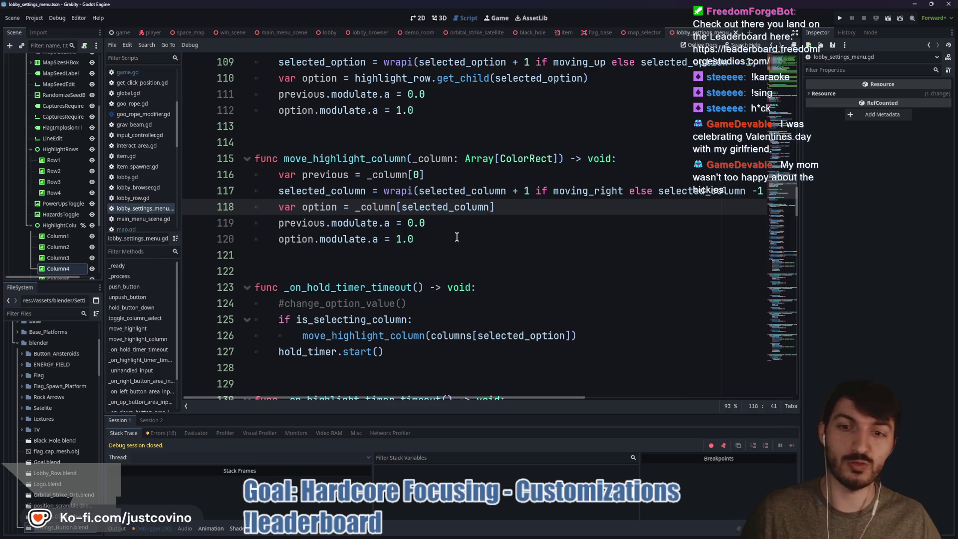
# Step: Run the project and press select on the Map Size row, hitting the line 116 out-of-bounds error
pyautogui.click(457, 238)
pyautogui.click(325, 269)
pyautogui.click(346, 142)
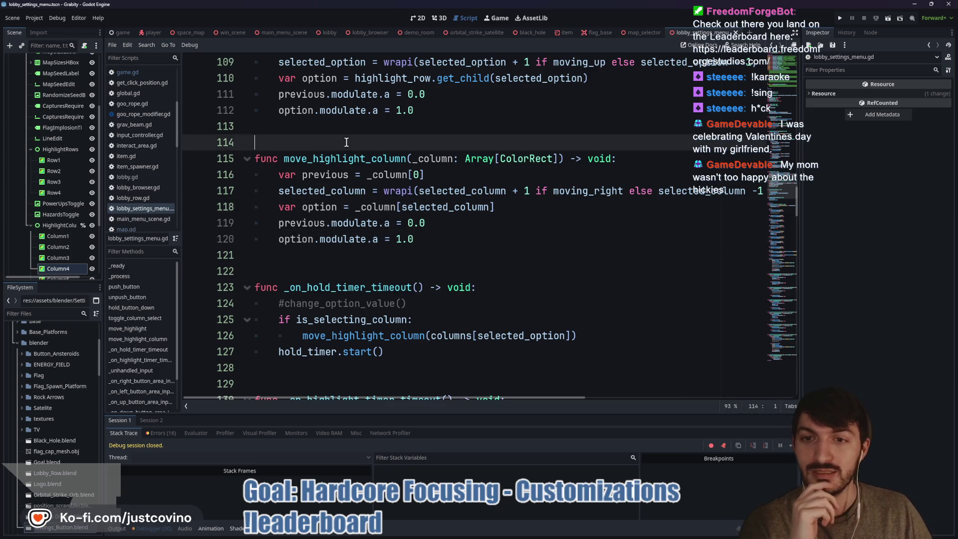
pyautogui.click(841, 17)
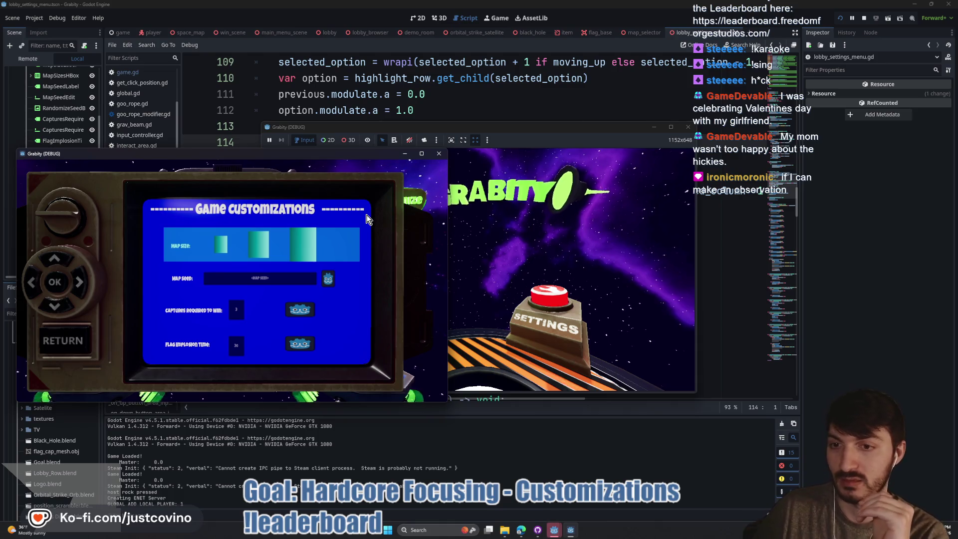
pyautogui.press('Return')
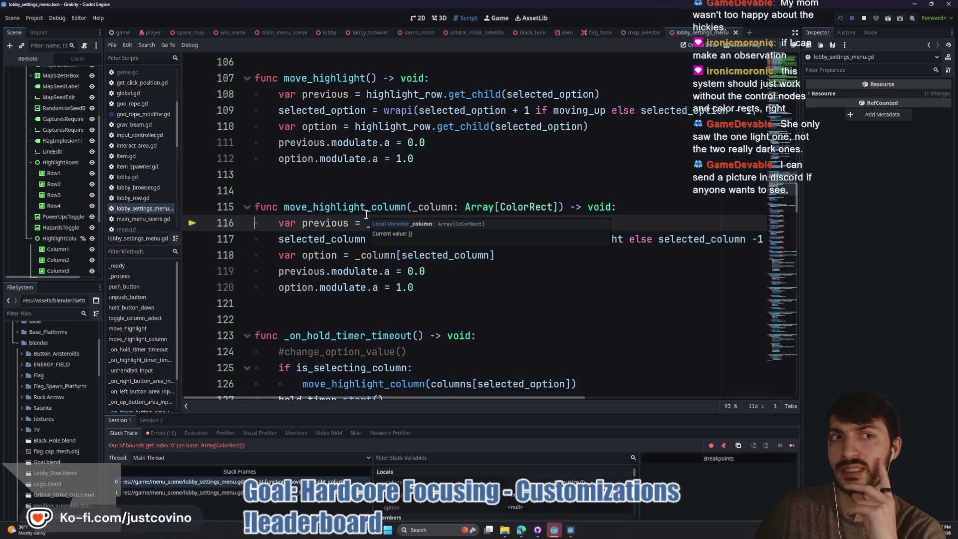
# Step: Stop the paused debug session with F8 and bring up the Game Customizations scene
pyautogui.press('F8')
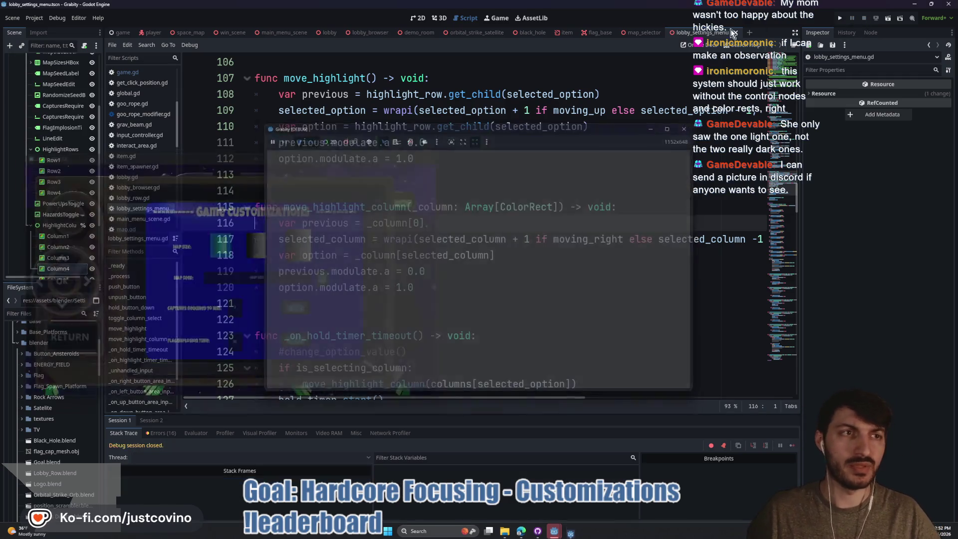
pyautogui.scroll(-2, 432, 221)
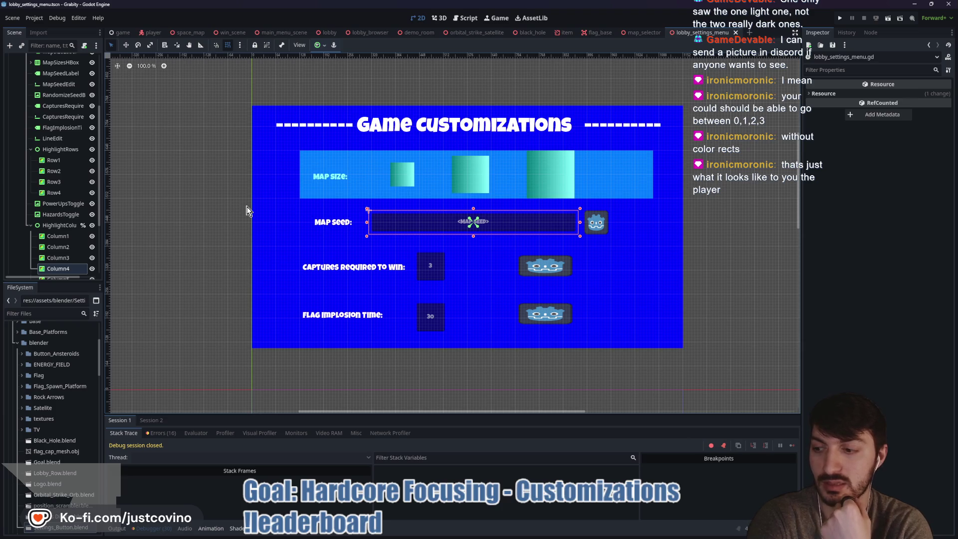
# Step: Select Row1 under HighlightRows to view its ColorRect properties in the Inspector
pyautogui.click(64, 160)
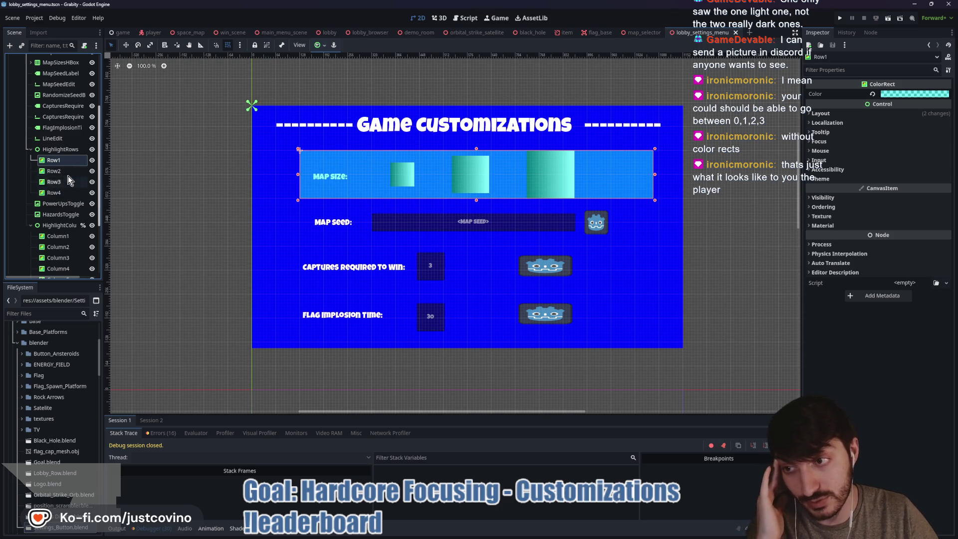
pyautogui.scroll(-2, 61, 210)
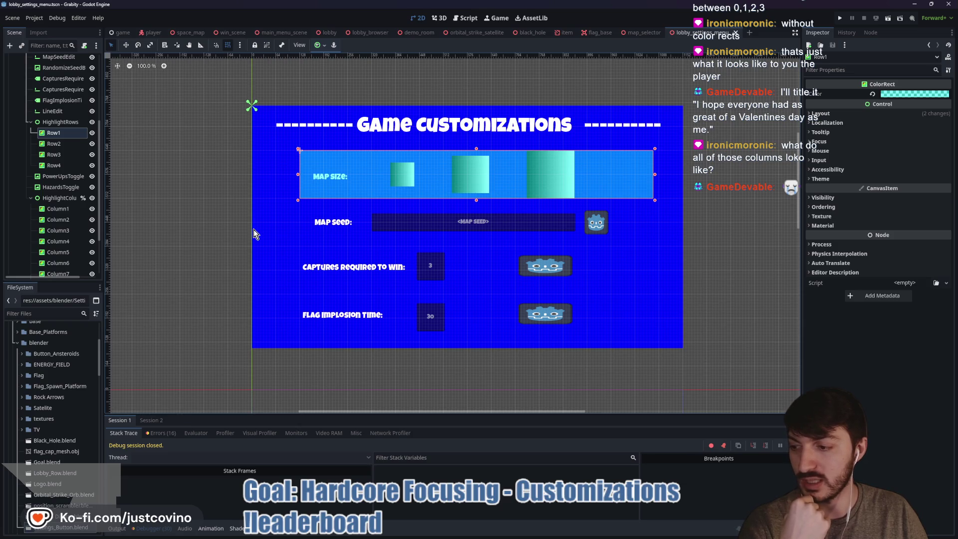
# Step: Scroll through Column1–Column9 in the Scene dock, sketch the numbering, and go back to lobby_settings_menu.gd
pyautogui.scroll(-1, 64, 221)
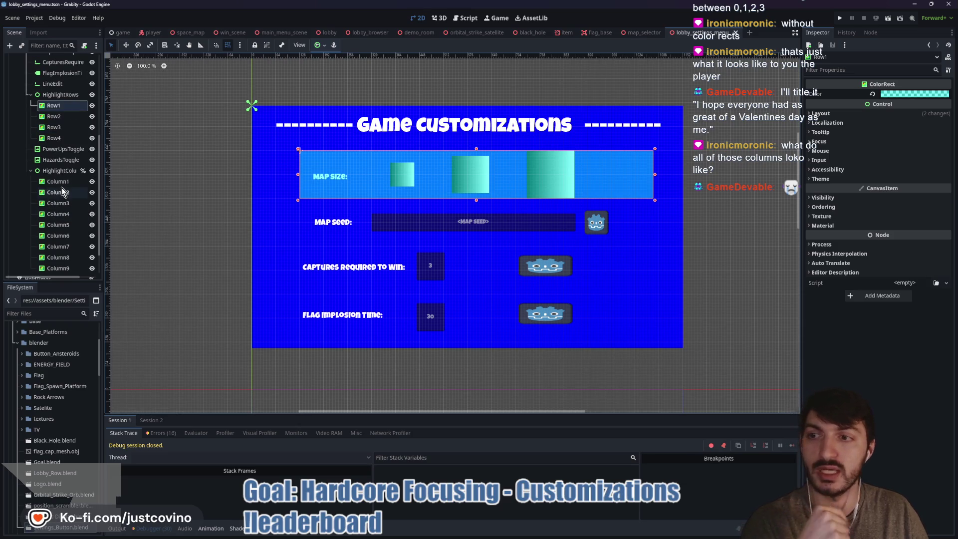
pyautogui.scroll(-1, 64, 195)
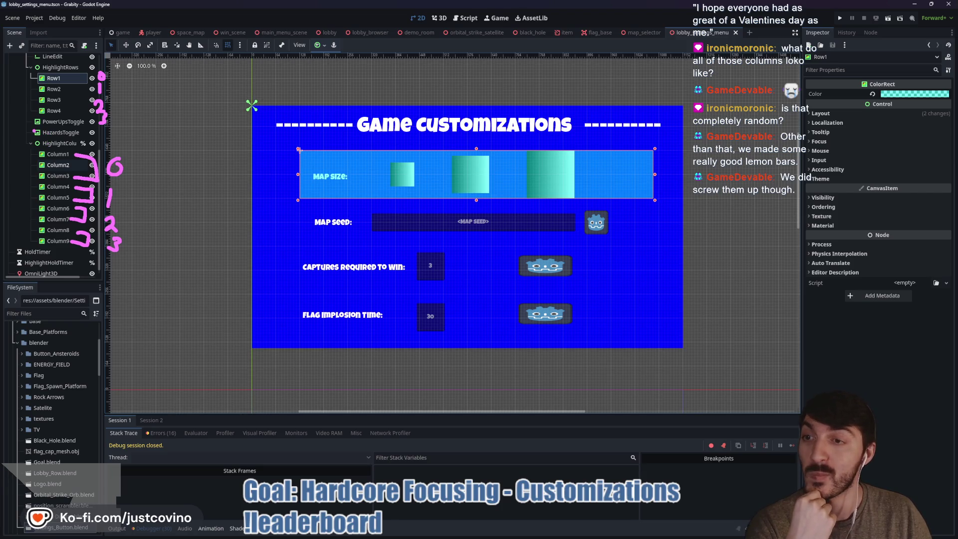
pyautogui.moveTo(33, 132); pyautogui.dragTo(149, 134)
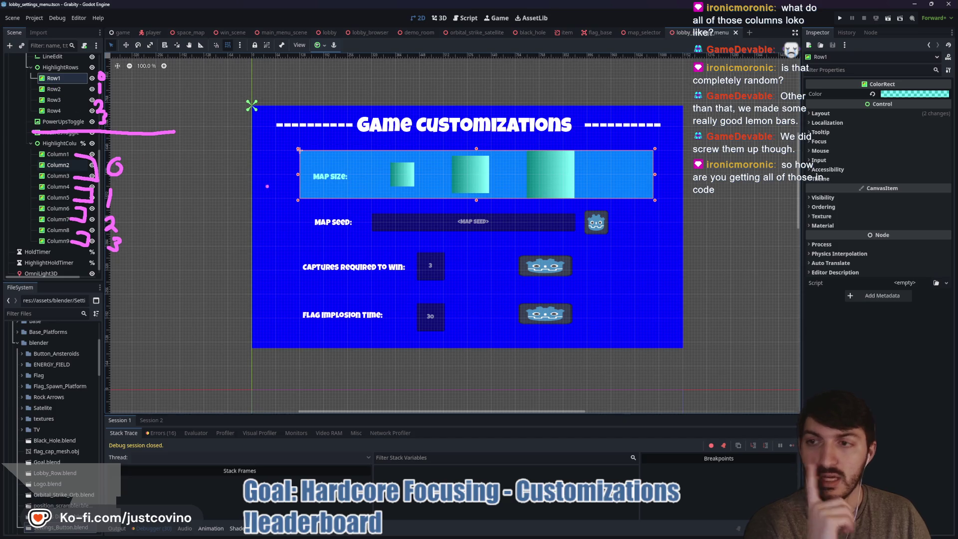
pyautogui.press('Escape')
pyautogui.click(469, 18)
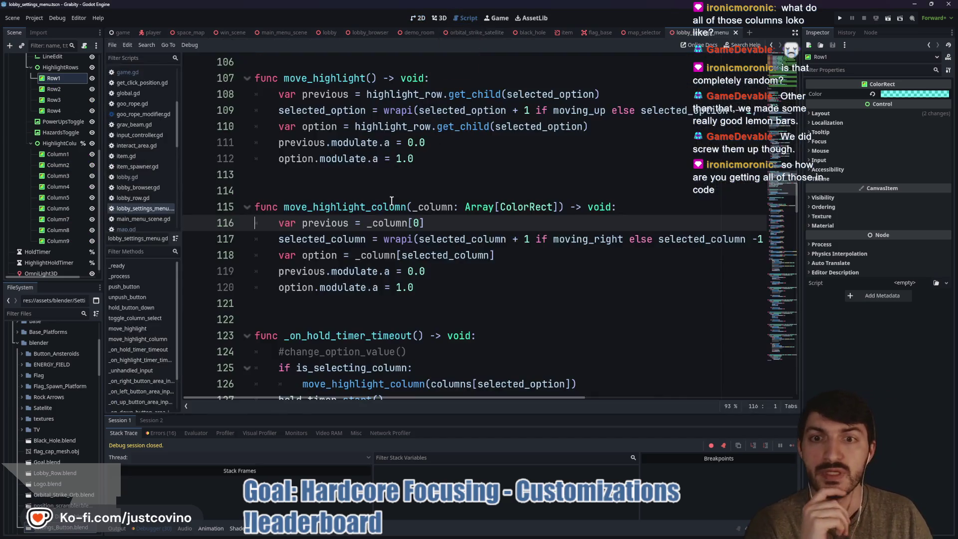
# Step: Review the map_size, map_seed, captures and flag_time column array declarations
pyautogui.scroll(15, 403, 207)
pyautogui.scroll(8, 403, 207)
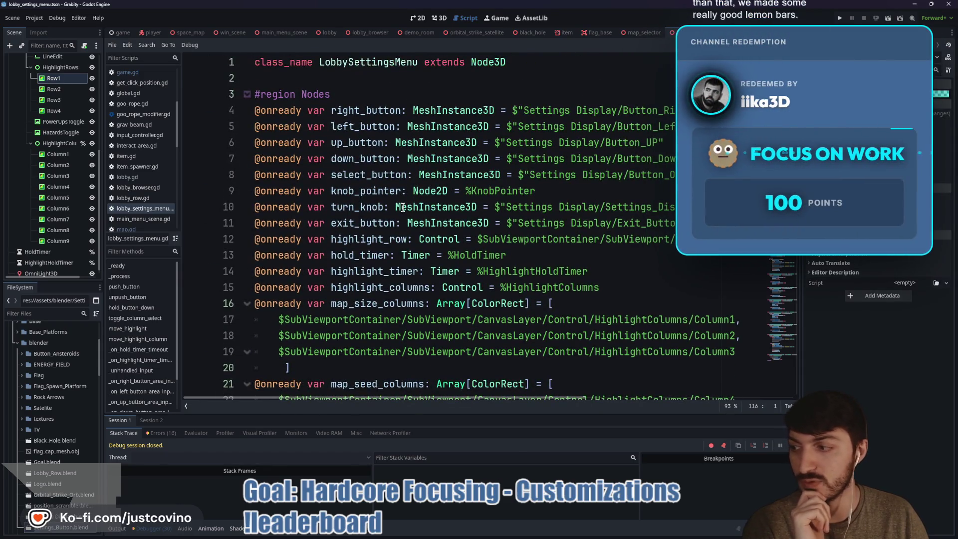
pyautogui.scroll(-2, 402, 205)
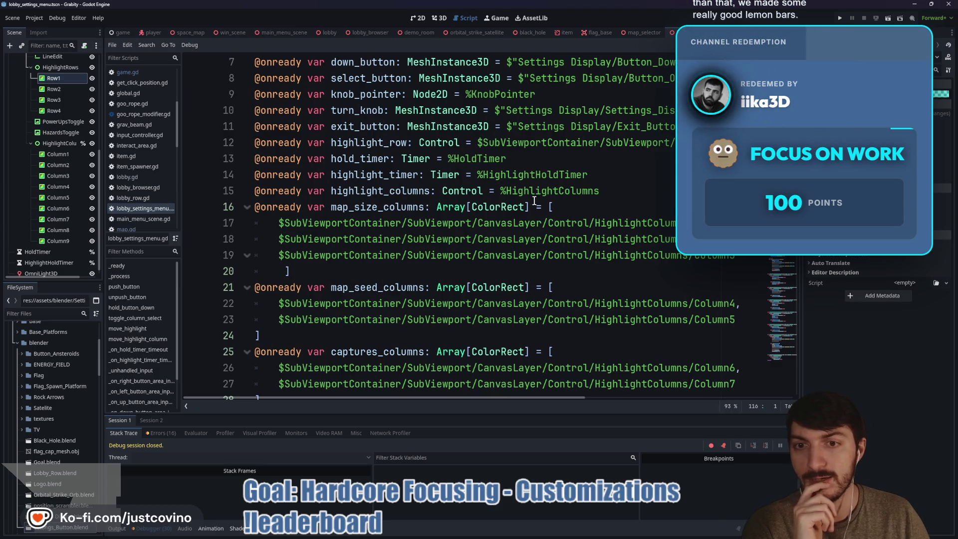
pyautogui.doubleClick(413, 206)
pyautogui.scroll(-1, 412, 207)
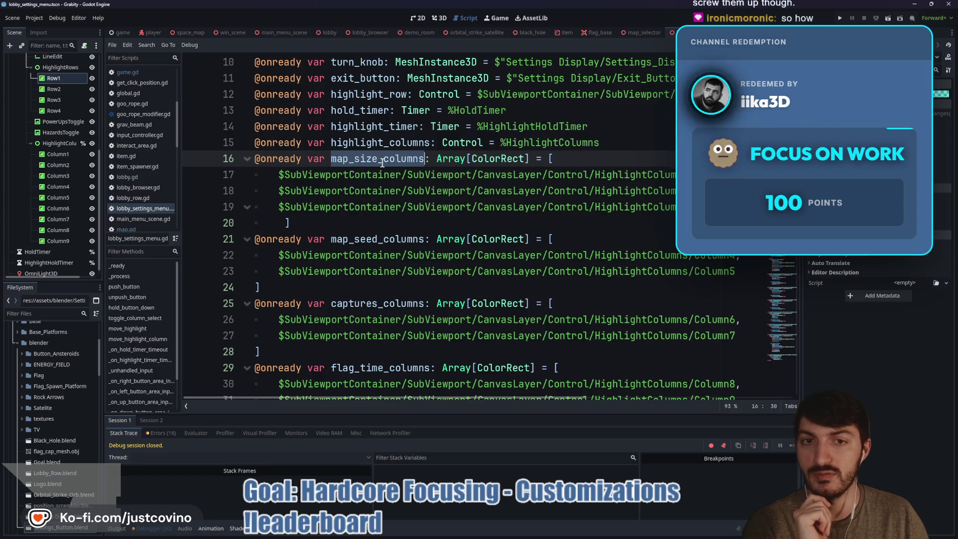
pyautogui.click(382, 239)
pyautogui.scroll(-2, 381, 239)
pyautogui.click(370, 207)
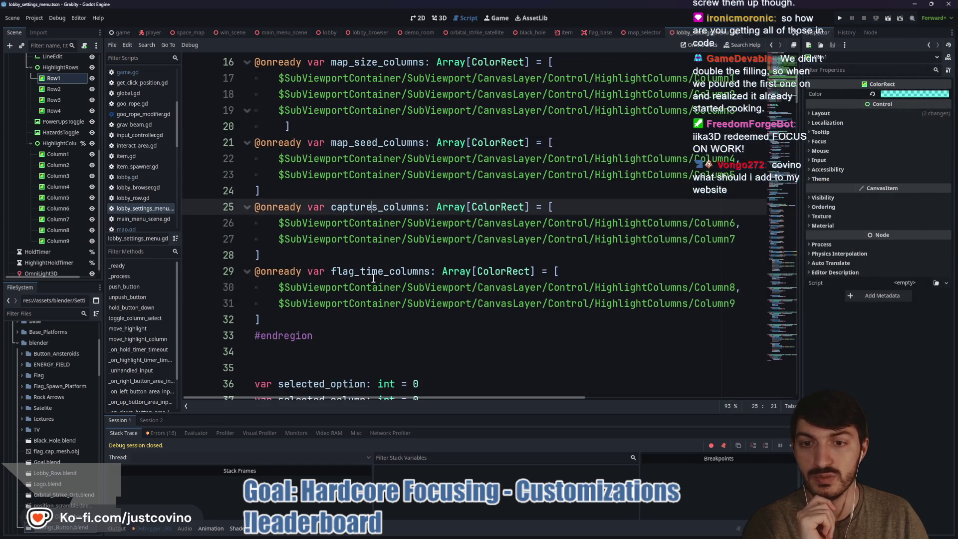
pyautogui.click(374, 271)
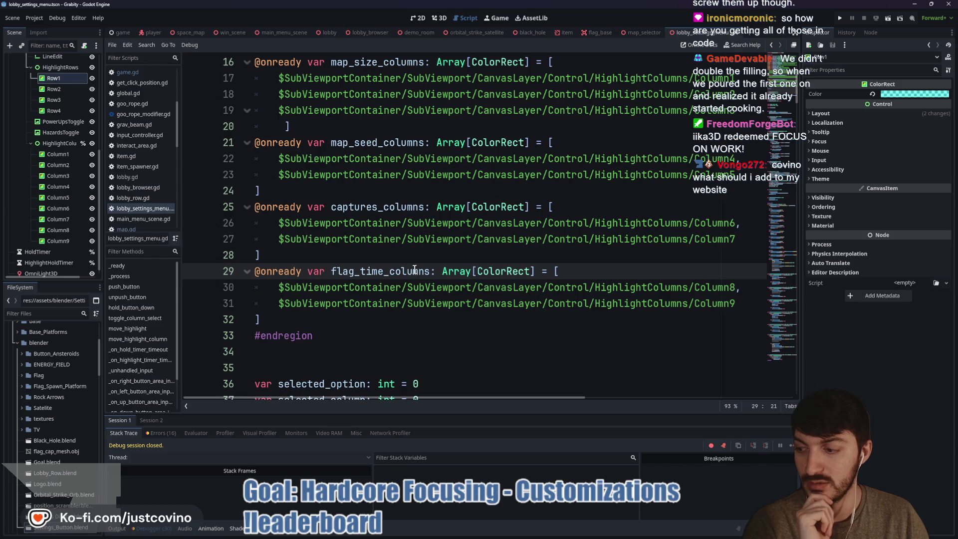
pyautogui.scroll(3, 417, 270)
pyautogui.moveTo(330, 206)
pyautogui.mouseDown()
pyautogui.moveTo(450, 254)
pyautogui.moveTo(449, 352)
pyautogui.moveTo(448, 335)
pyautogui.mouseUp()
pyautogui.scroll(-2, 449, 352)
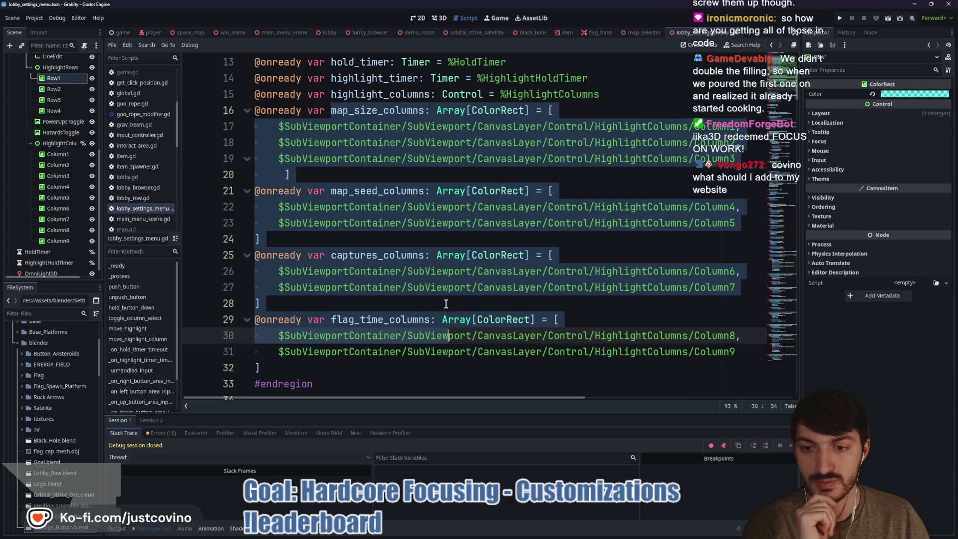
pyautogui.scroll(-6, 446, 303)
# Step: Check selected_option and the columns list, then return to the settings menu scene
pyautogui.doubleClick(322, 143)
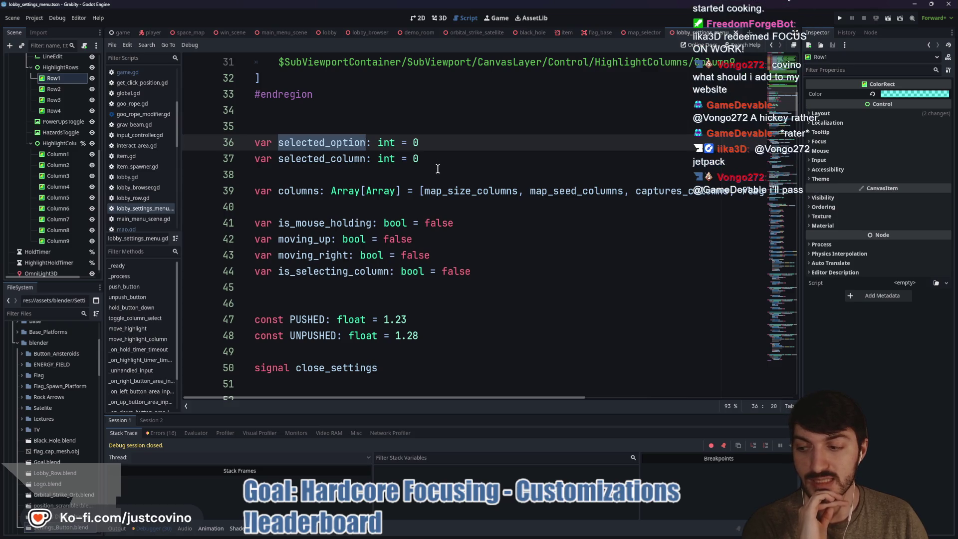
pyautogui.scroll(3, 437, 168)
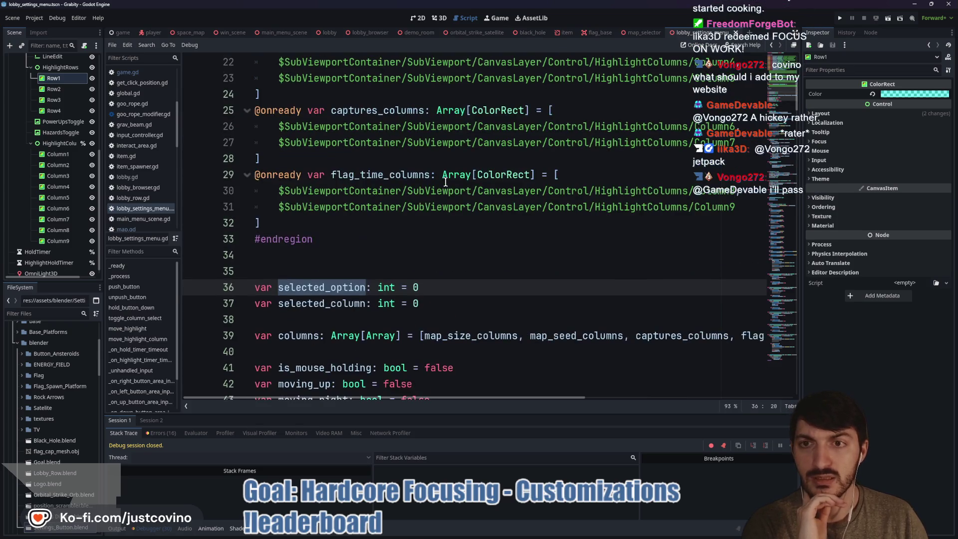
pyautogui.scroll(-4, 378, 184)
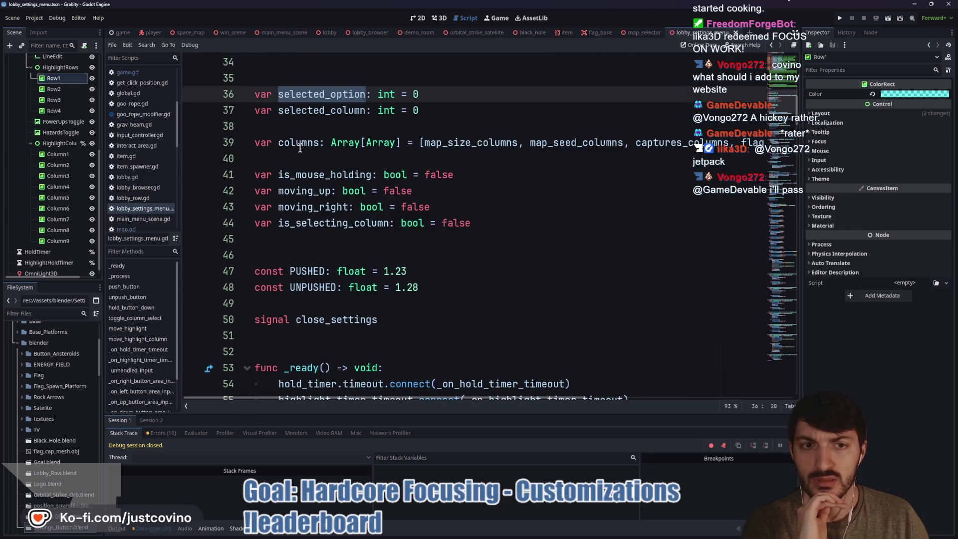
pyautogui.click(303, 144)
pyautogui.doubleClick(453, 142)
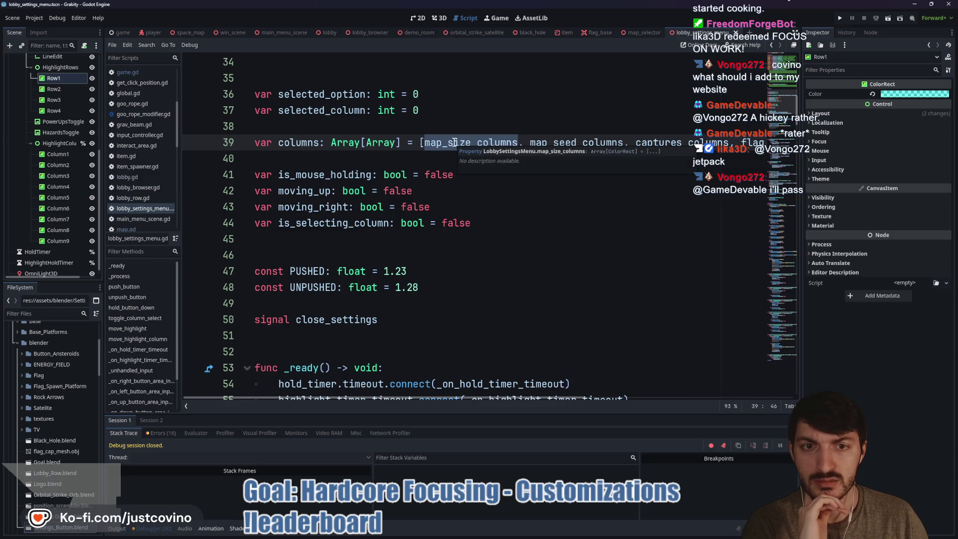
pyautogui.scroll(-8, 499, 145)
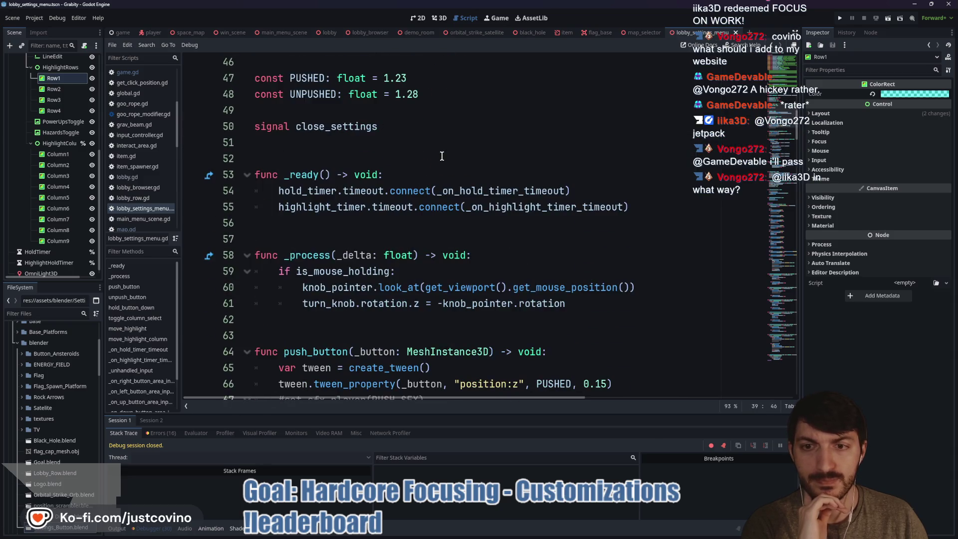
pyautogui.scroll(-9, 429, 159)
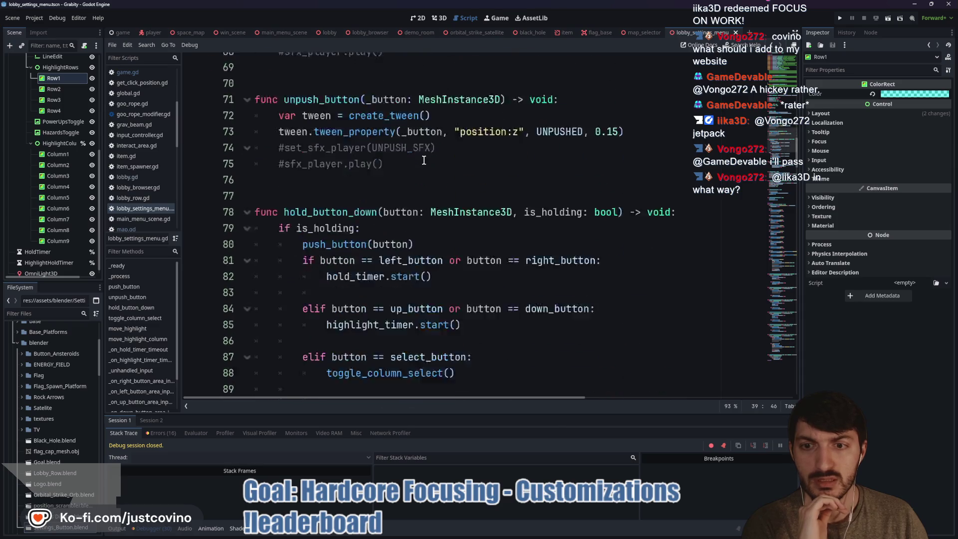
pyautogui.scroll(-1, 424, 160)
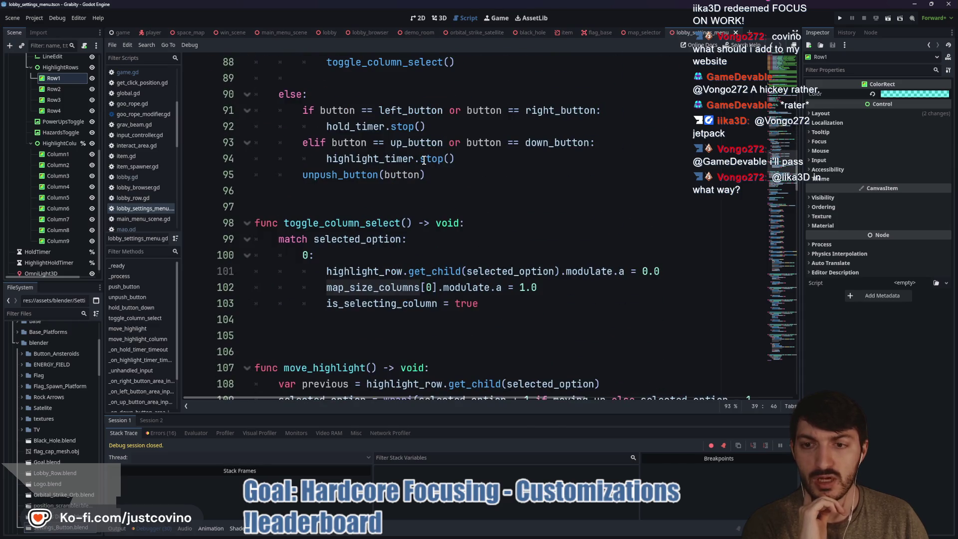
pyautogui.scroll(20, 424, 160)
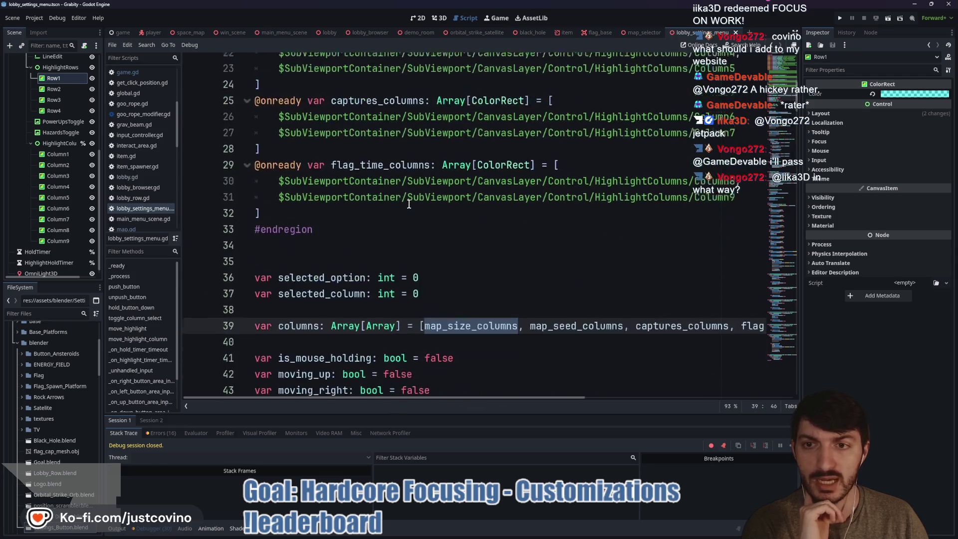
pyautogui.click(418, 18)
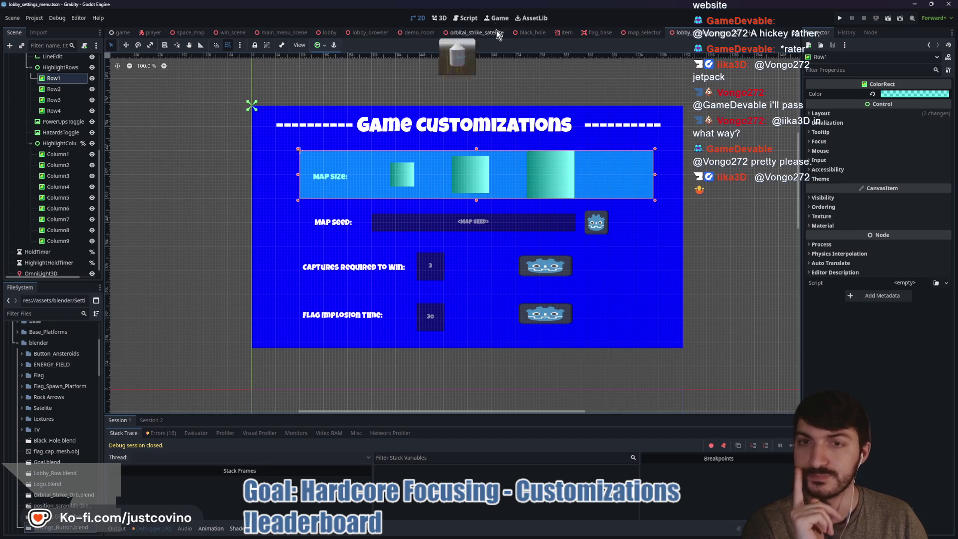
# Step: Back in lobby_settings_menu.gd, scroll down to the hold_button_down call on line 161
pyautogui.click(475, 19)
pyautogui.scroll(-20, 377, 201)
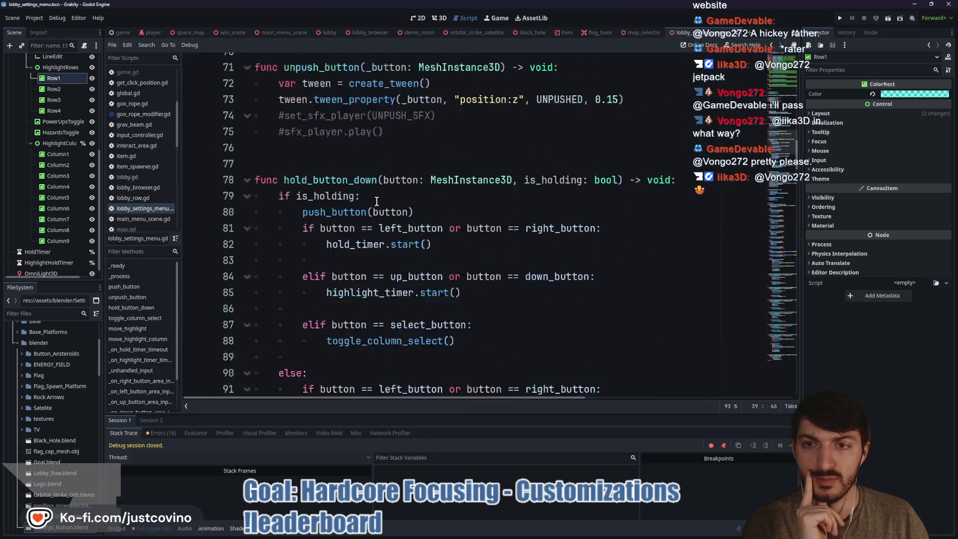
pyautogui.scroll(-5, 377, 201)
pyautogui.scroll(-5, 376, 201)
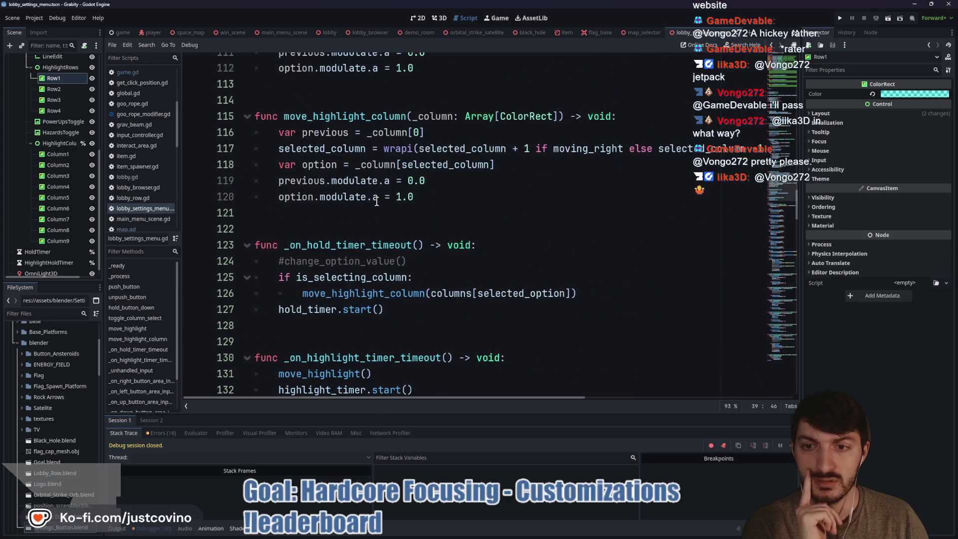
pyautogui.scroll(-4, 377, 201)
pyautogui.scroll(-3, 377, 201)
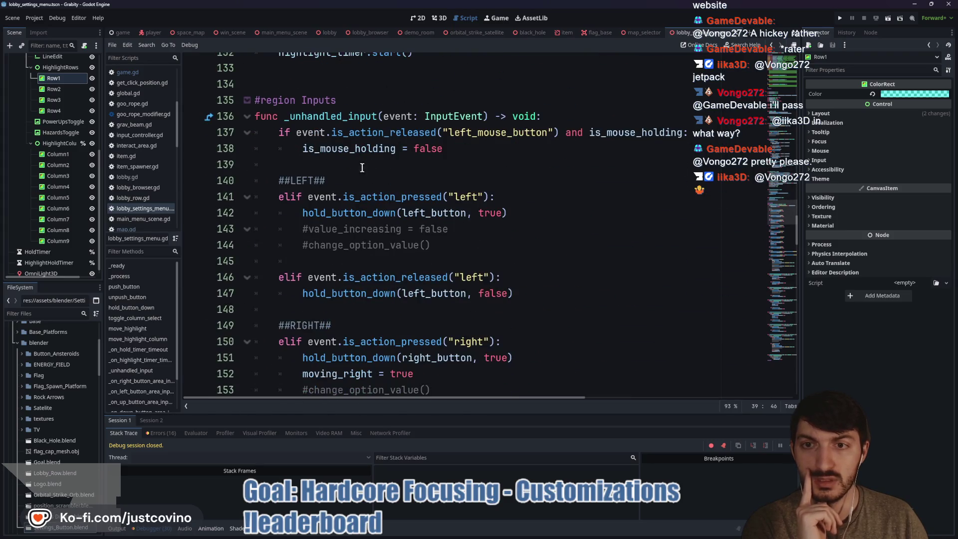
pyautogui.scroll(-3, 366, 159)
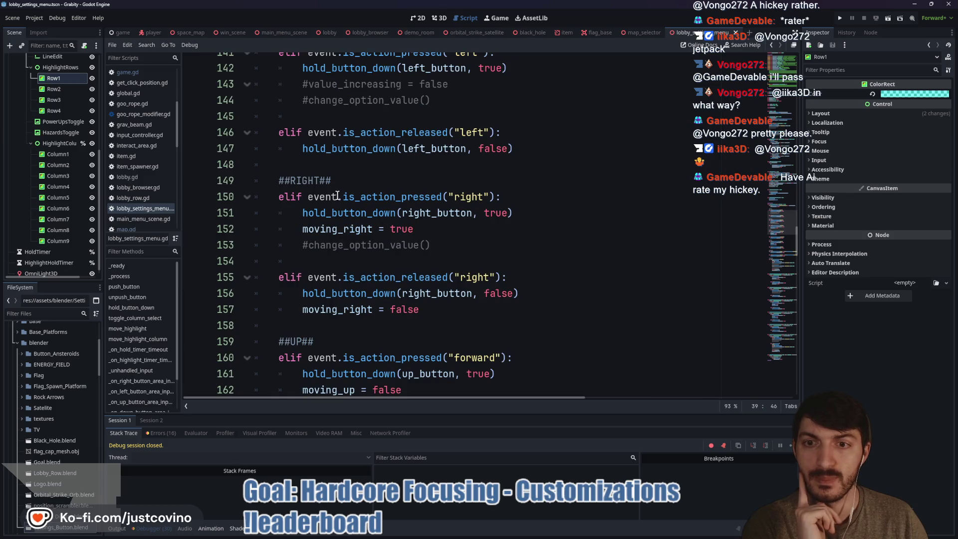
pyautogui.scroll(-3, 330, 203)
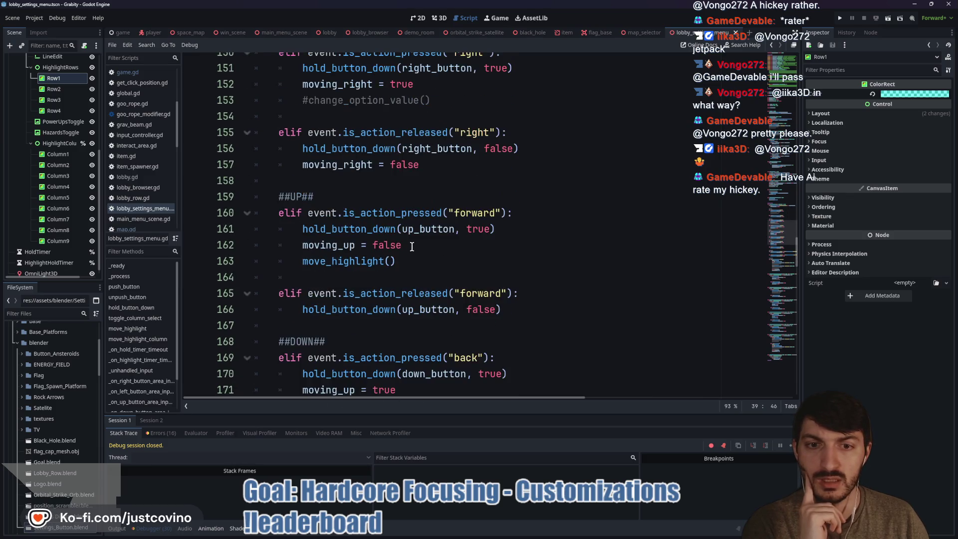
pyautogui.doubleClick(353, 230)
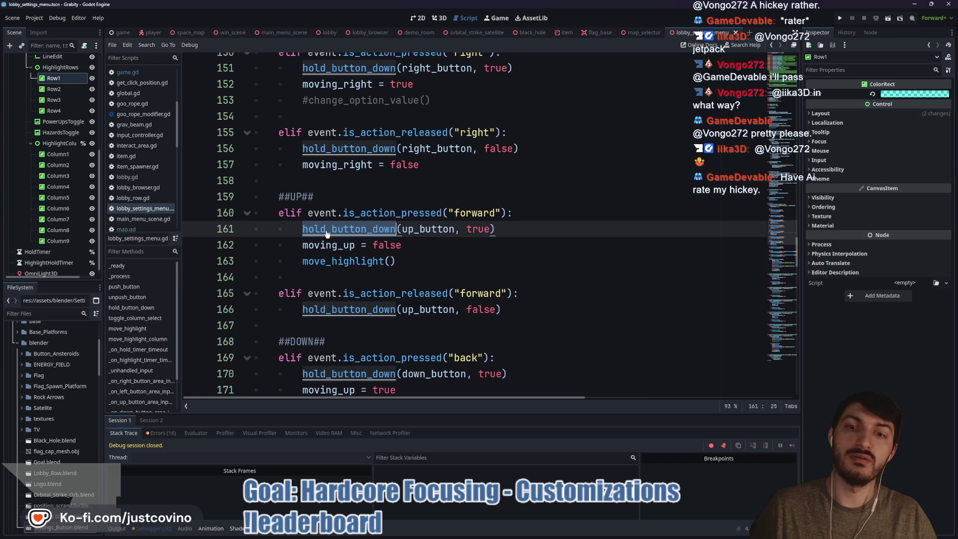
# Step: Jump to the hold_button_down definition, inspect hold_timer, and navigate back to move_highlight_column
pyautogui.keyDown('ctrl'); pyautogui.click(326, 233); pyautogui.keyUp('ctrl')
pyautogui.scroll(-2, 422, 218)
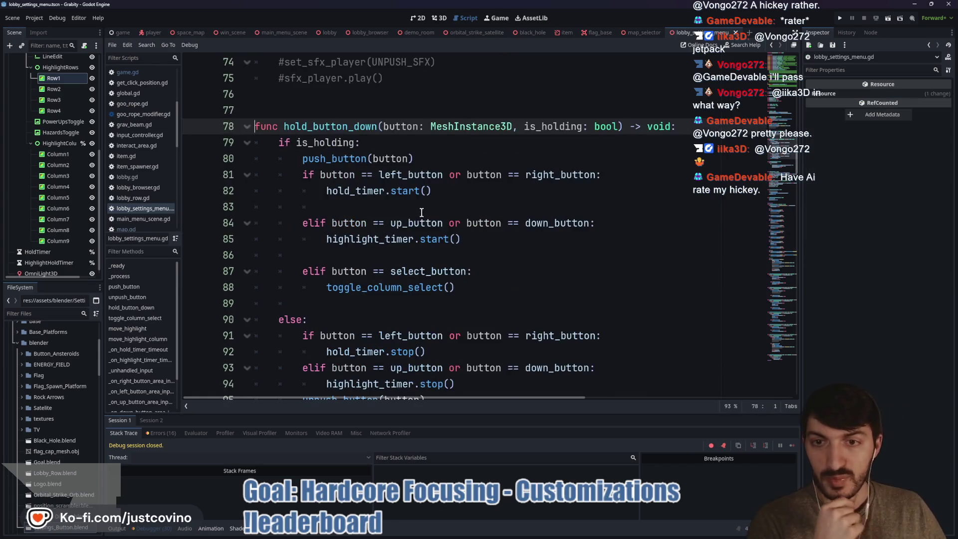
pyautogui.doubleClick(366, 190)
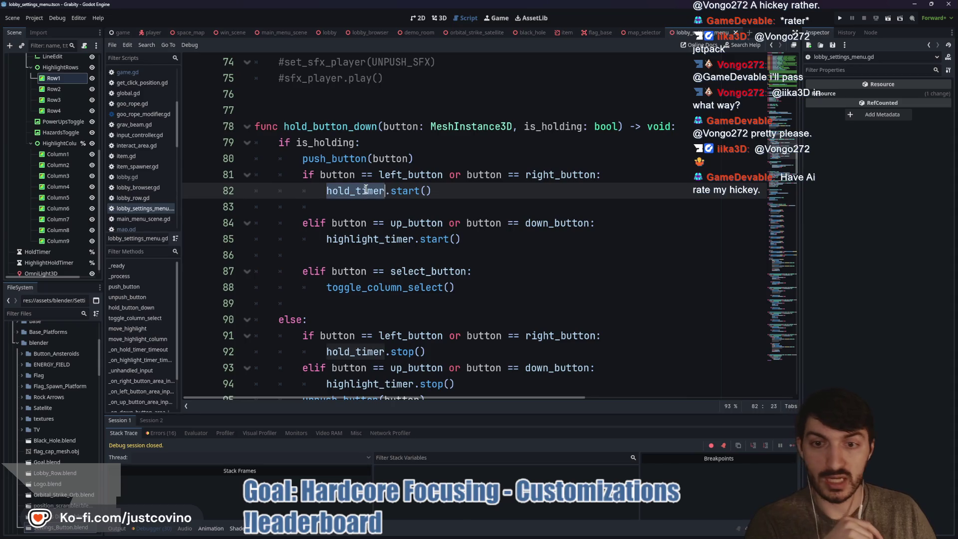
pyautogui.hotkey('alt', 'Left')
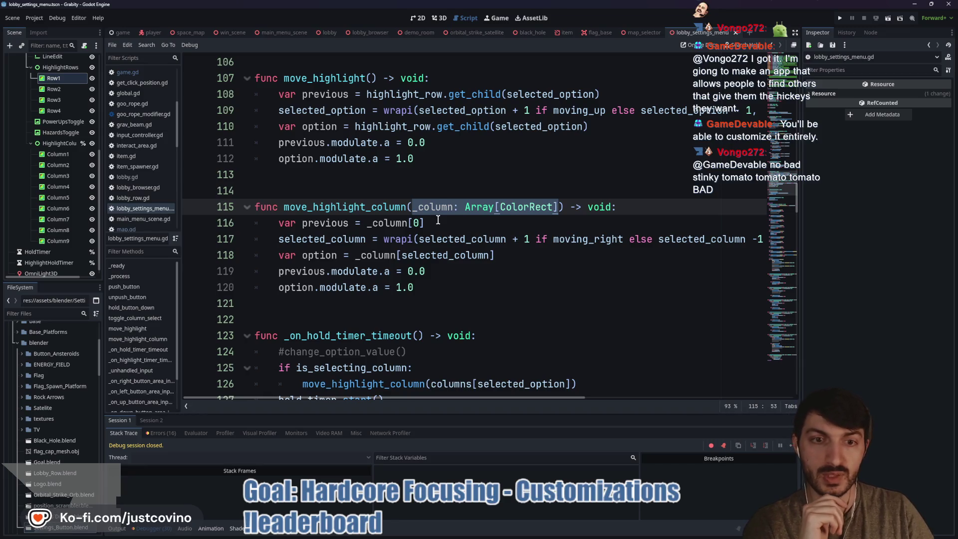
# Step: Remove the _column parameter and change _column[0] to columns[selected_option] on line 116
pyautogui.press('BackSpace')
pyautogui.moveTo(424, 222); pyautogui.dragTo(366, 222)
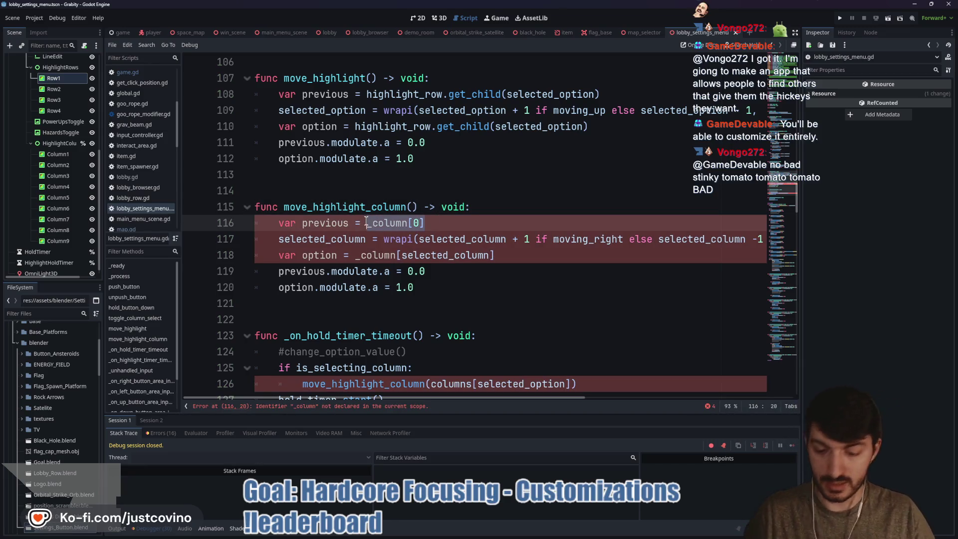
pyautogui.write('columns[sele')
pyautogui.press('Down')
pyautogui.press('Return')
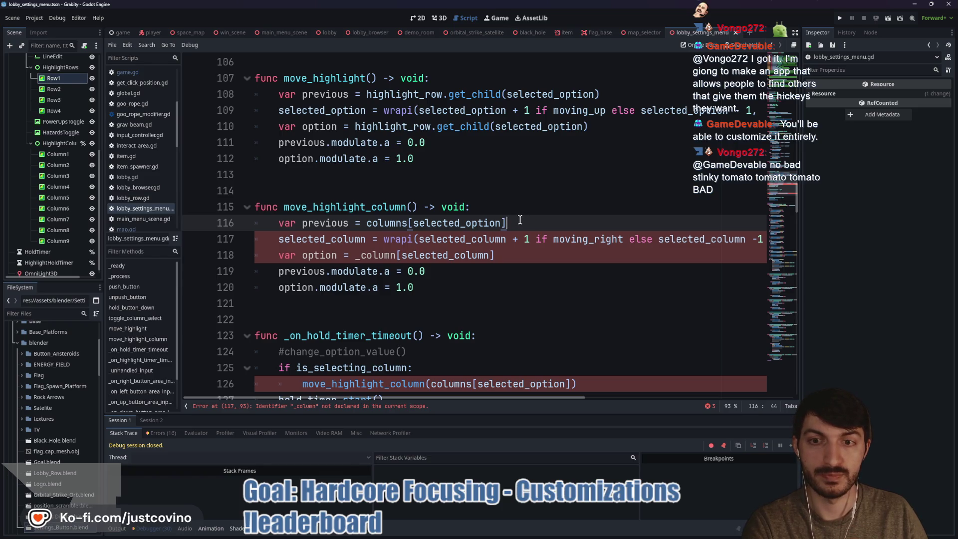
# Step: Rename the variable to previous_column and append the [selected_column] index
pyautogui.click(349, 223)
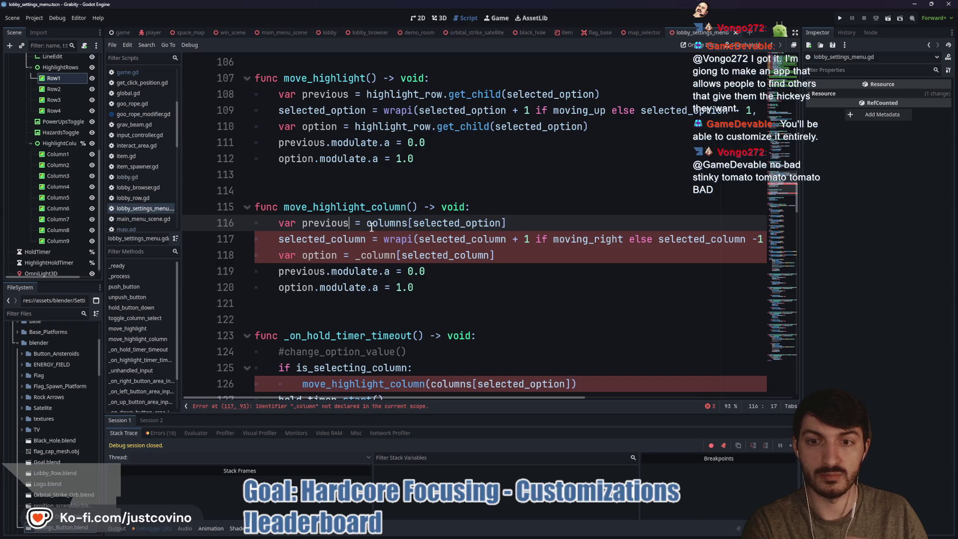
pyautogui.write('_column')
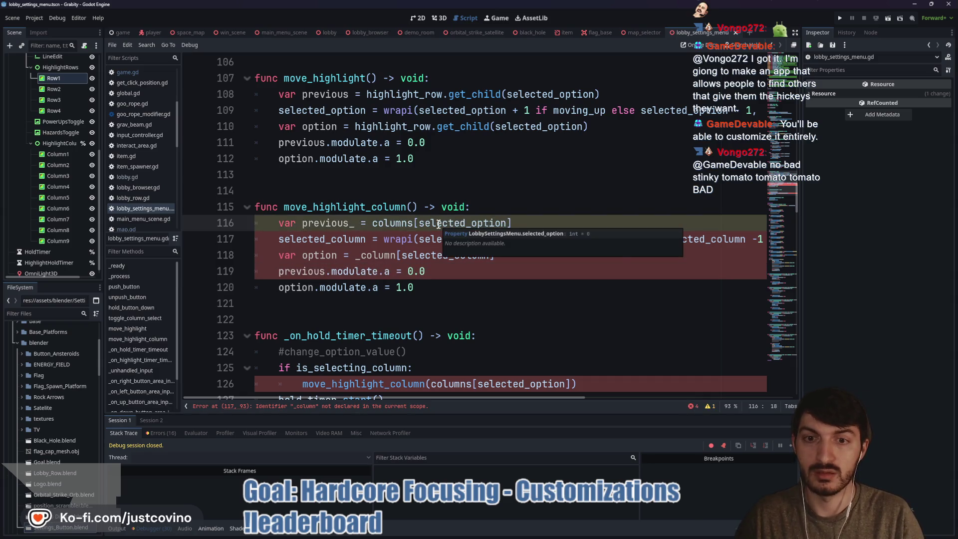
pyautogui.write('_array')
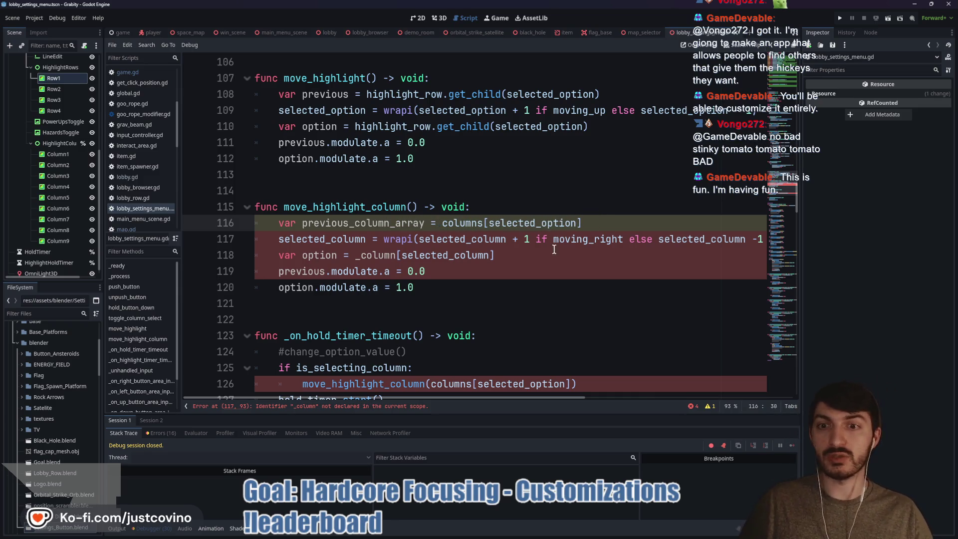
pyautogui.click(597, 225)
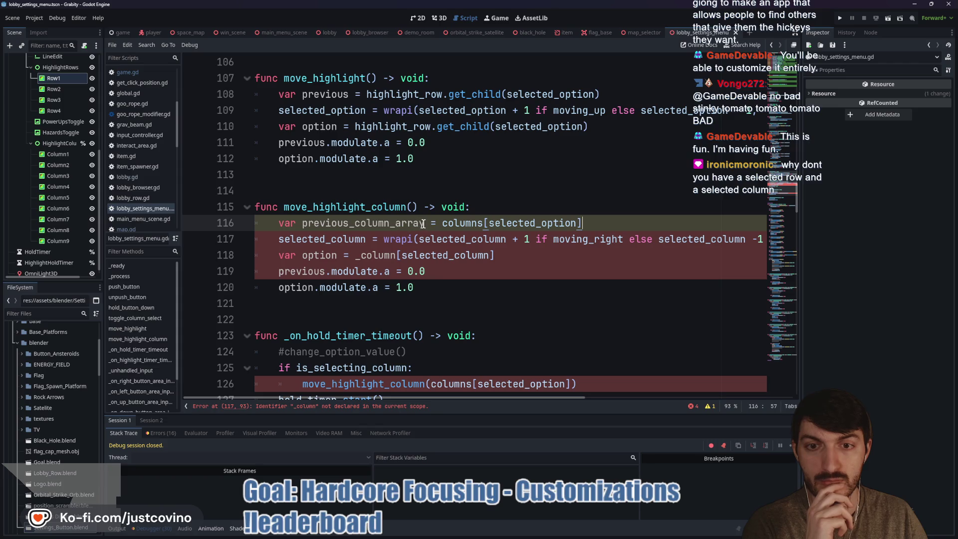
pyautogui.moveTo(425, 224); pyautogui.dragTo(350, 223)
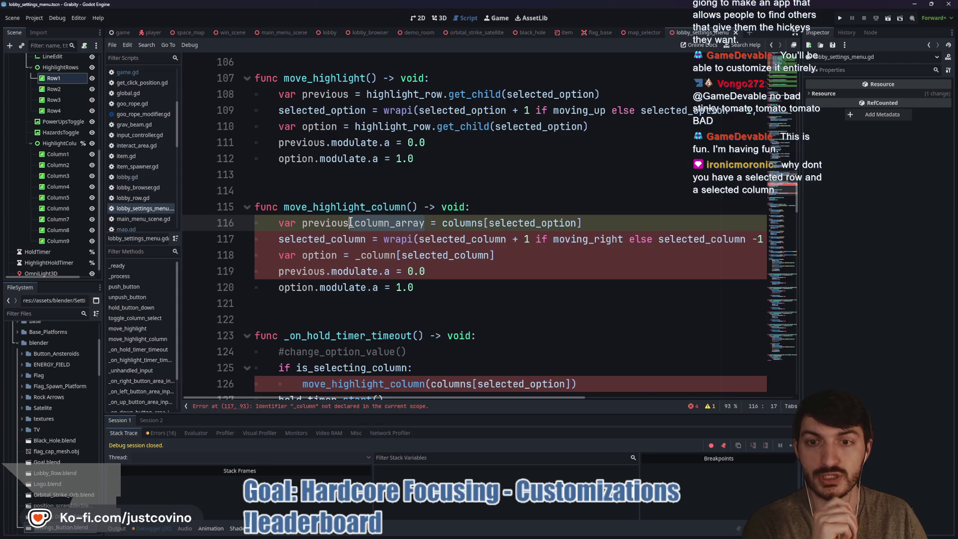
pyautogui.doubleClick(391, 223)
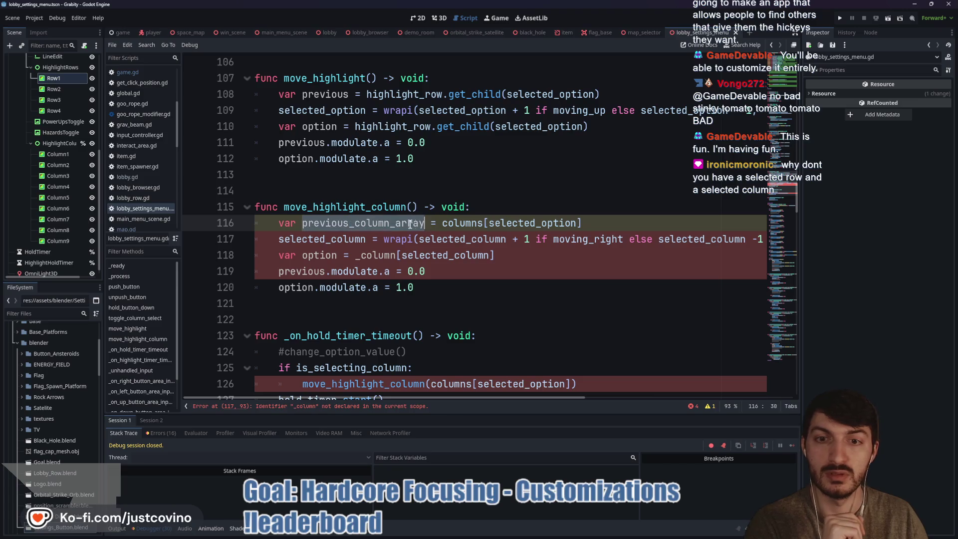
pyautogui.click(391, 223)
pyautogui.moveTo(391, 223); pyautogui.dragTo(419, 224)
pyautogui.press('BackSpace')
pyautogui.write('[sele')
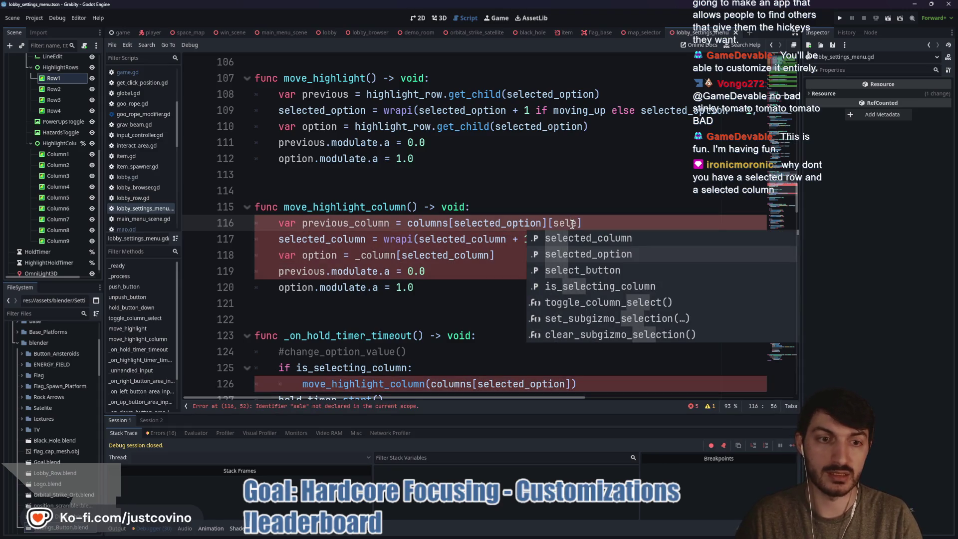
pyautogui.press('Up')
pyautogui.press('Return')
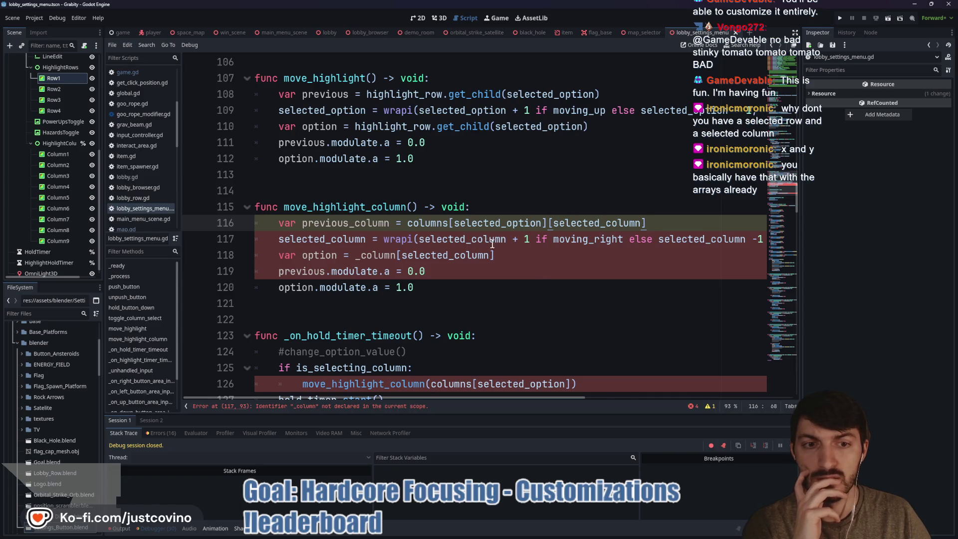
# Step: Replace _column with columns[selected_column] on line 117 and columns[selected_option] on line 118
pyautogui.hscroll(5, 494, 244)
pyautogui.moveTo(646, 239); pyautogui.dragTo(607, 231)
pyautogui.hscroll(-3, 606, 230)
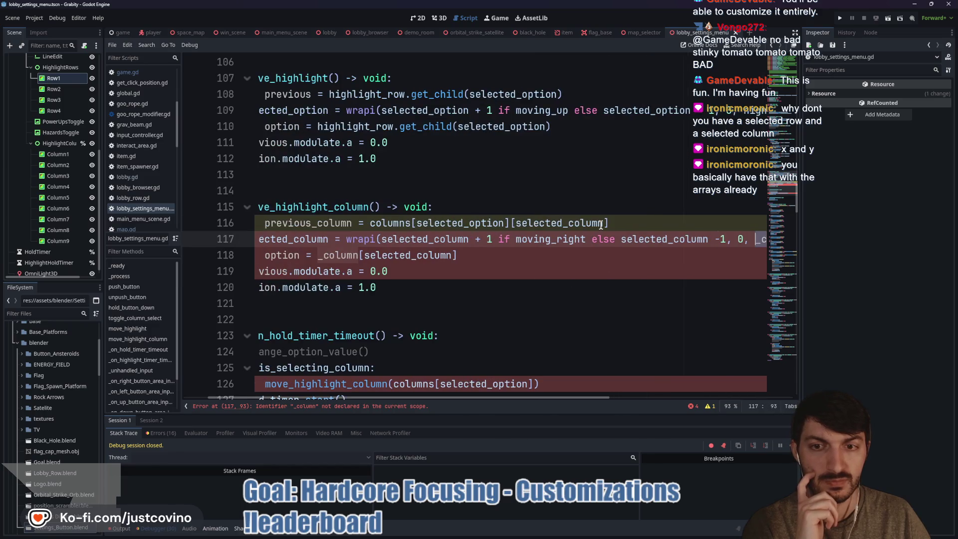
pyautogui.press('BackSpace')
pyautogui.write('columns[')
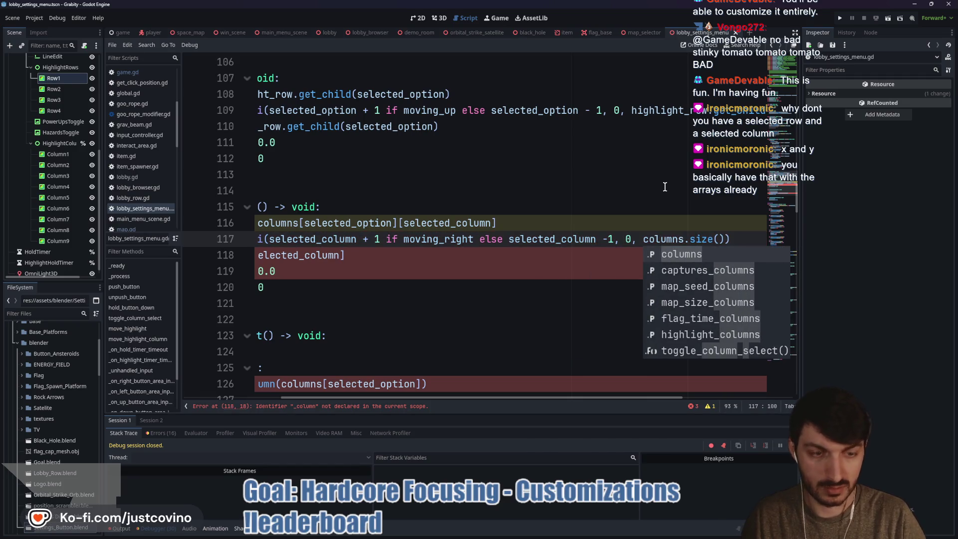
pyautogui.write('selected_column')
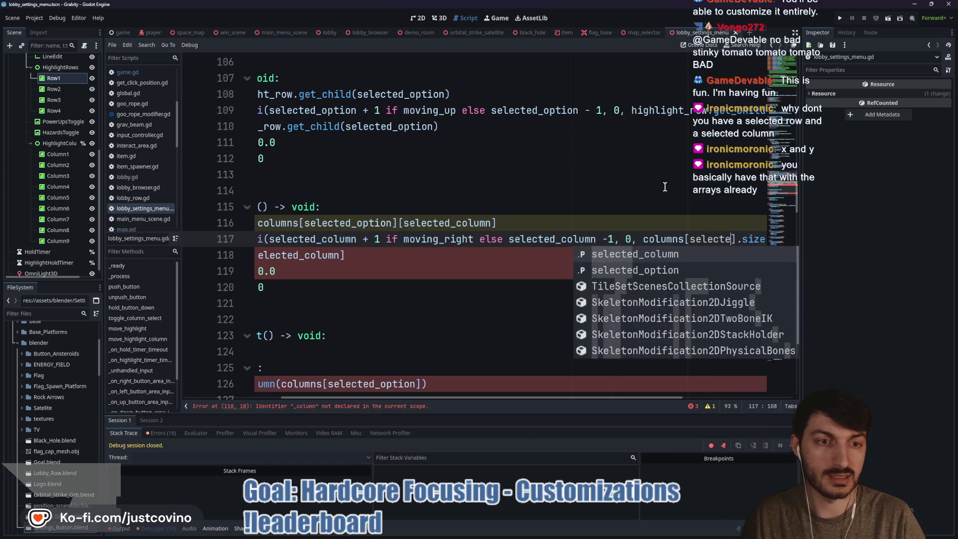
pyautogui.hscroll(-5, 449, 249)
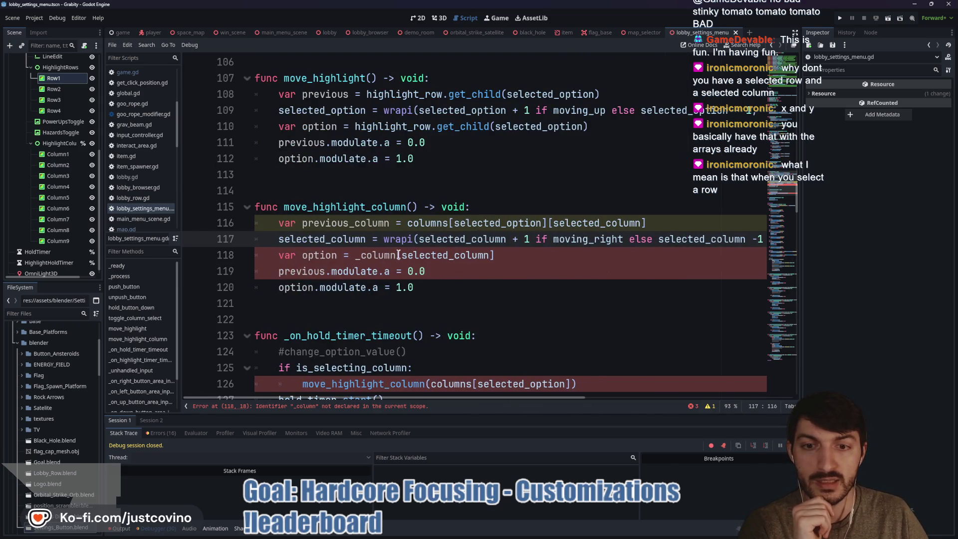
pyautogui.moveTo(396, 255); pyautogui.dragTo(356, 255)
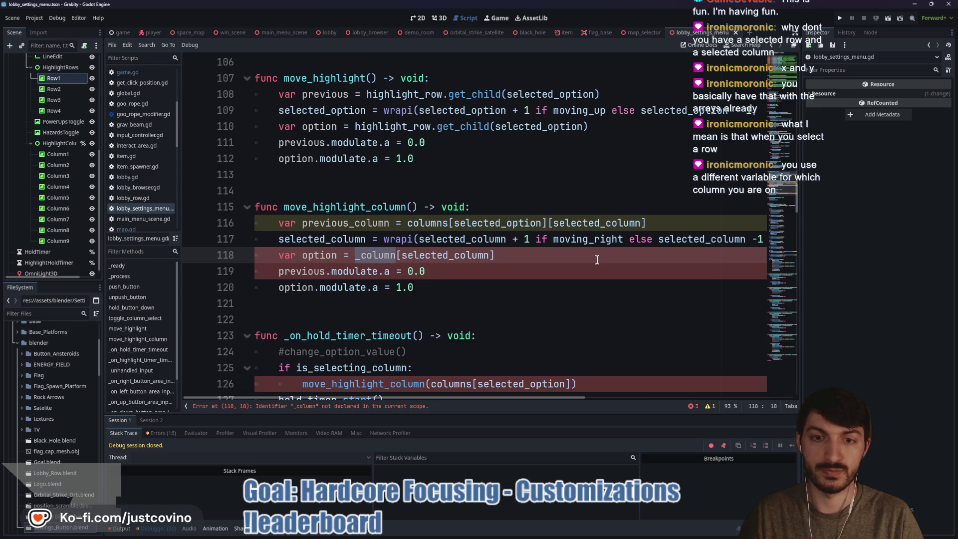
pyautogui.write('column')
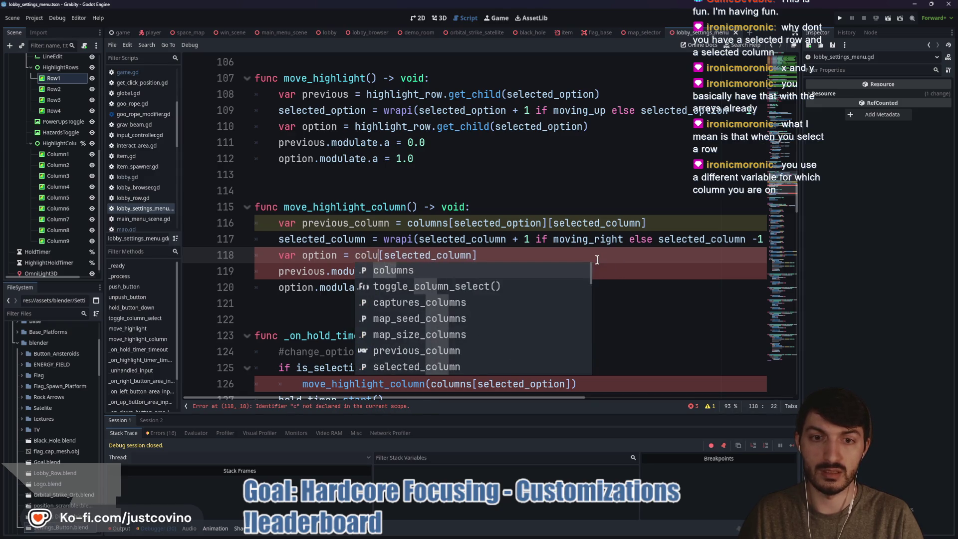
pyautogui.write('s[sele')
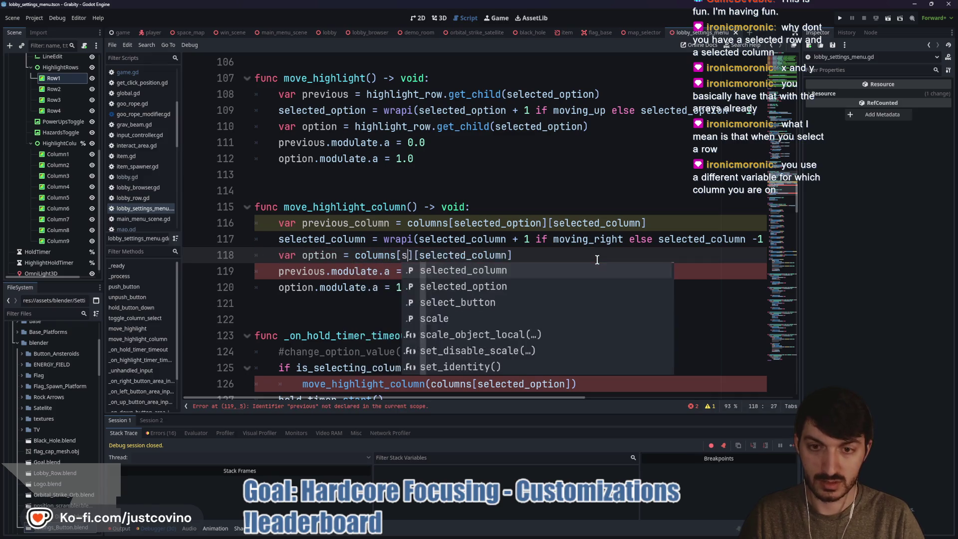
pyautogui.press('Down')
pyautogui.press('Return')
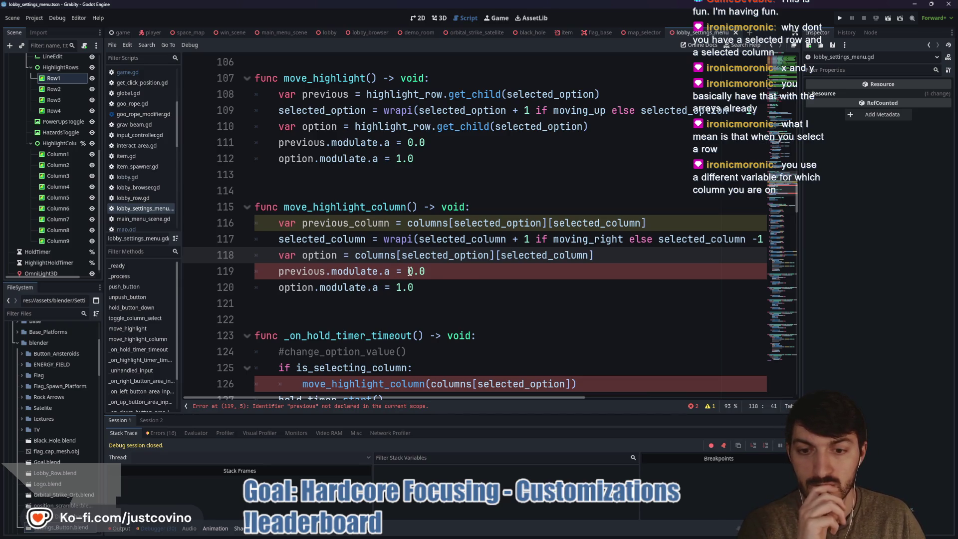
pyautogui.click(327, 272)
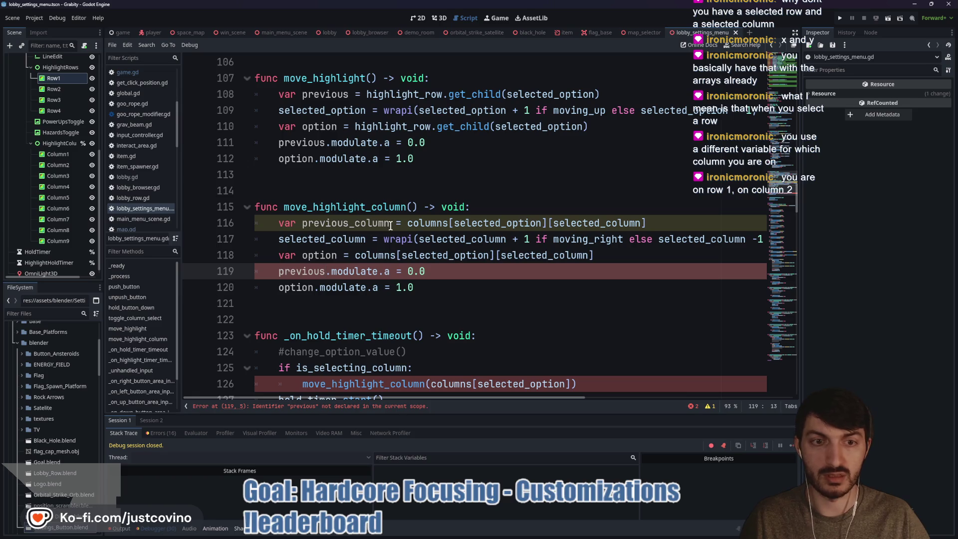
# Step: Rename previous_column to previous, drop line 126's call argument, and bring up the leaderboard browser
pyautogui.moveTo(391, 225); pyautogui.dragTo(348, 225)
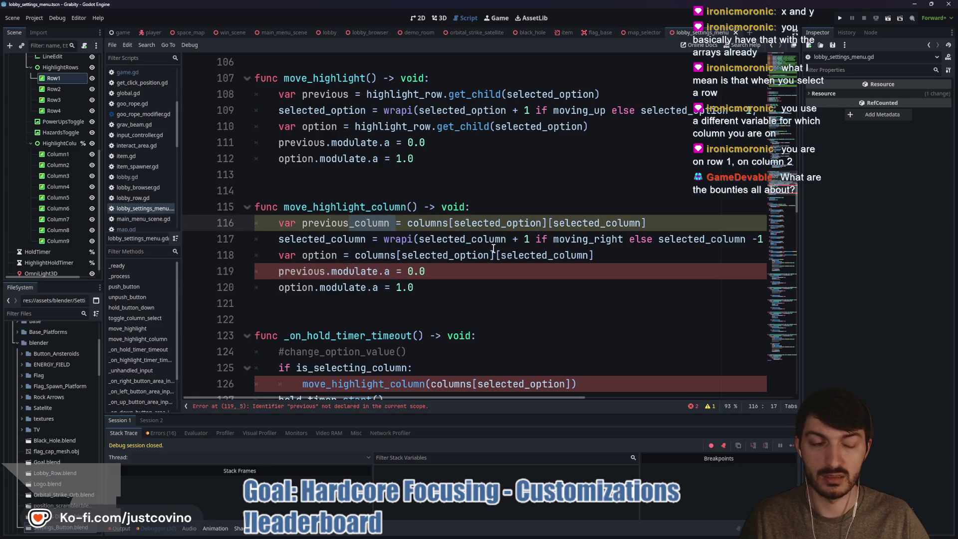
pyautogui.press('BackSpace')
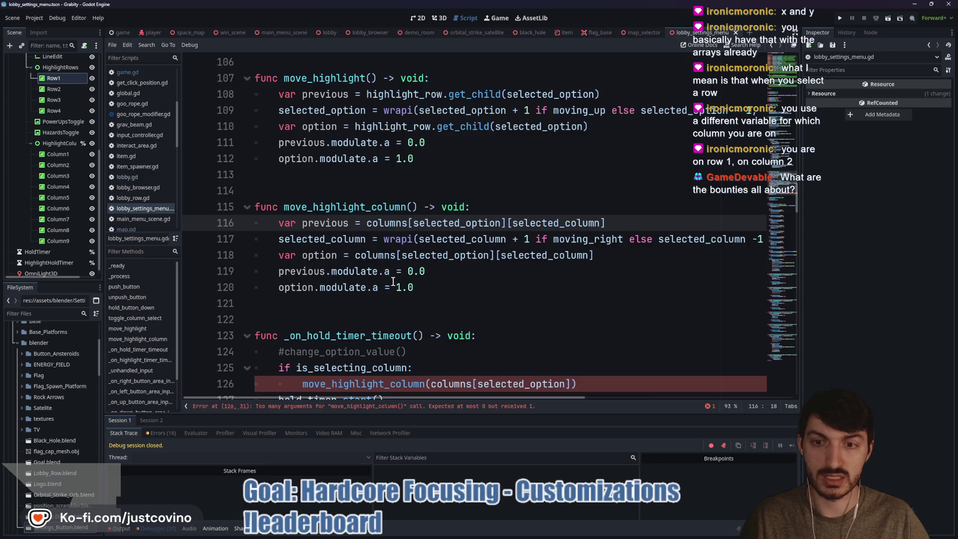
pyautogui.click(465, 283)
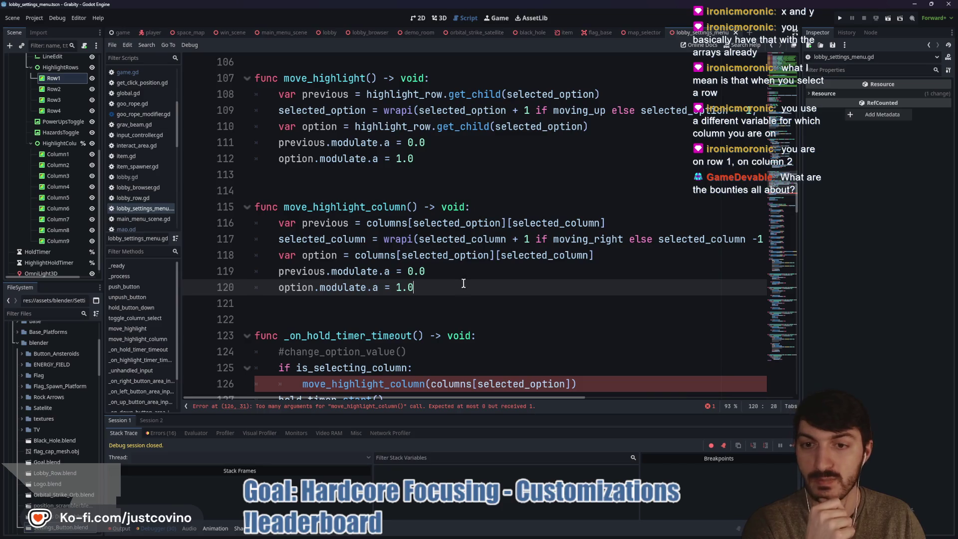
pyautogui.scroll(-2, 434, 310)
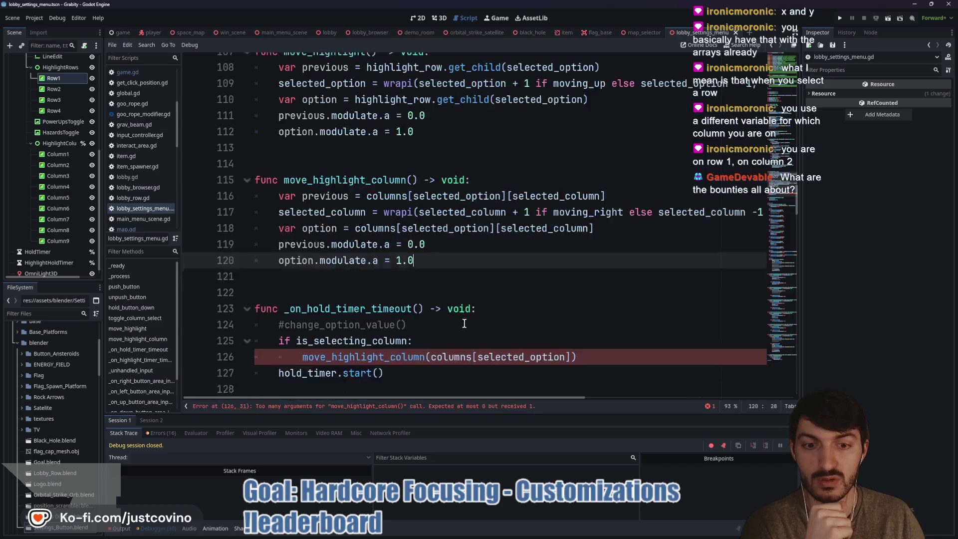
pyautogui.moveTo(574, 287); pyautogui.dragTo(430, 287)
pyautogui.press('BackSpace')
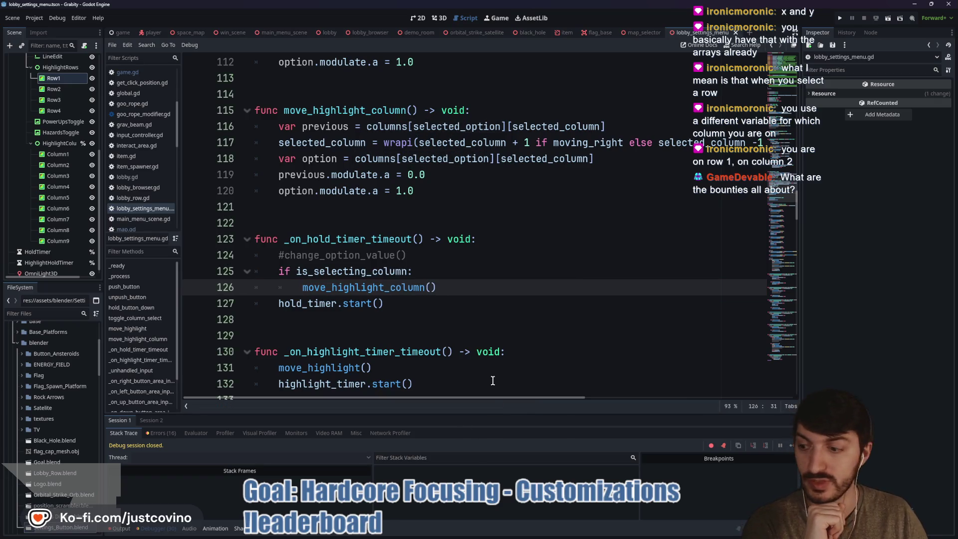
pyautogui.scroll(1, 488, 321)
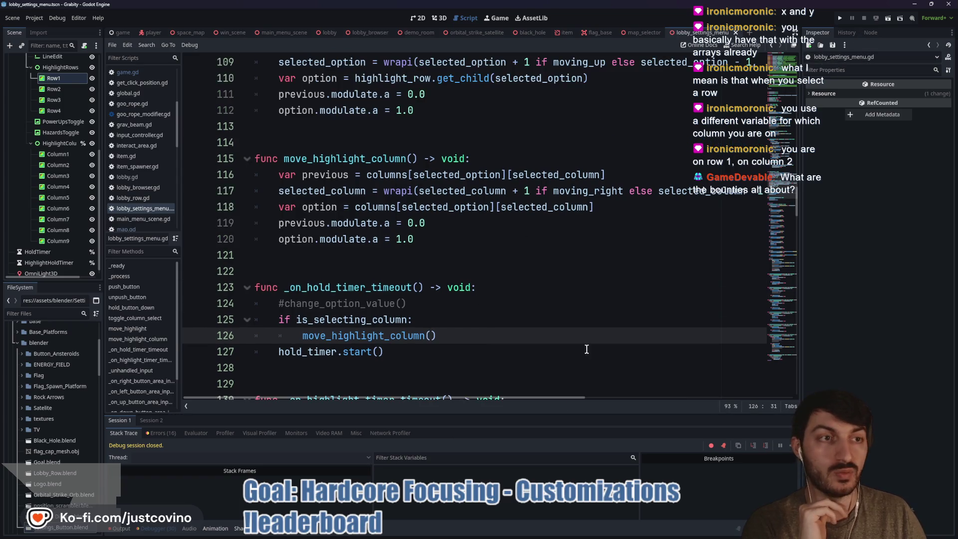
pyautogui.click(530, 530)
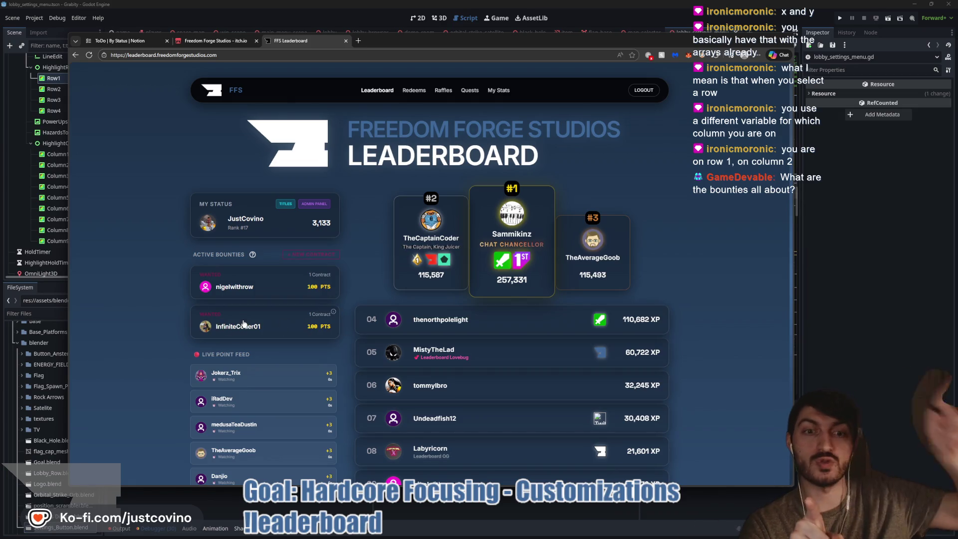
# Step: Check the first raffle's '1h from now' end time on the leaderboard's raffles page, then minimize the browser
pyautogui.click(447, 94)
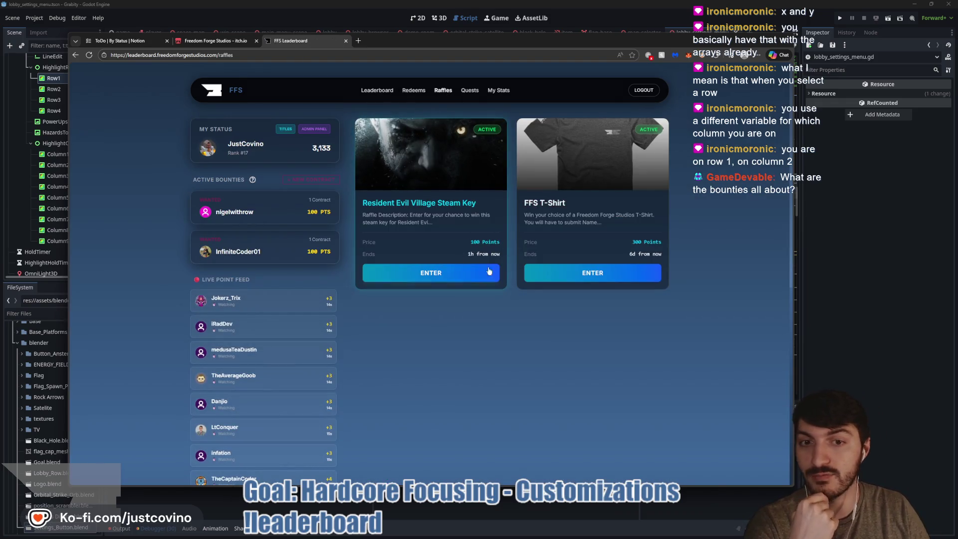
pyautogui.tripleClick(460, 257)
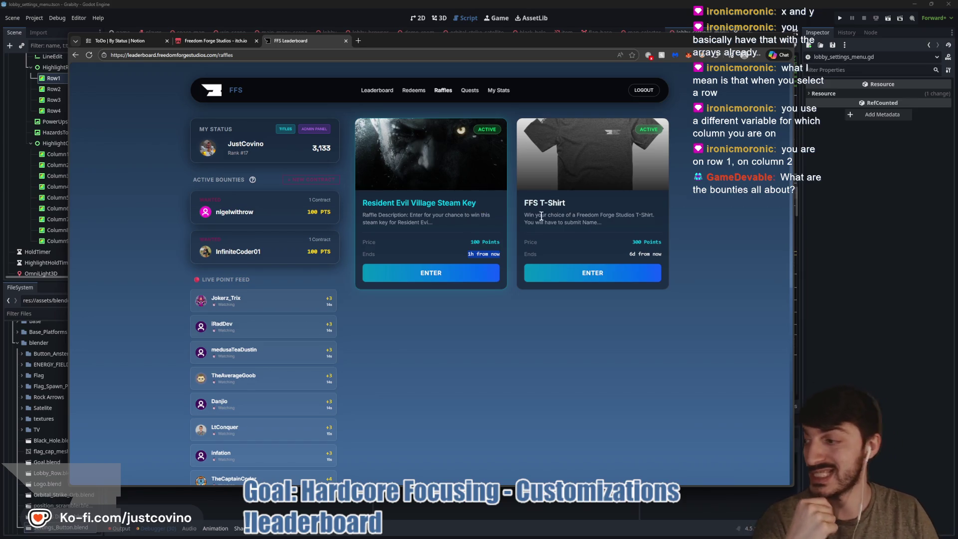
pyautogui.click(606, 209)
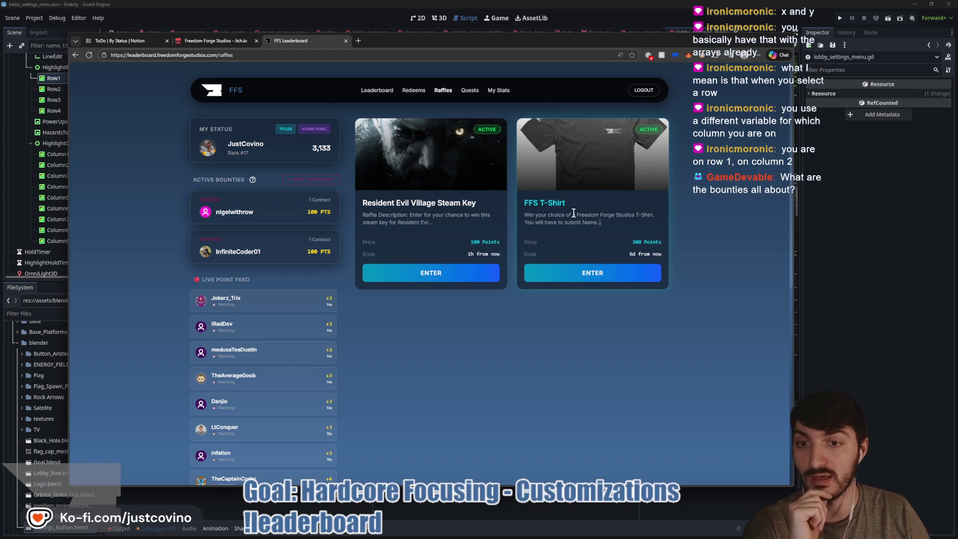
pyautogui.click(859, 278)
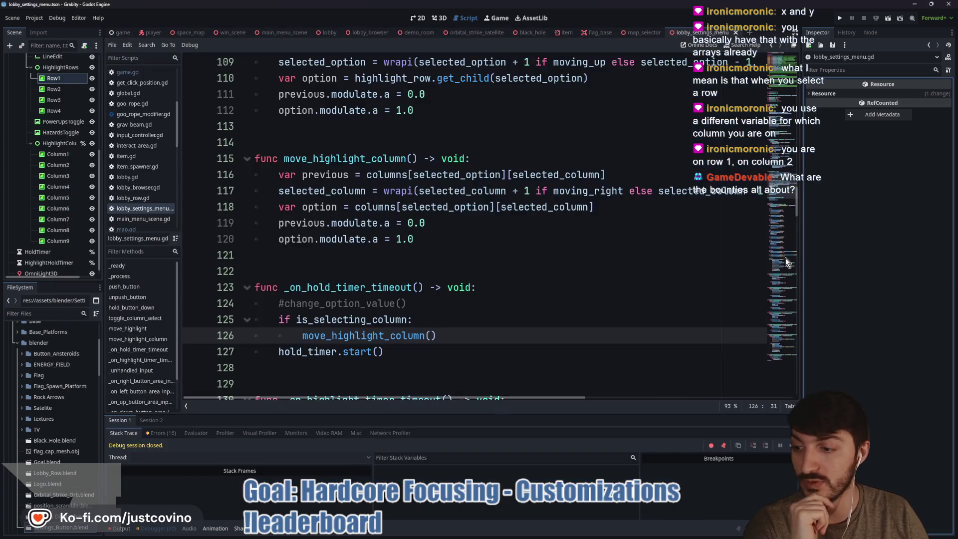
# Step: Run the project, host a lobby in the game and open its Customize screen
pyautogui.click(418, 272)
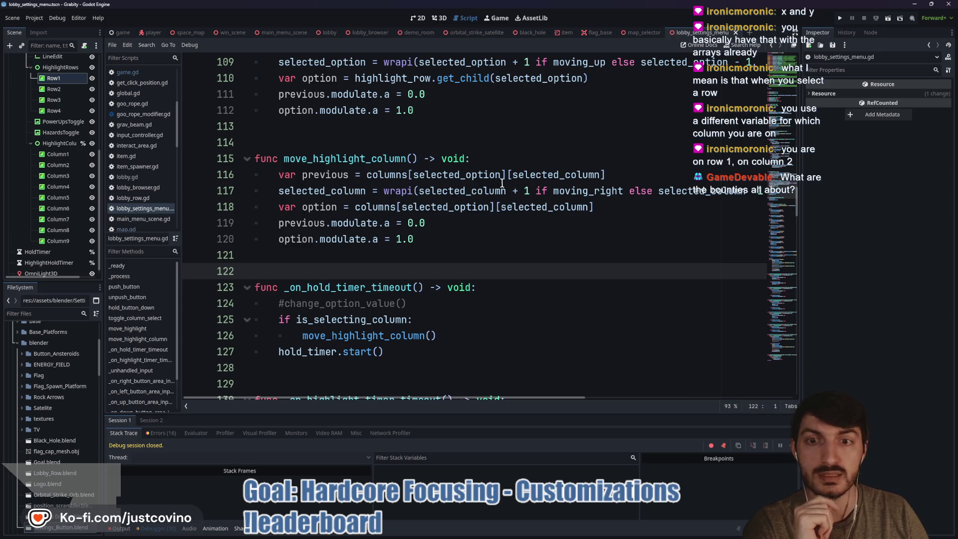
pyautogui.click(842, 18)
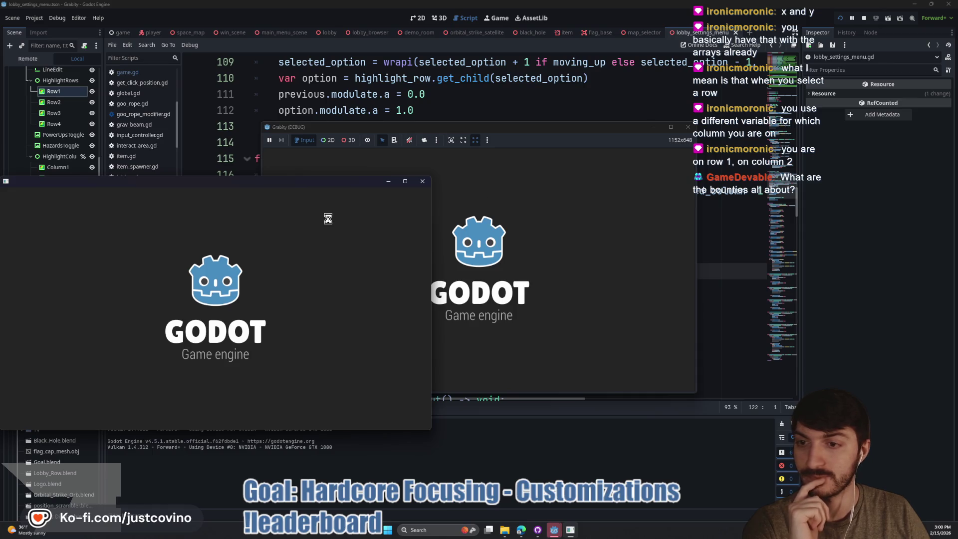
pyautogui.click(136, 269)
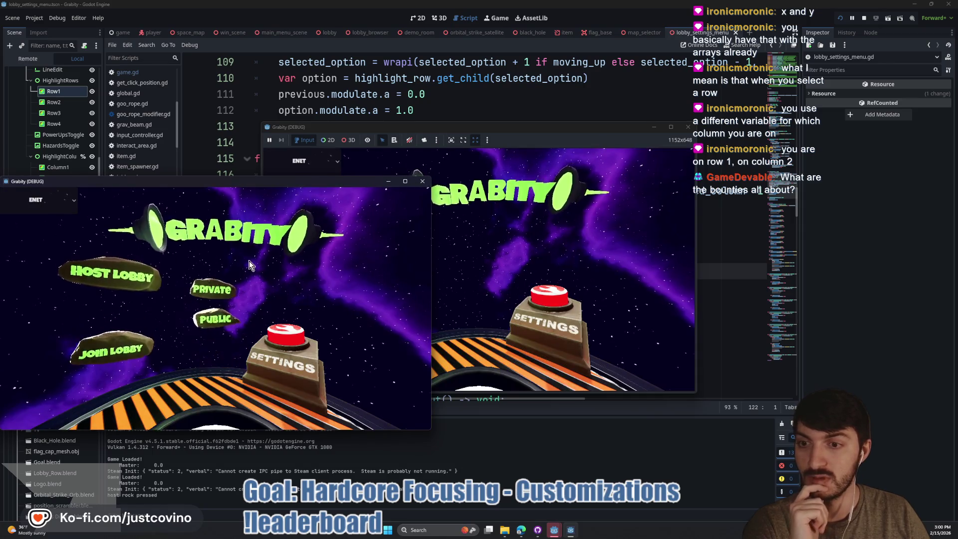
pyautogui.click(378, 229)
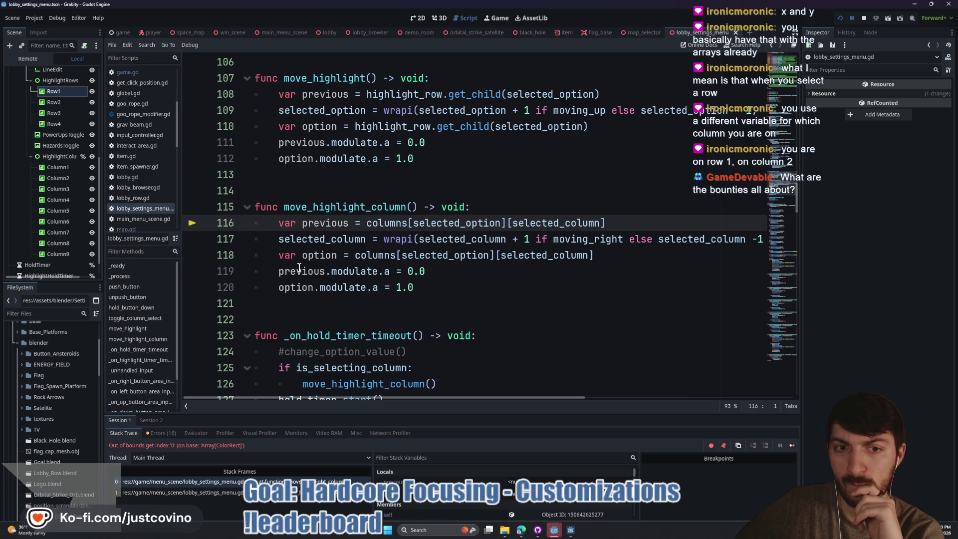
# Step: Change line 116's lookup to columns[selected_option].get(selected_column)
pyautogui.doubleClick(524, 223)
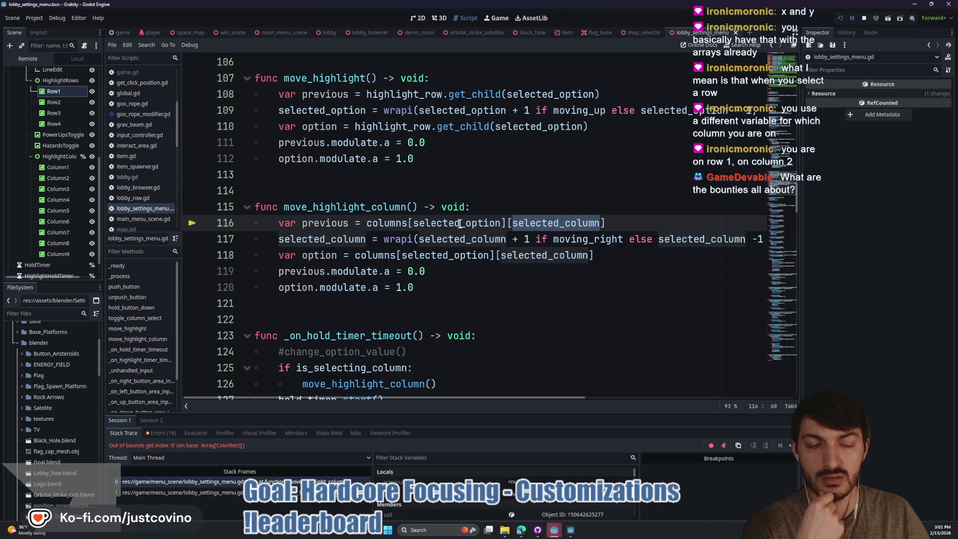
pyautogui.moveTo(461, 224)
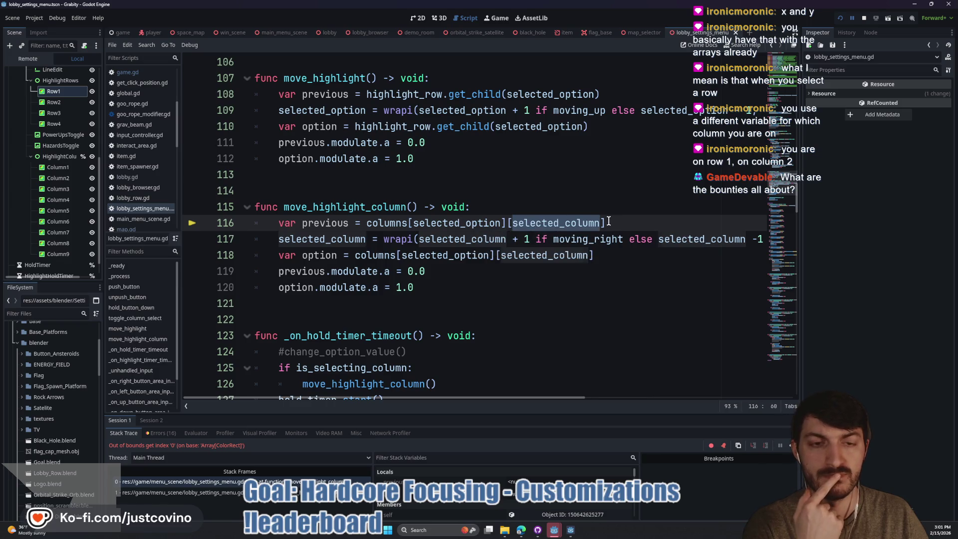
pyautogui.moveTo(606, 222); pyautogui.dragTo(511, 223)
pyautogui.press('BackSpace')
pyautogui.write('.get(sel')
pyautogui.press('Return')
pyautogui.write(')')
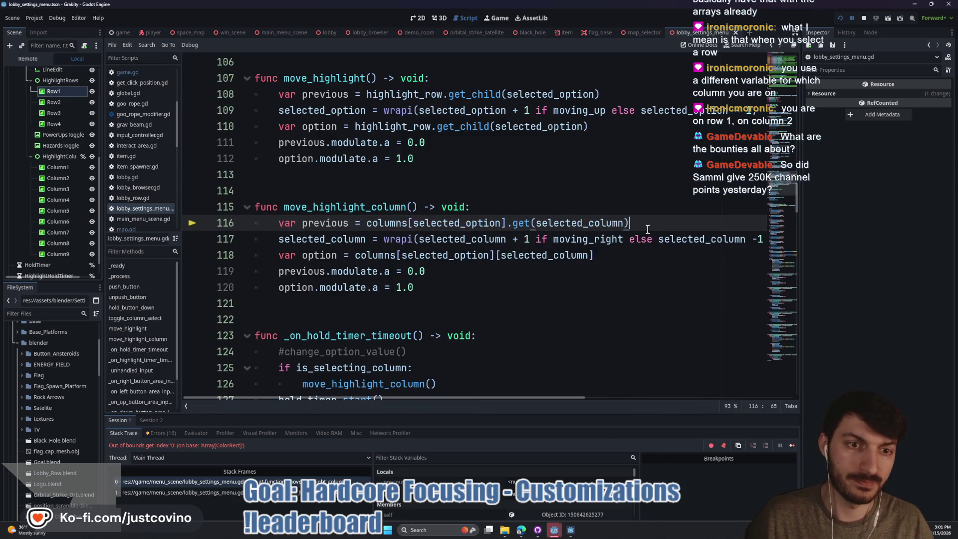
# Step: Stop the halted game, relaunch it with F5 and host a private lobby
pyautogui.moveTo(617, 226)
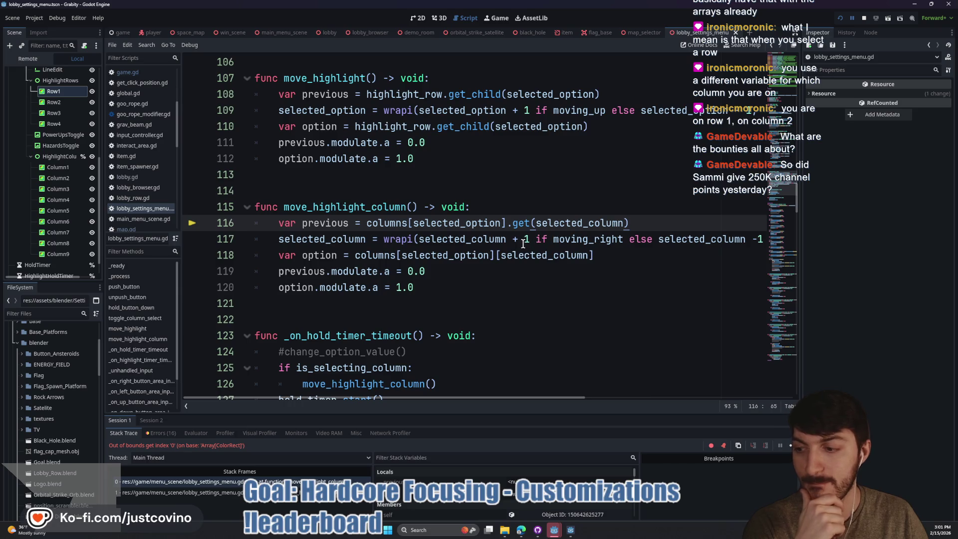
pyautogui.click(864, 19)
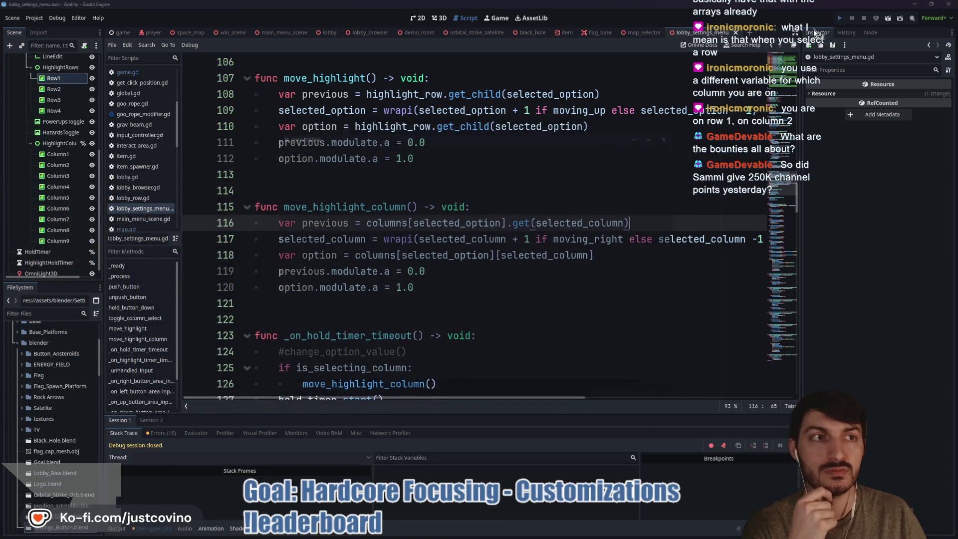
pyautogui.press('F5')
pyautogui.click(530, 530)
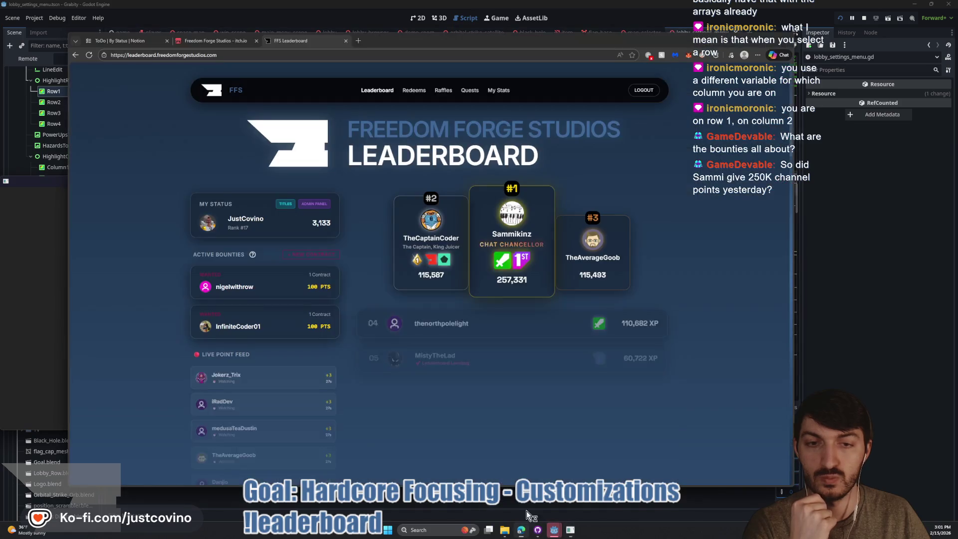
pyautogui.click(553, 530)
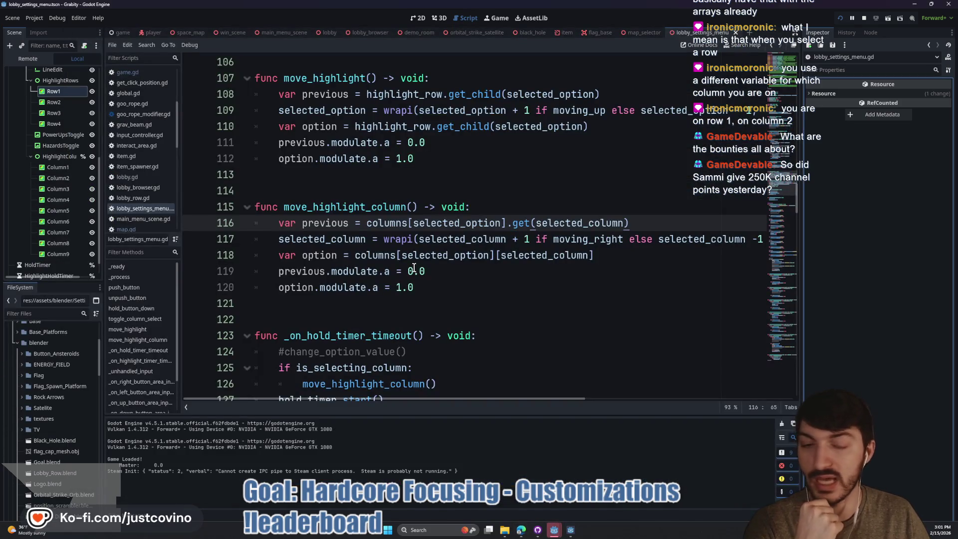
pyautogui.click(570, 529)
pyautogui.click(386, 232)
pyautogui.click(483, 226)
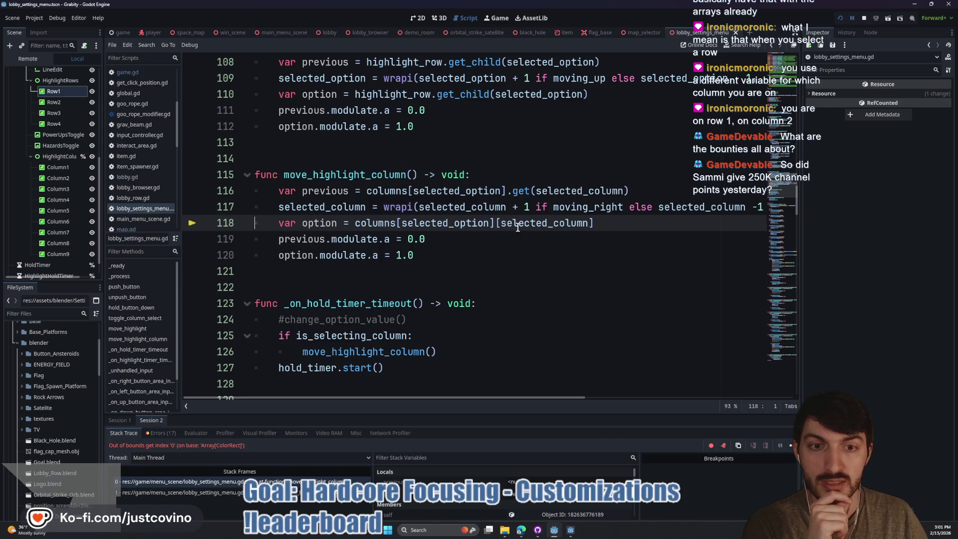
# Step: Change line 118's lookup to columns[selected_option].get(selected_column) and run the game again
pyautogui.moveTo(594, 223); pyautogui.dragTo(497, 222)
pyautogui.press('BackSpace')
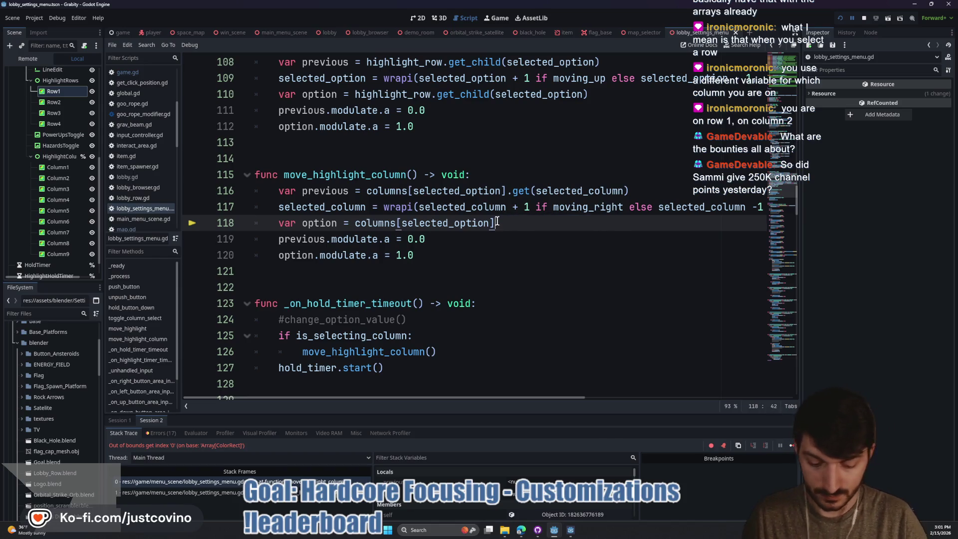
pyautogui.write('.get(sele')
pyautogui.press('Return')
pyautogui.click(650, 218)
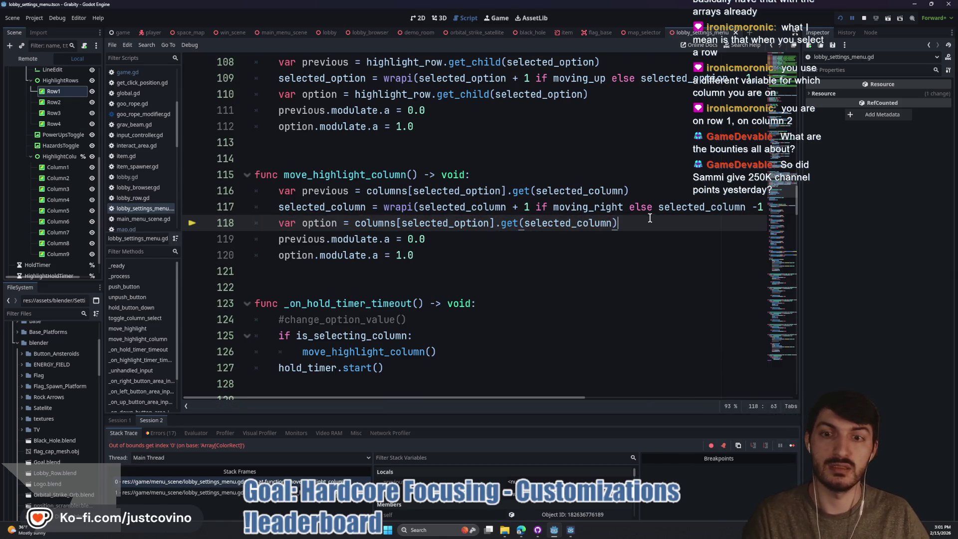
pyautogui.click(866, 19)
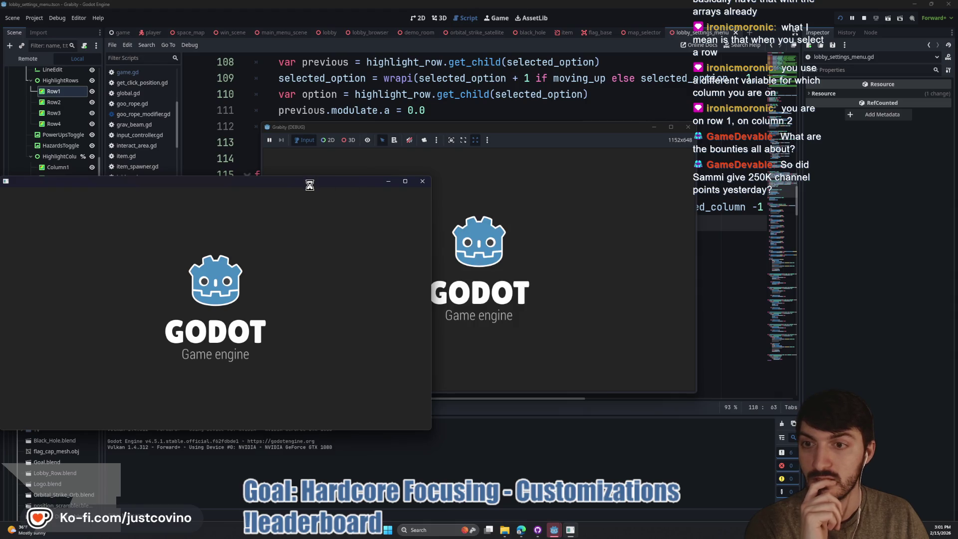
# Step: Host a private lobby and open Customize, which breaks on a null modulate access at line 119
pyautogui.click(195, 241)
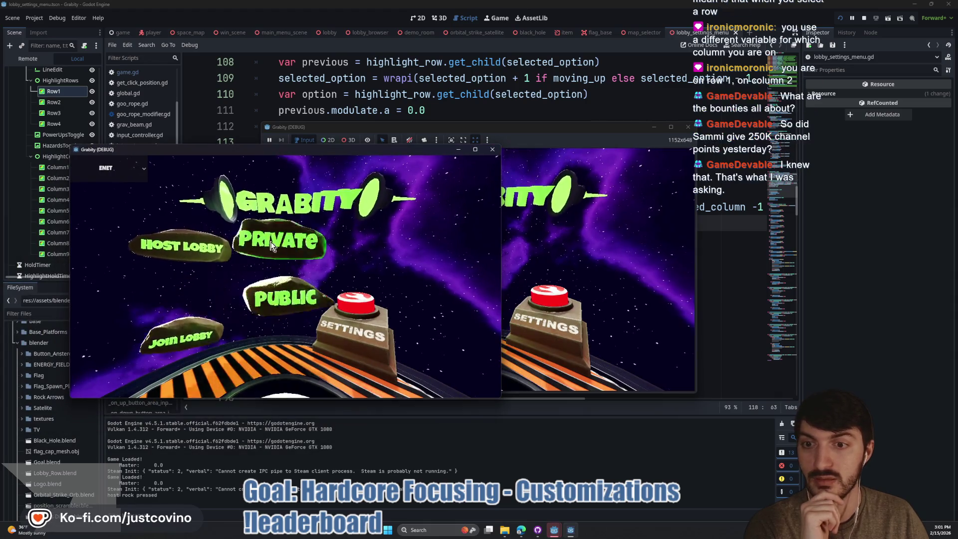
pyautogui.click(272, 246)
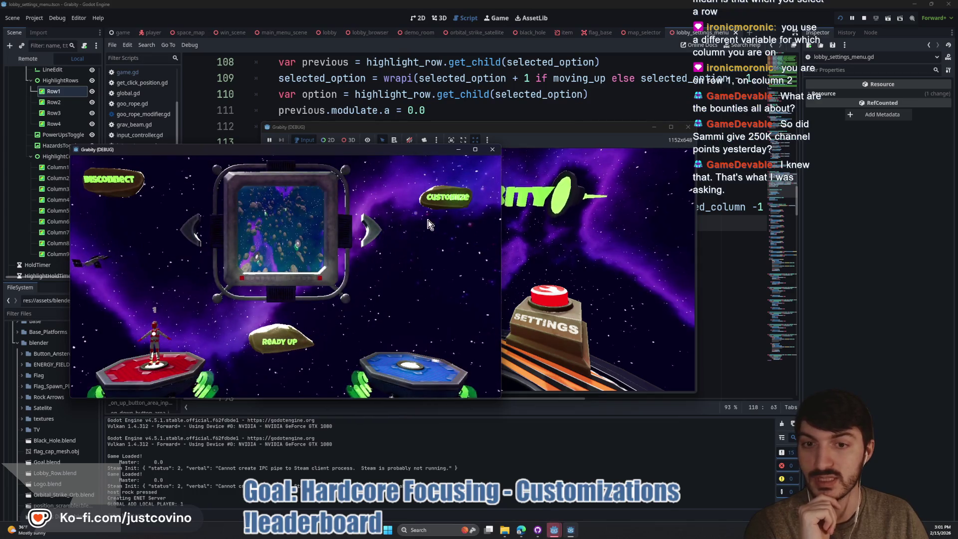
pyautogui.click(442, 202)
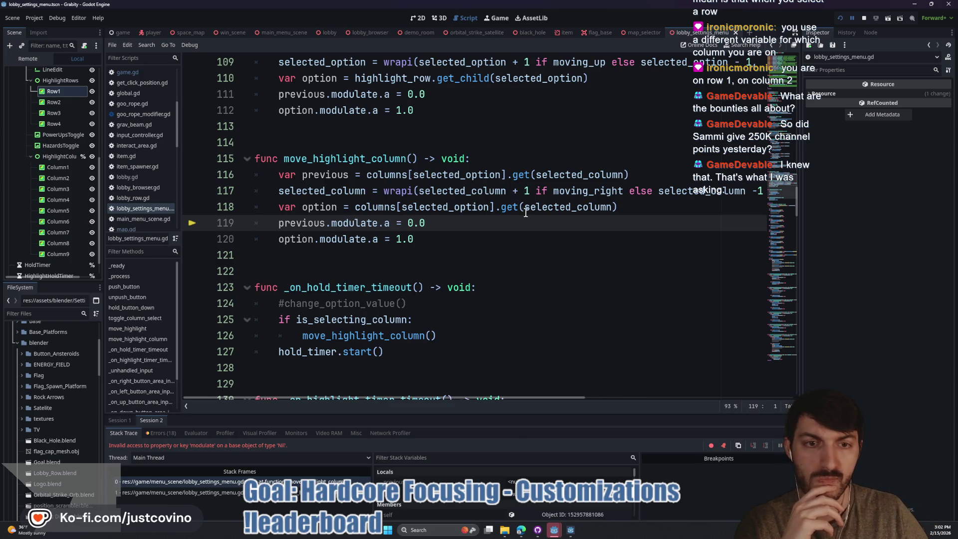
# Step: Change line 117's wrap limit to columns[selected_option].size() and relaunch the game
pyautogui.hscroll(3, 514, 209)
pyautogui.hscroll(6, 485, 200)
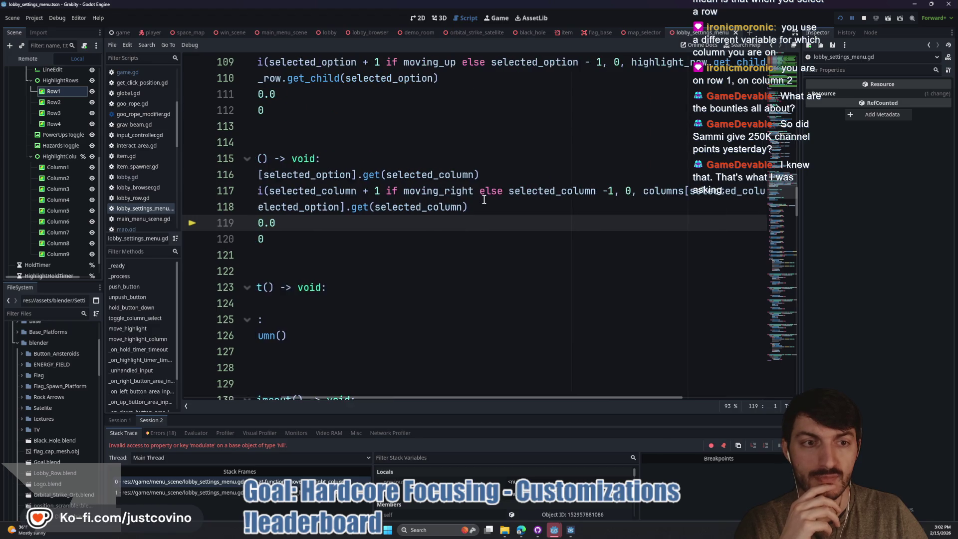
pyautogui.hscroll(-8, 660, 196)
pyautogui.hscroll(6, 646, 195)
pyautogui.hscroll(2, 646, 196)
pyautogui.click(666, 192)
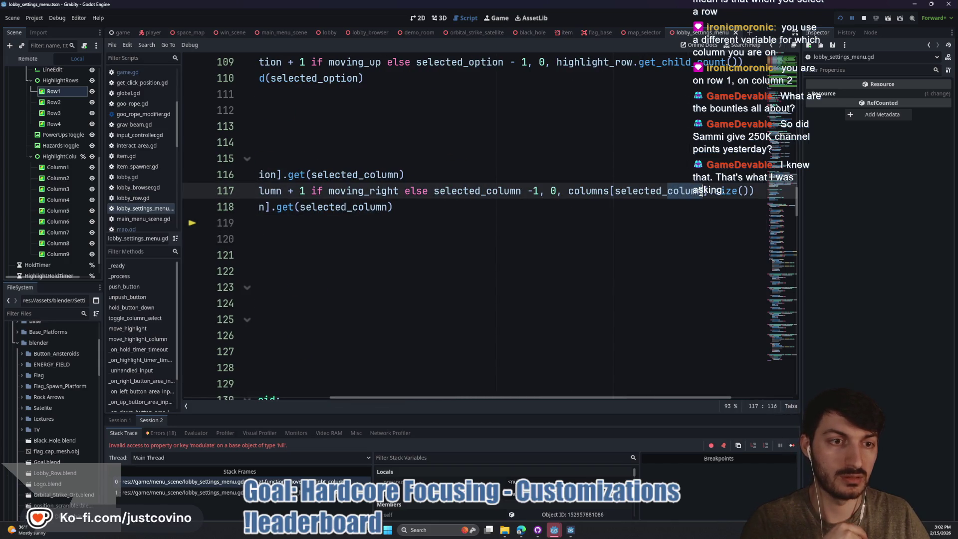
pyautogui.moveTo(700, 194)
pyautogui.write('optio')
pyautogui.press('Return')
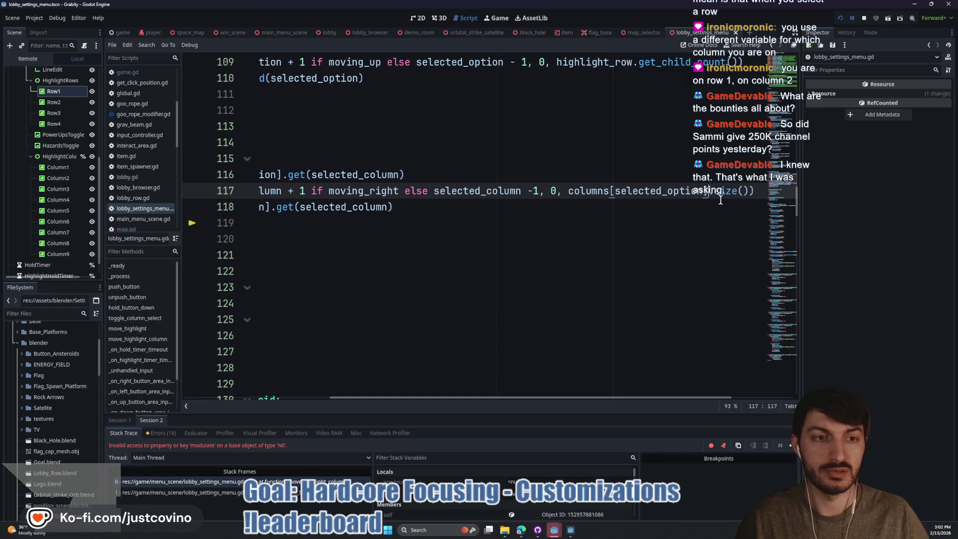
pyautogui.hscroll(-5, 498, 223)
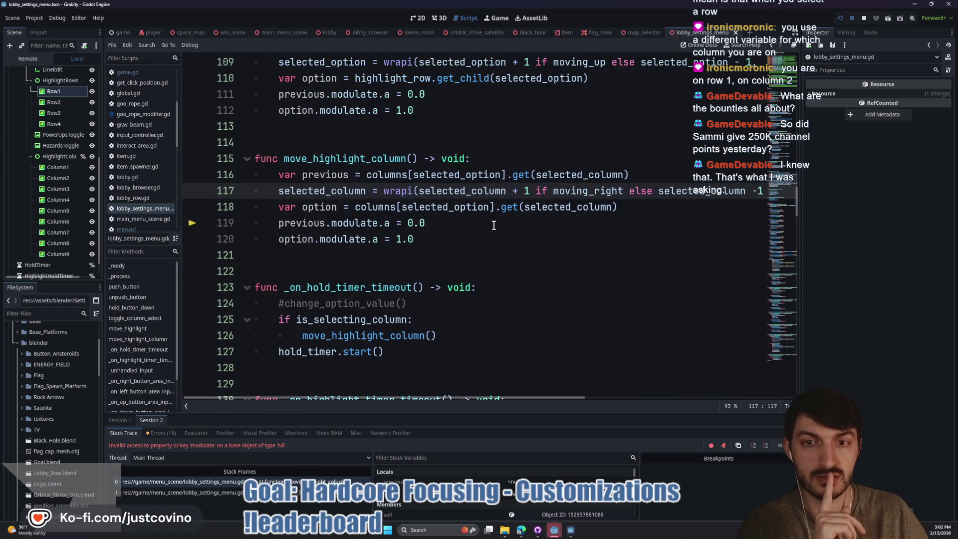
pyautogui.click(841, 20)
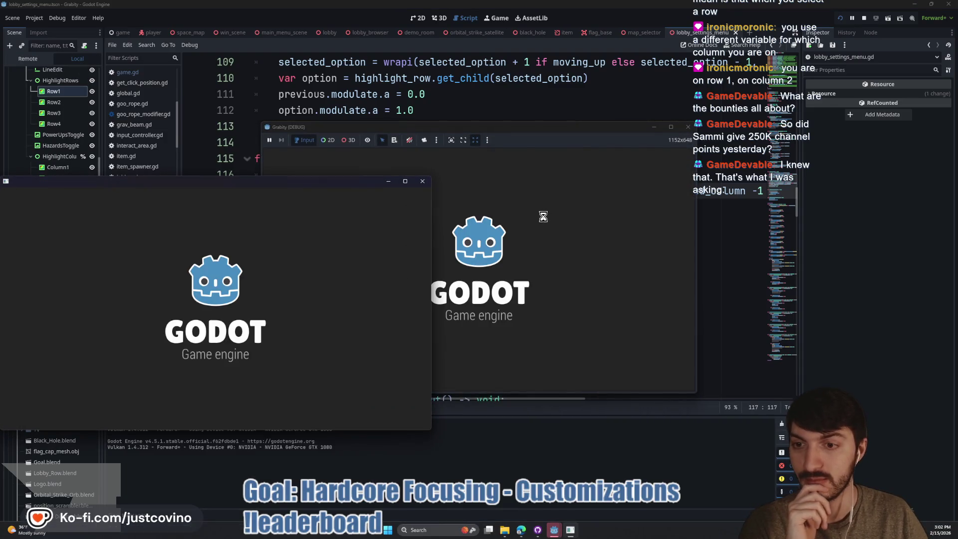
# Step: Host a lobby, open the customizations screen, and stop the game after the line 119 break
pyautogui.click(124, 272)
pyautogui.click(296, 268)
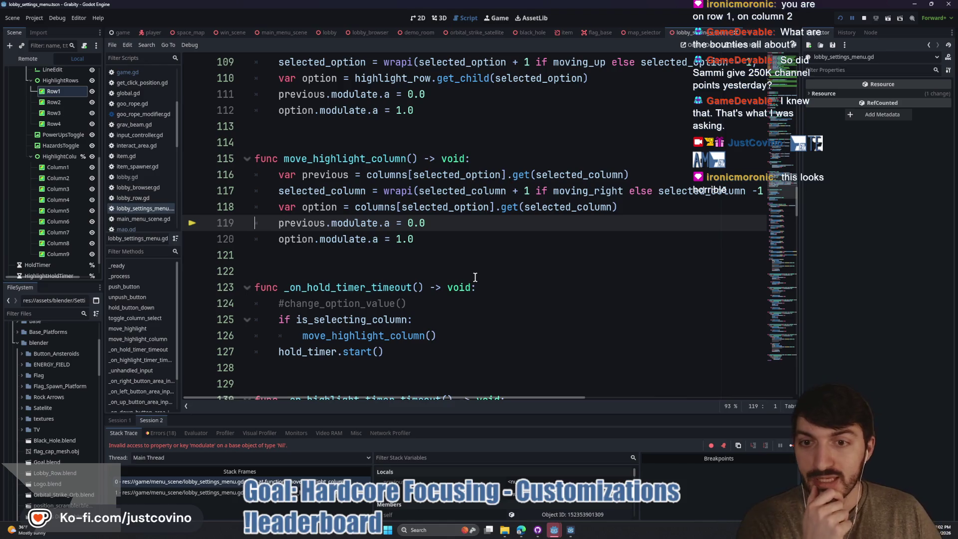
pyautogui.click(864, 17)
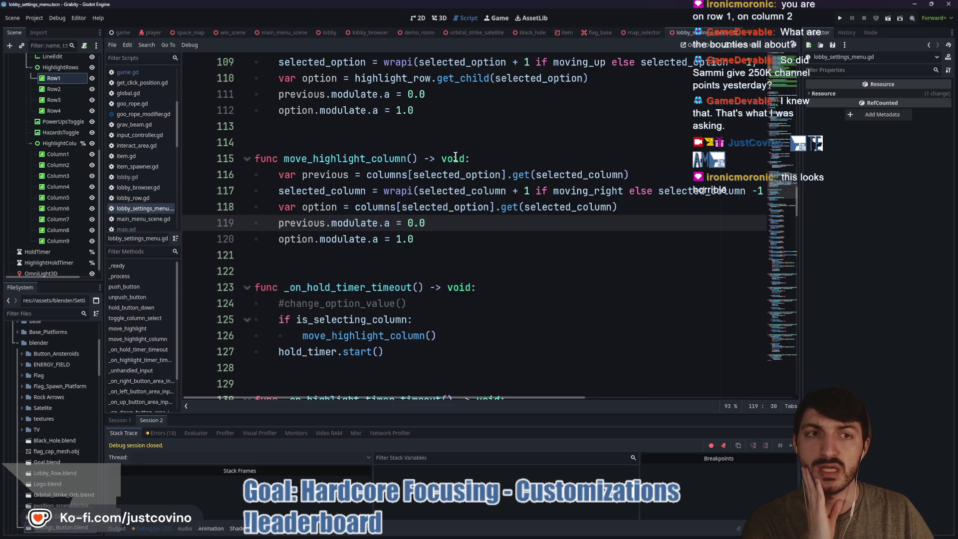
# Step: Inspect the settings TV scene in 3D, undoing an accidental Glass mesh selection
pyautogui.click(439, 18)
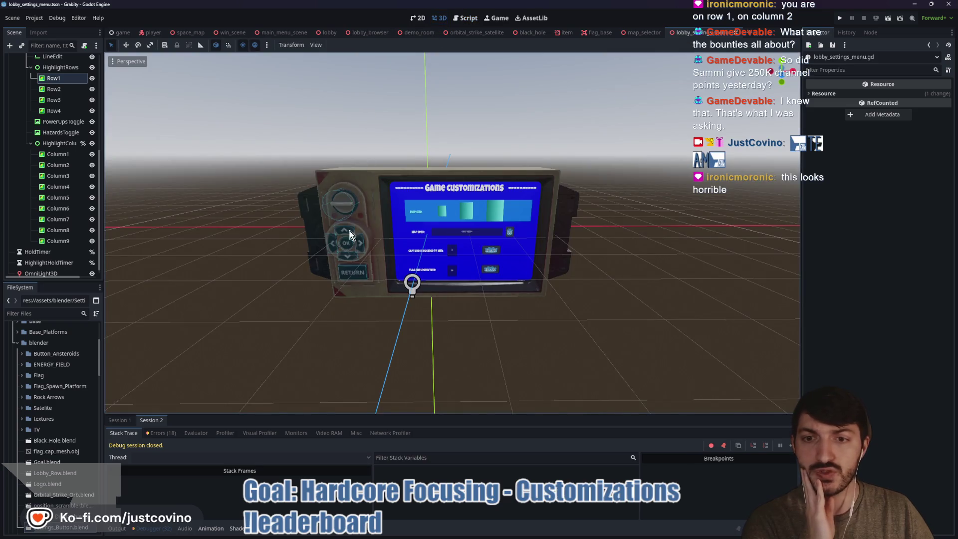
pyautogui.scroll(5, 407, 249)
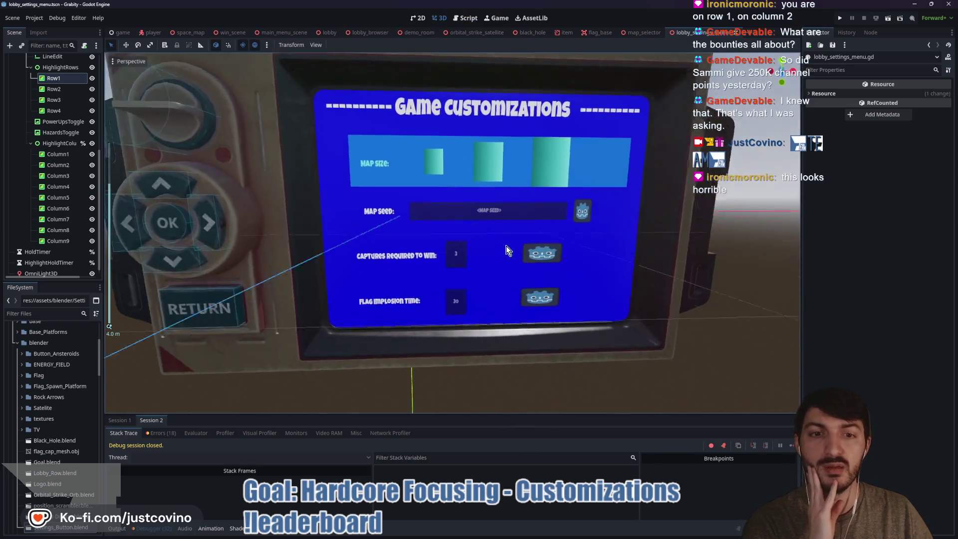
pyautogui.scroll(-2, 499, 248)
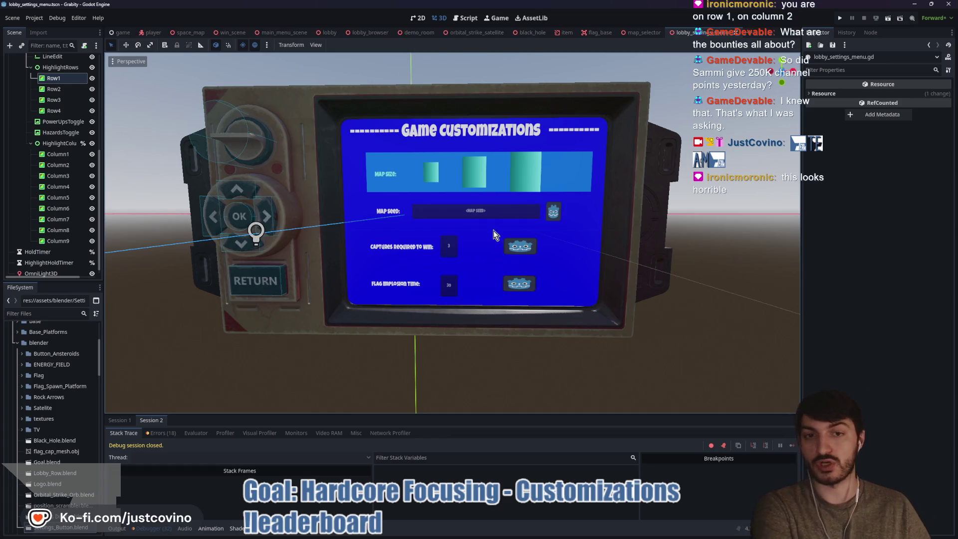
pyautogui.click(451, 295)
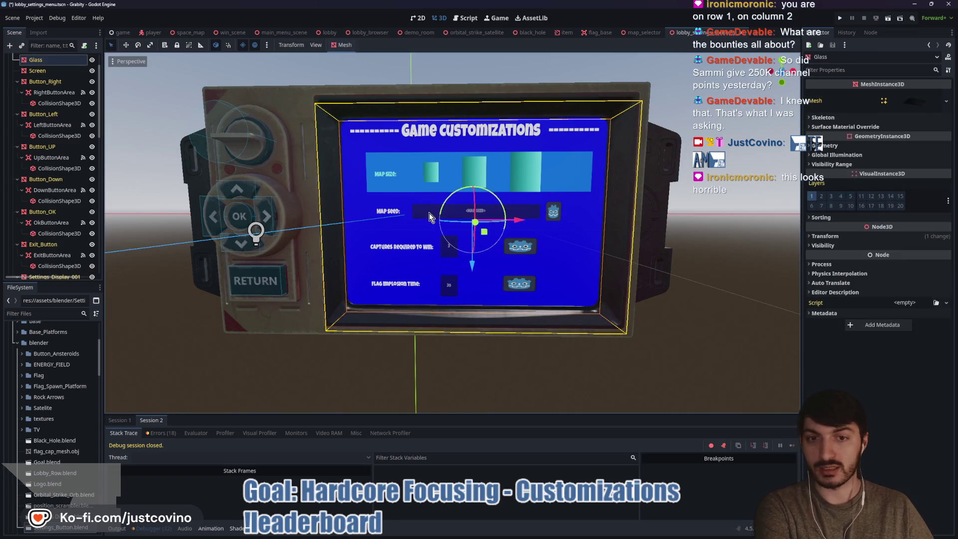
pyautogui.hotkey('ctrl', 'z')
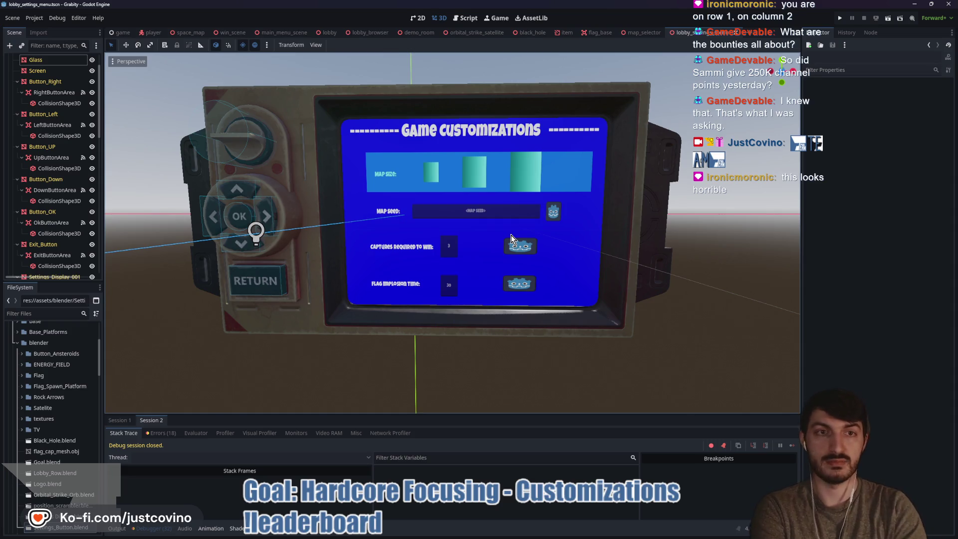
# Step: Open lobby_settings_menu.gd with the cursor at the end of line 118
pyautogui.moveTo(646, 32)
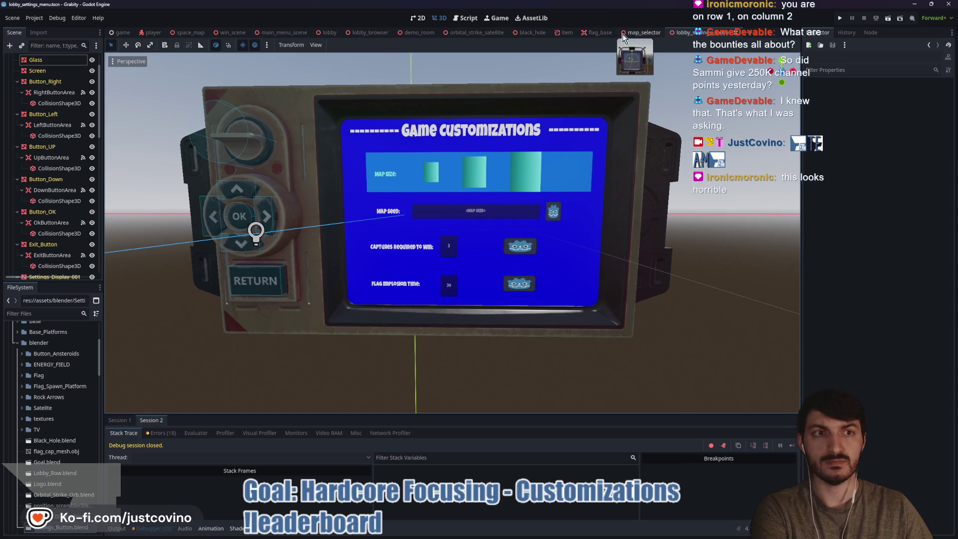
pyautogui.click(467, 18)
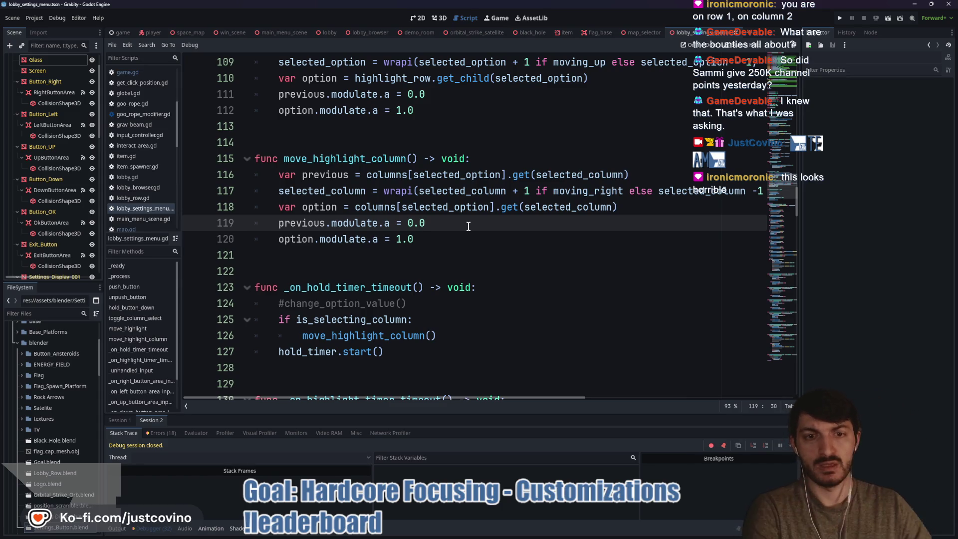
pyautogui.click(662, 208)
# Step: Add print(option.name) after line 118 and print(previous.name) after line 116, then run the game
pyautogui.press('Return')
pyautogui.write('print(option')
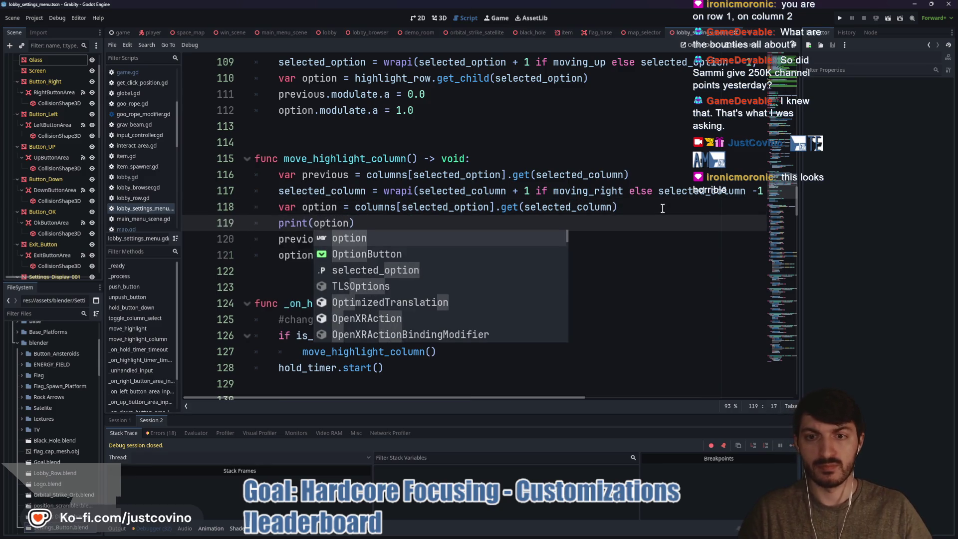
pyautogui.write('.name')
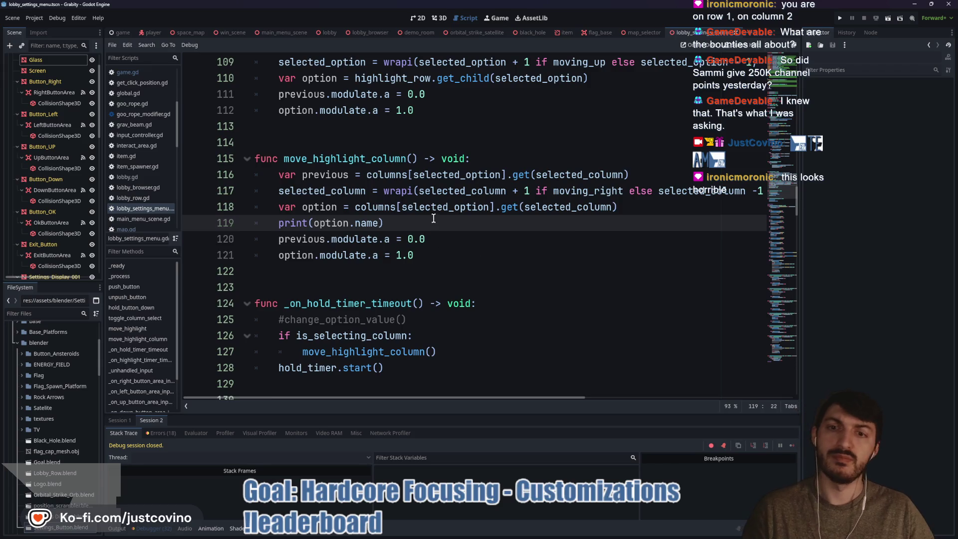
pyautogui.click(649, 179)
pyautogui.press('Return')
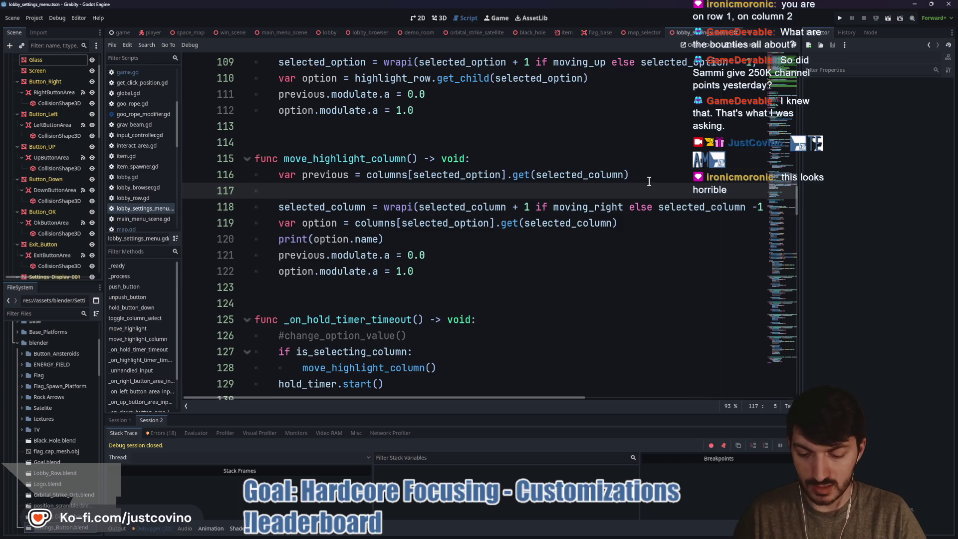
pyautogui.write('print(p')
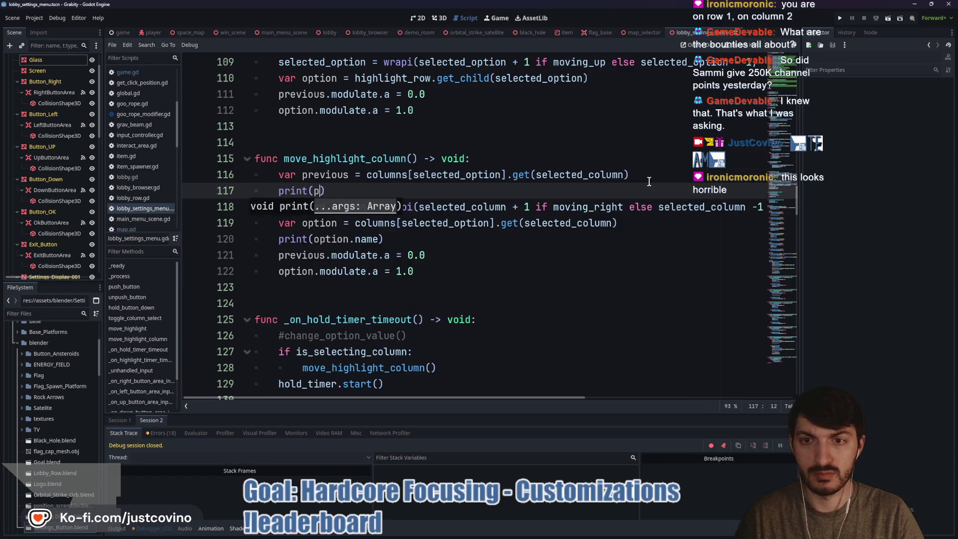
pyautogui.write('revious.name')
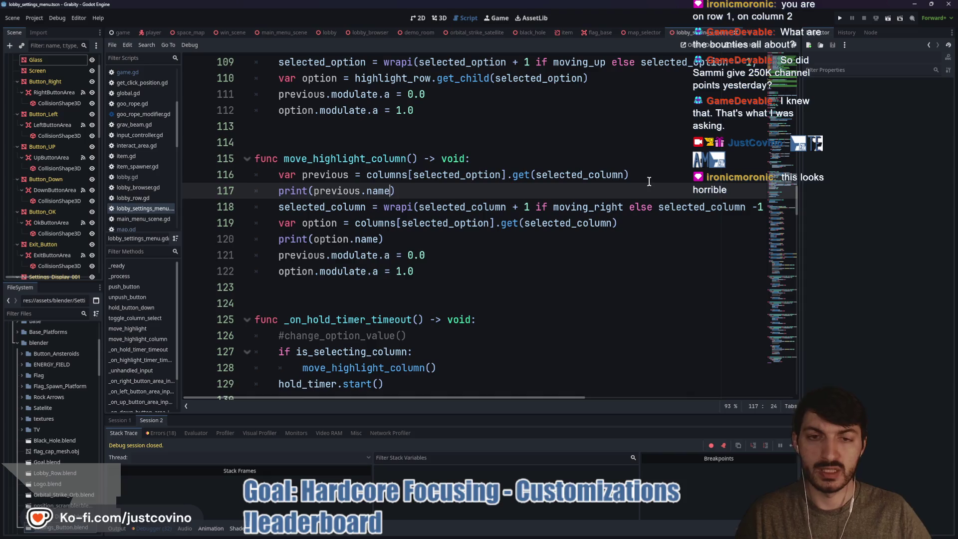
pyautogui.click(841, 18)
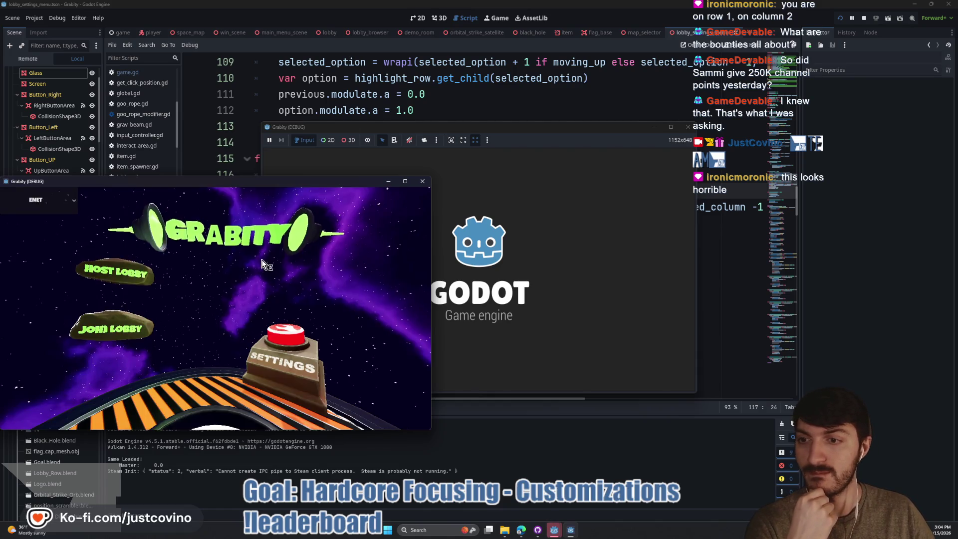
# Step: Host a lobby and open Game Customizations, which stops on a Nil error
pyautogui.click(161, 277)
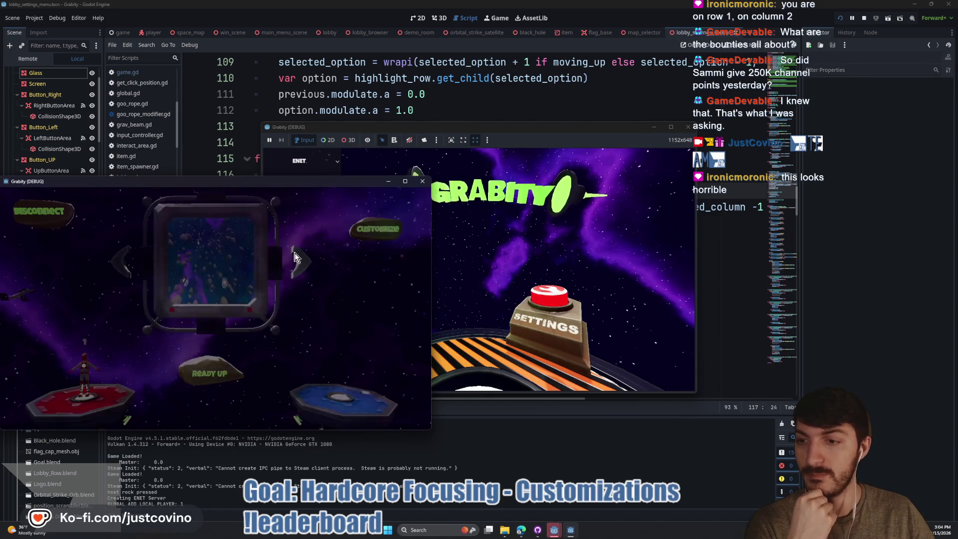
pyautogui.click(369, 233)
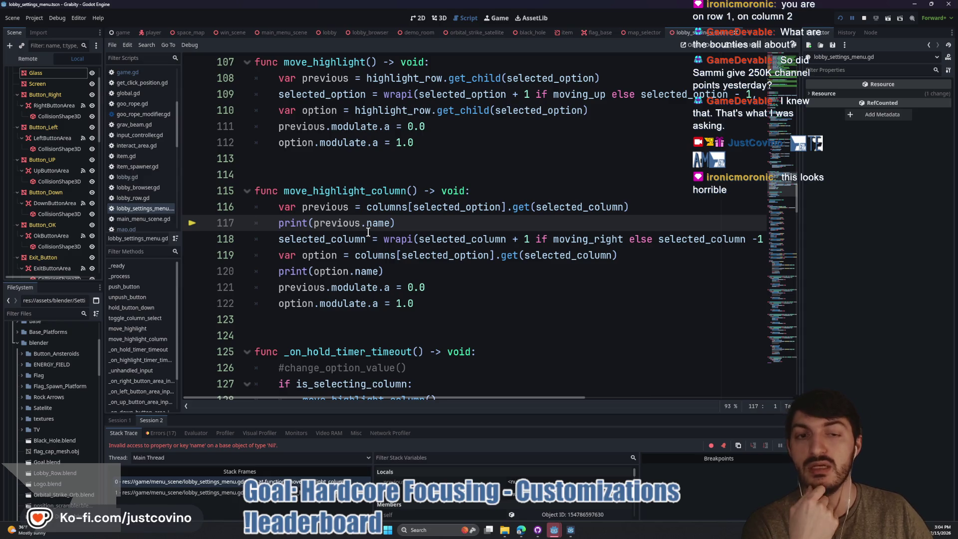
pyautogui.moveTo(540, 209)
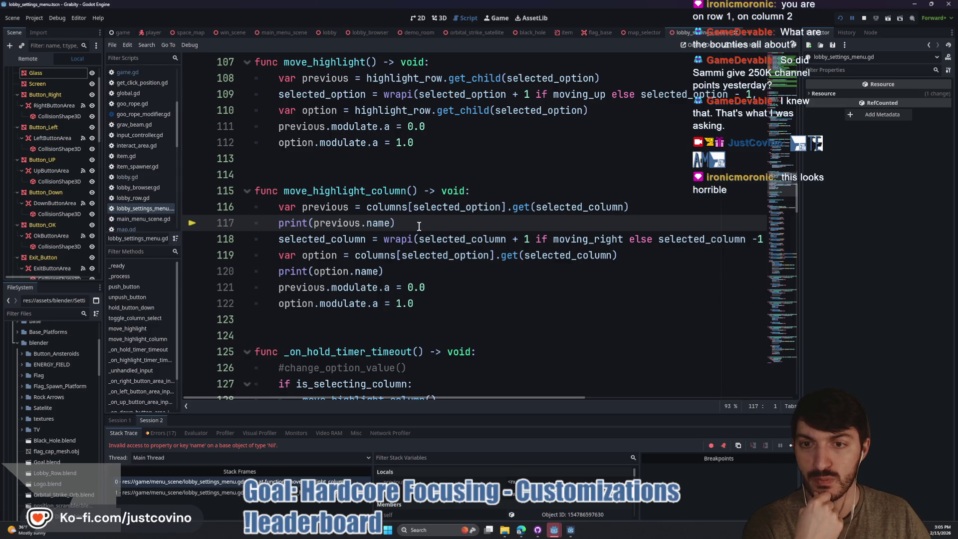
# Step: Make line 117 print(previous), retest a private lobby's Customizations, then stop the game
pyautogui.doubleClick(370, 222)
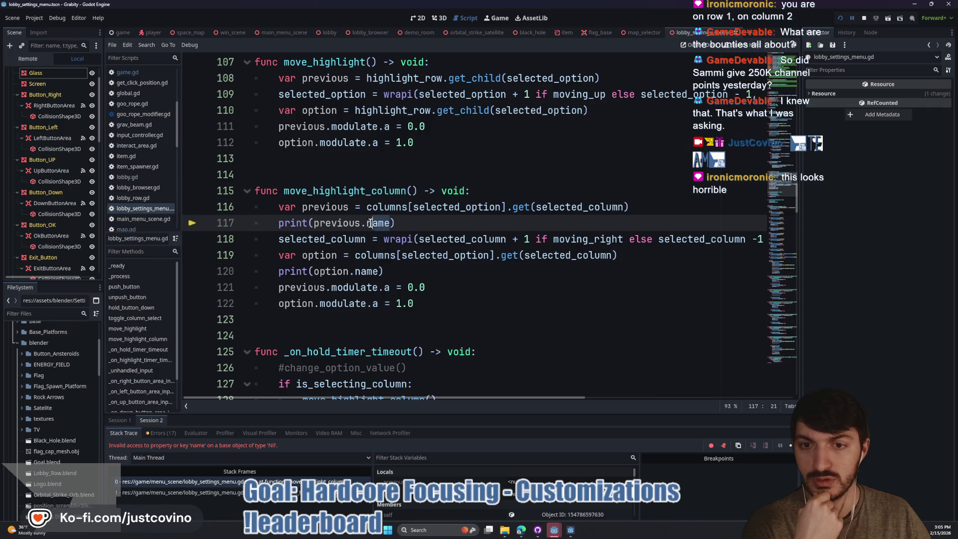
pyautogui.press('BackSpace')
pyautogui.press('BackSpace')
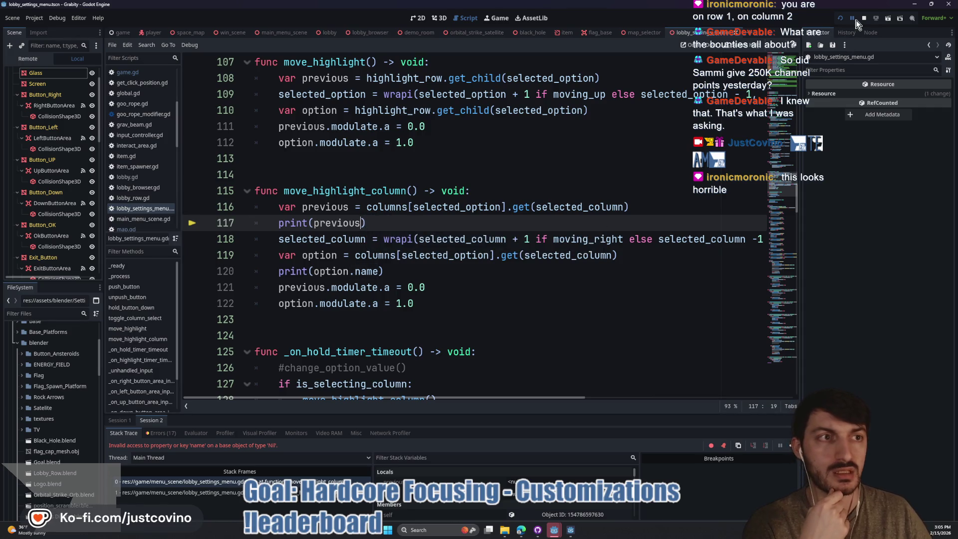
pyautogui.click(843, 19)
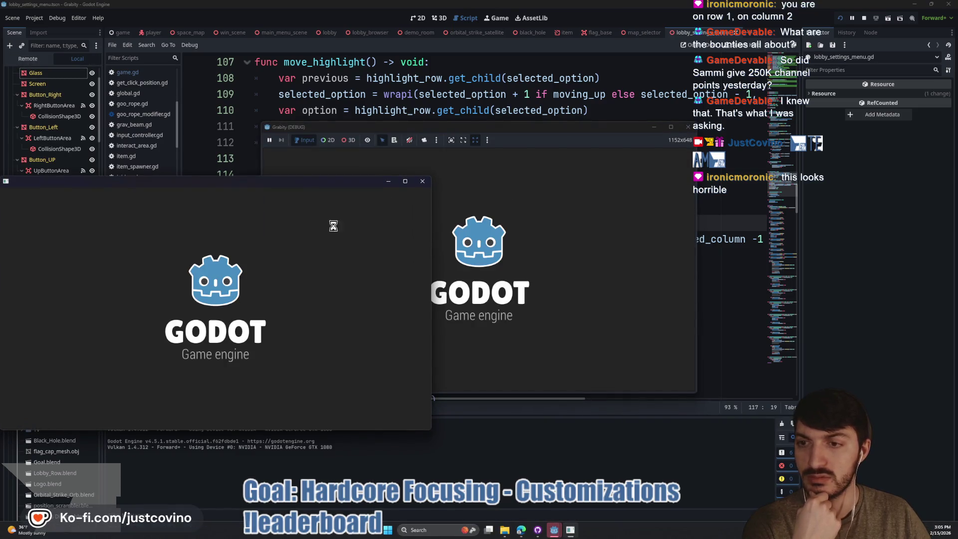
pyautogui.click(176, 264)
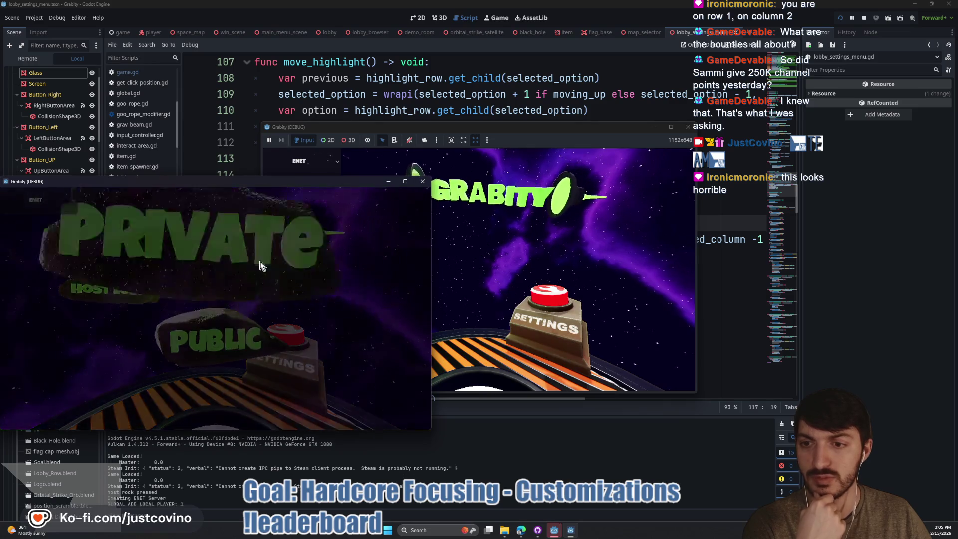
pyautogui.click(261, 265)
pyautogui.click(374, 230)
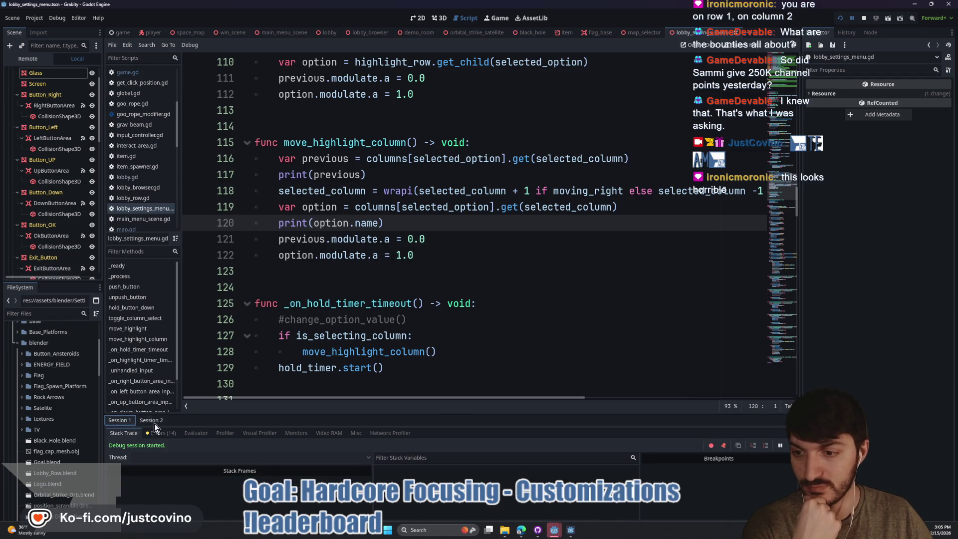
pyautogui.click(489, 336)
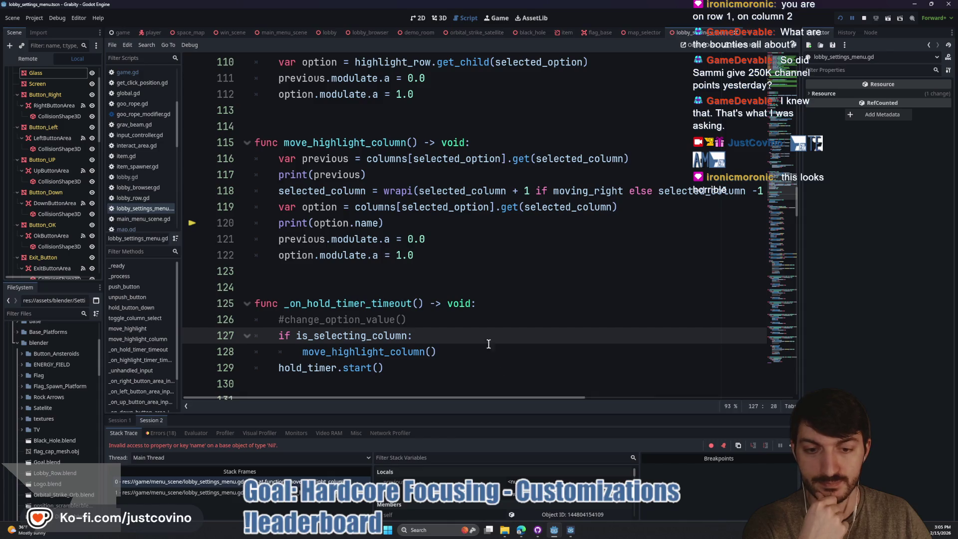
pyautogui.click(864, 18)
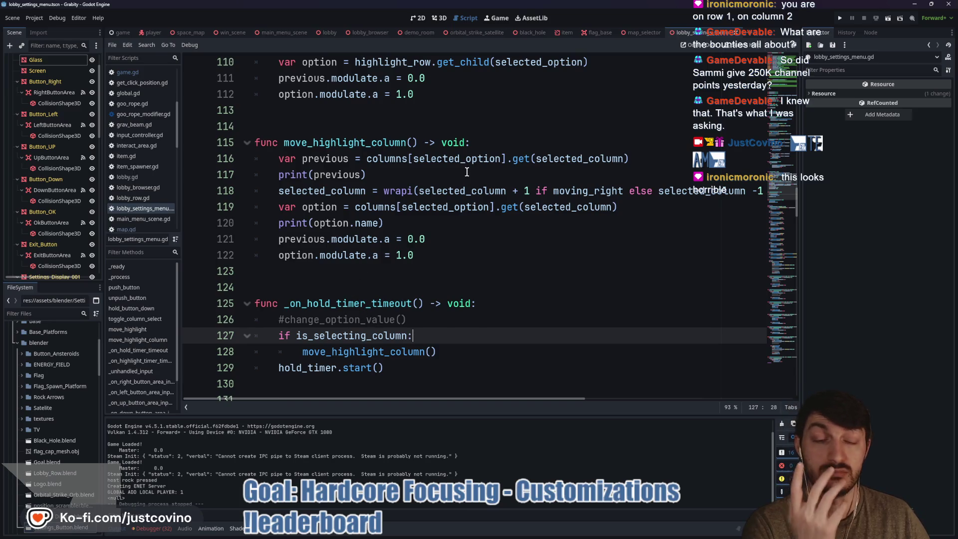
# Step: Highlight the uses of columns and selected_option from line 116 across the script
pyautogui.doubleClick(457, 158)
pyautogui.doubleClick(387, 158)
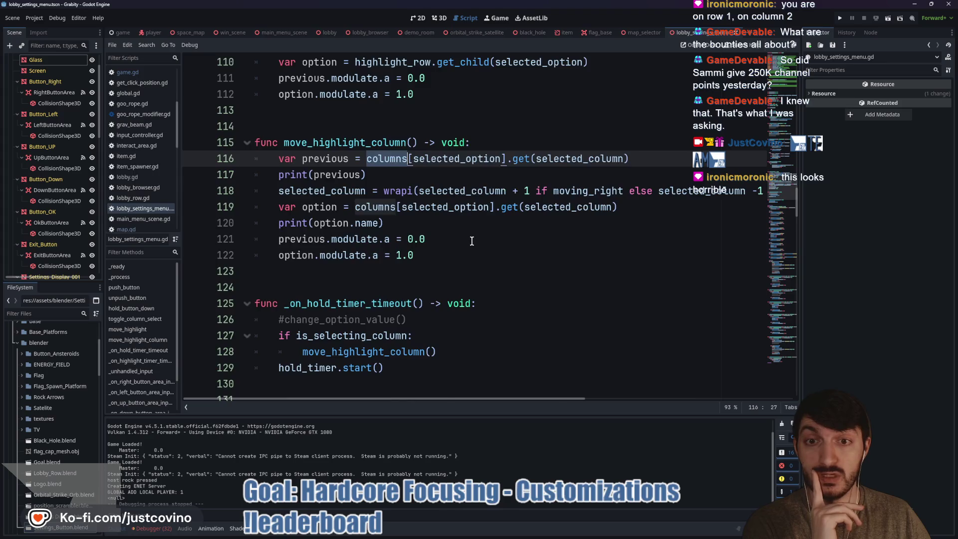
pyautogui.scroll(20, 471, 241)
pyautogui.scroll(5, 472, 244)
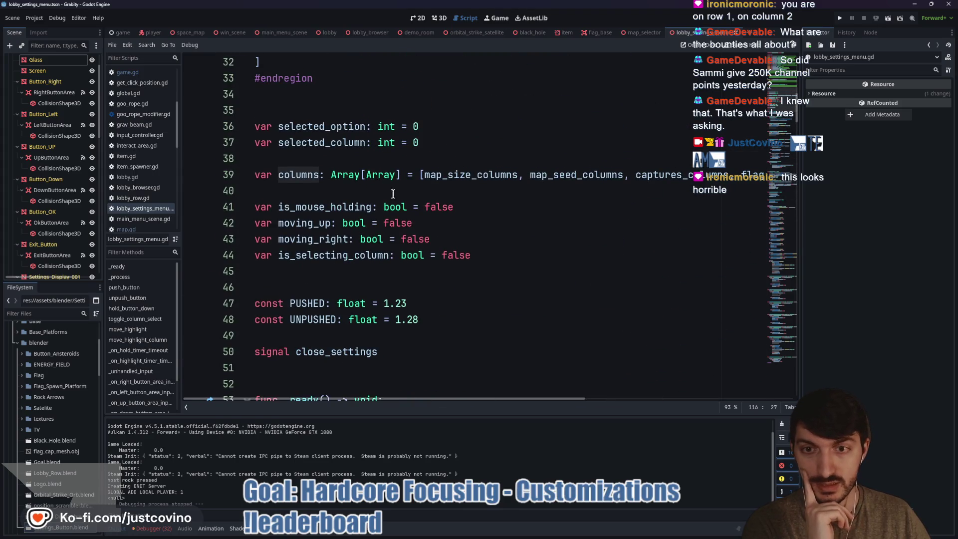
pyautogui.scroll(-5, 544, 181)
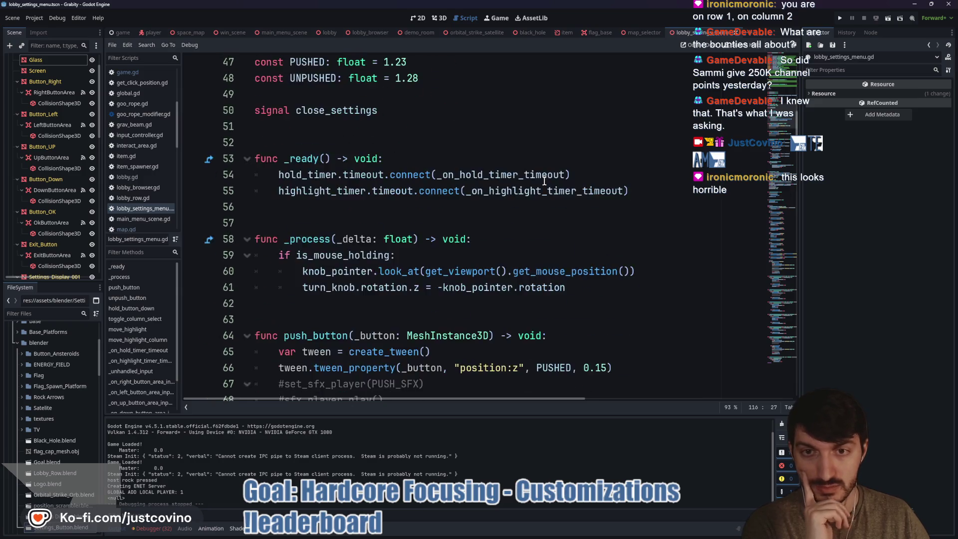
pyautogui.scroll(-18, 544, 180)
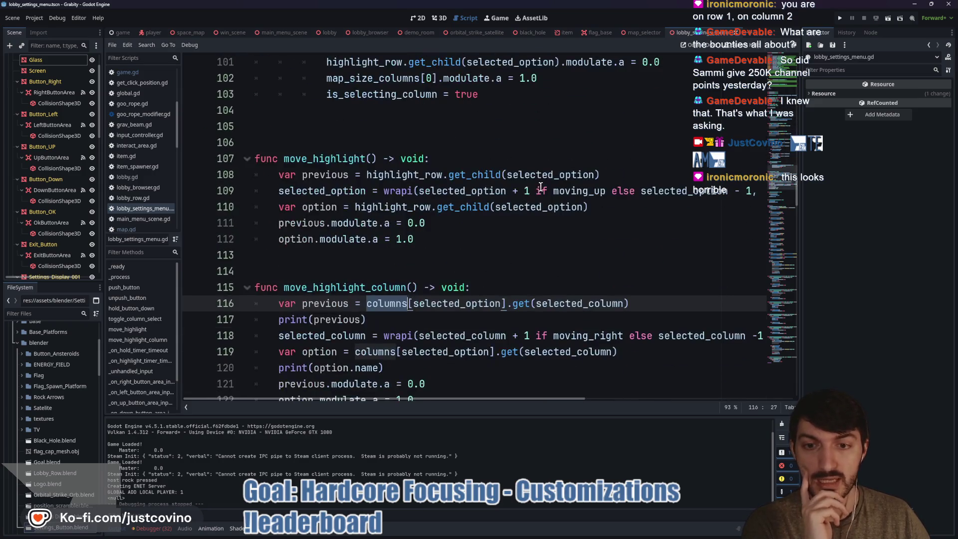
# Step: Inspect selected_option and map_size_columns in the columns declaration
pyautogui.doubleClick(445, 305)
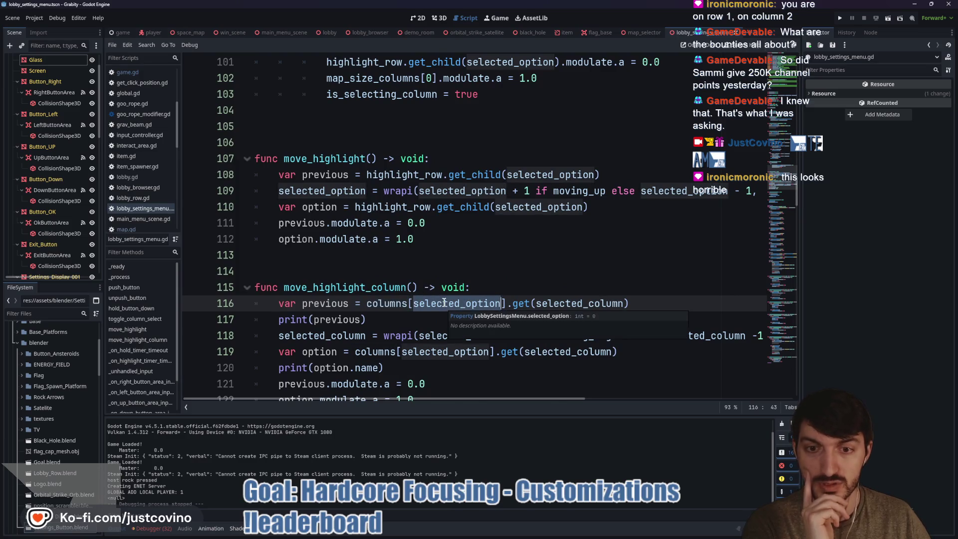
pyautogui.scroll(20, 443, 299)
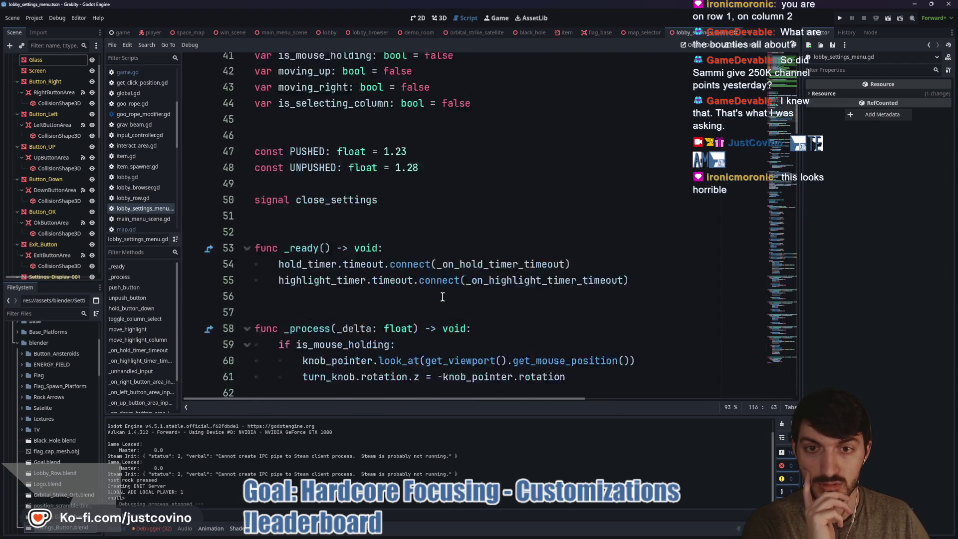
pyautogui.scroll(5, 442, 297)
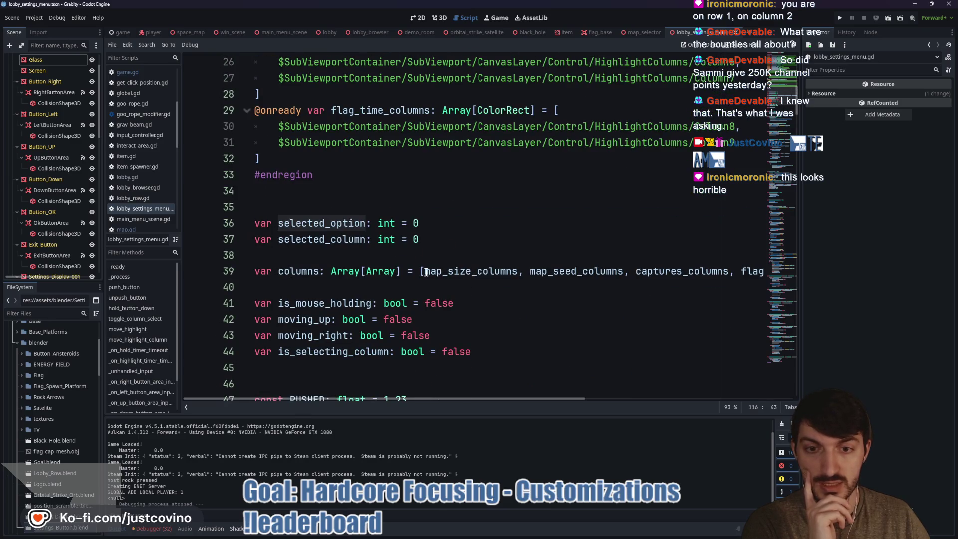
pyautogui.moveTo(425, 272); pyautogui.dragTo(517, 271)
pyautogui.scroll(-20, 482, 300)
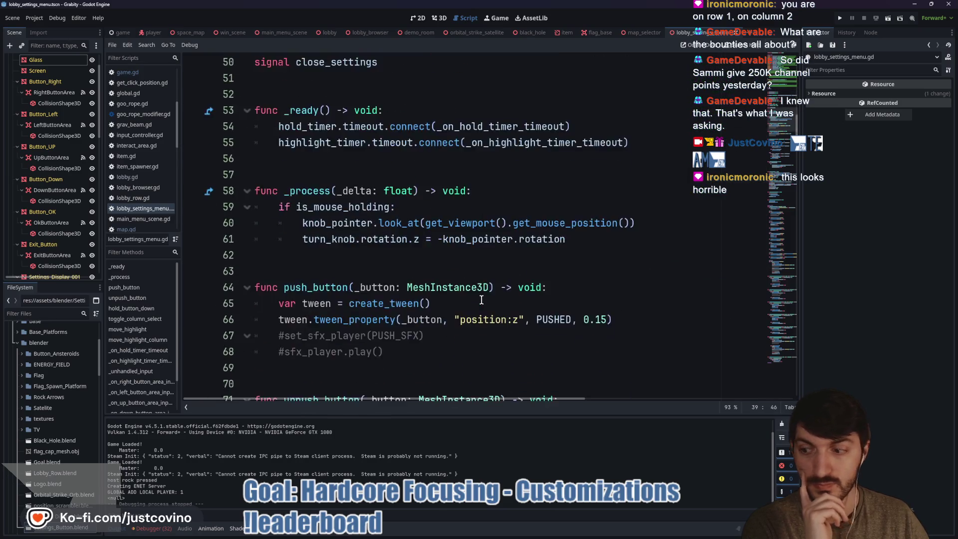
pyautogui.scroll(-7, 478, 295)
pyautogui.scroll(5, 474, 293)
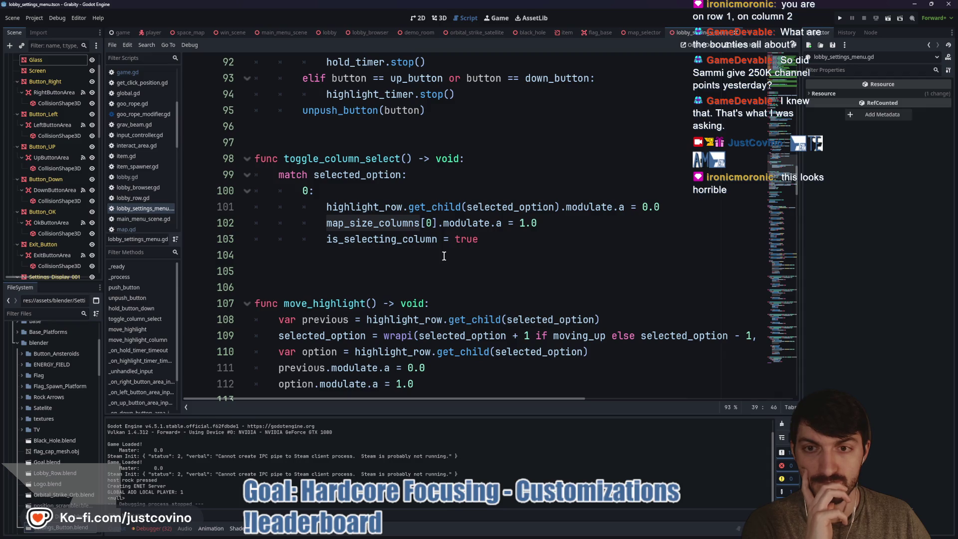
# Step: Jump to the toggle_column_select function with F3 to review it
pyautogui.press('F3')
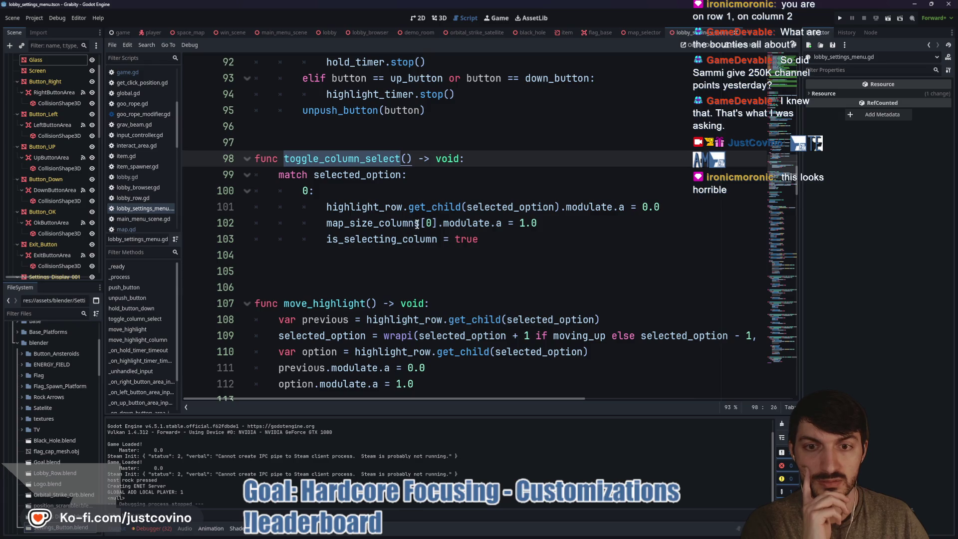
pyautogui.moveTo(418, 225)
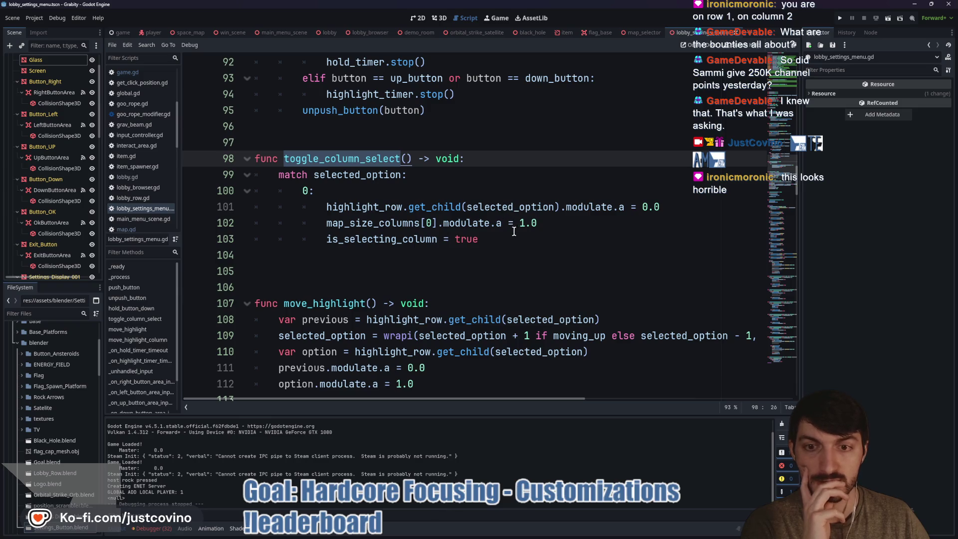
pyautogui.scroll(5, 499, 242)
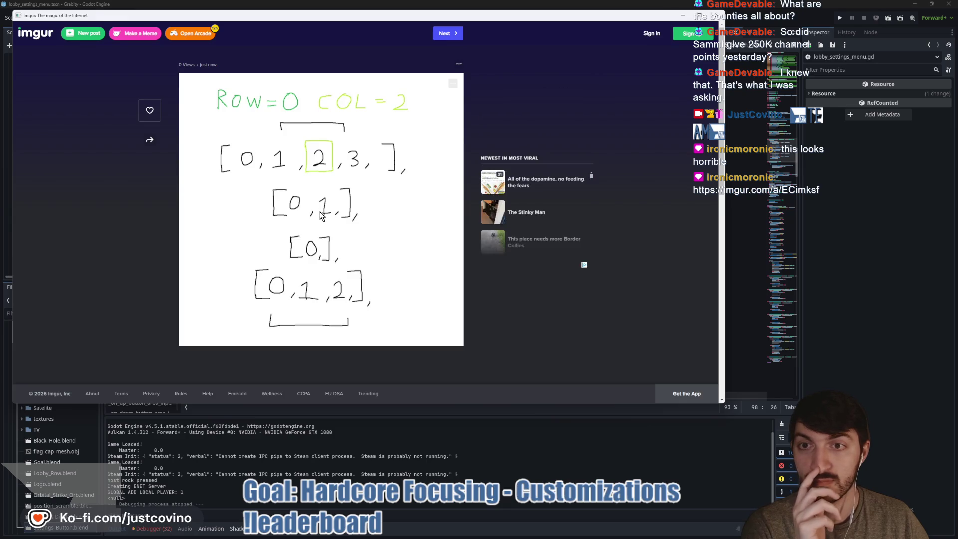
# Step: Study the enlarged Imgur diagram marking ROW=0 COL=2 in [0,1,2,3], then close the browser
pyautogui.click(320, 212)
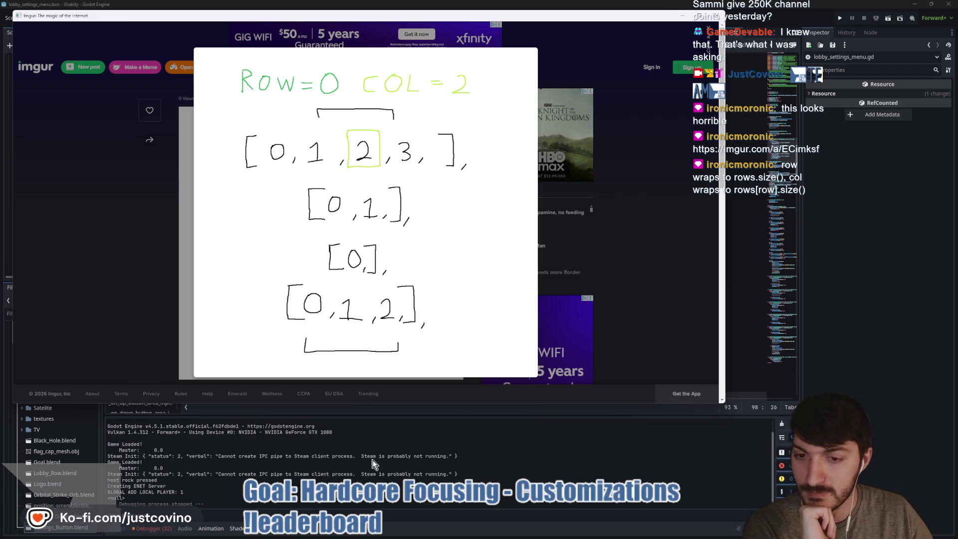
pyautogui.click(414, 441)
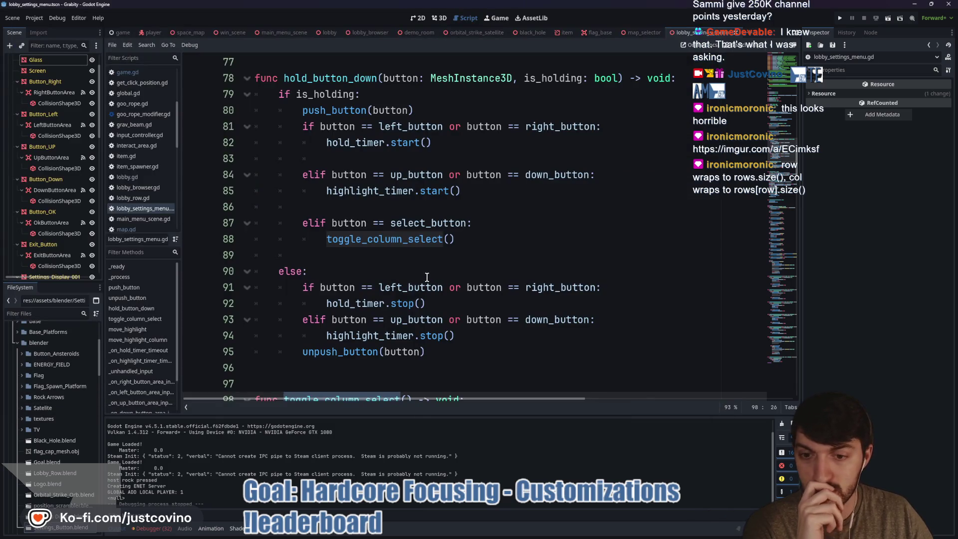
pyautogui.scroll(-3, 427, 277)
pyautogui.scroll(15, 425, 274)
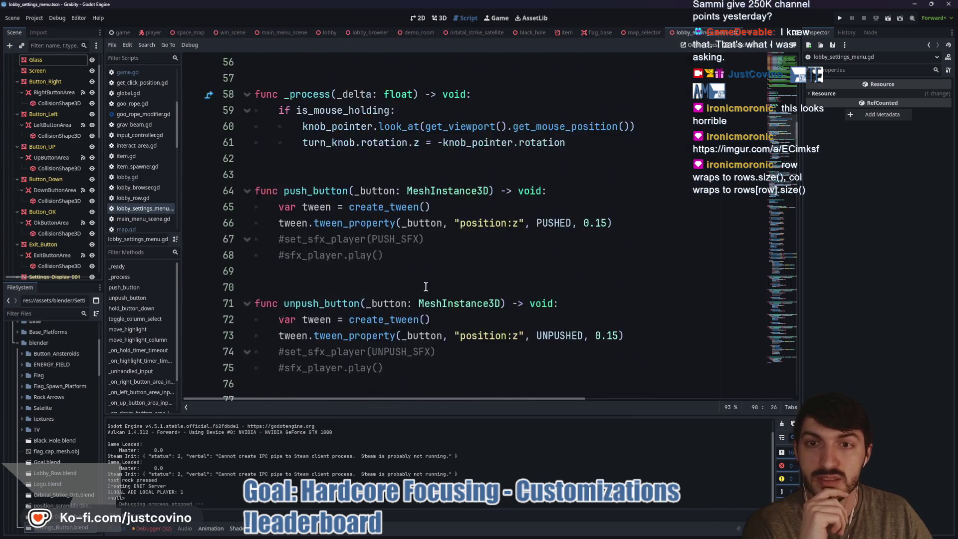
pyautogui.scroll(3, 426, 292)
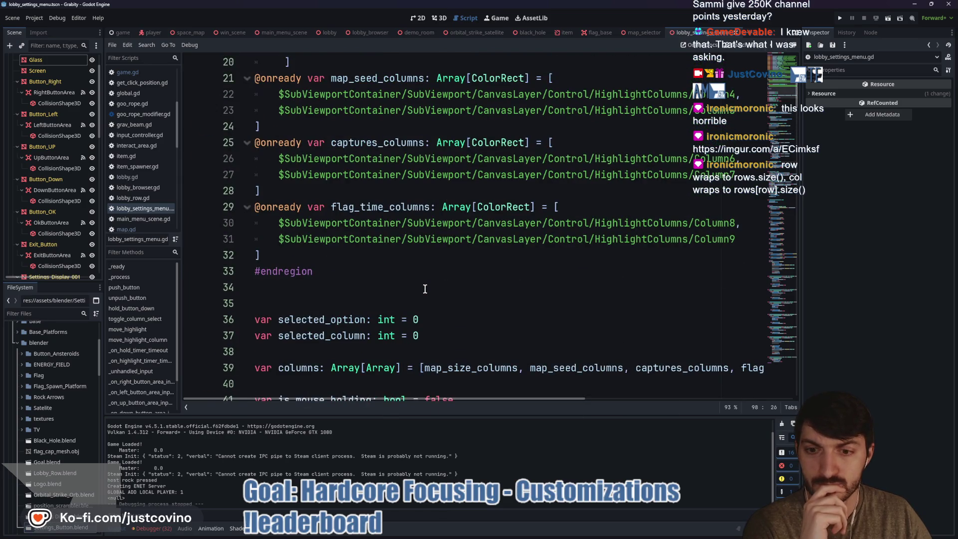
pyautogui.scroll(-2, 425, 289)
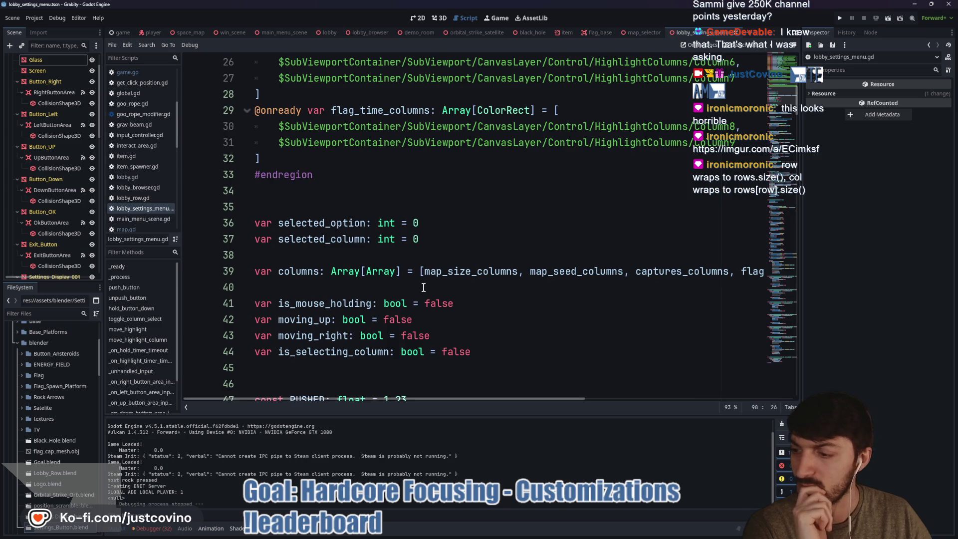
pyautogui.scroll(-13, 424, 288)
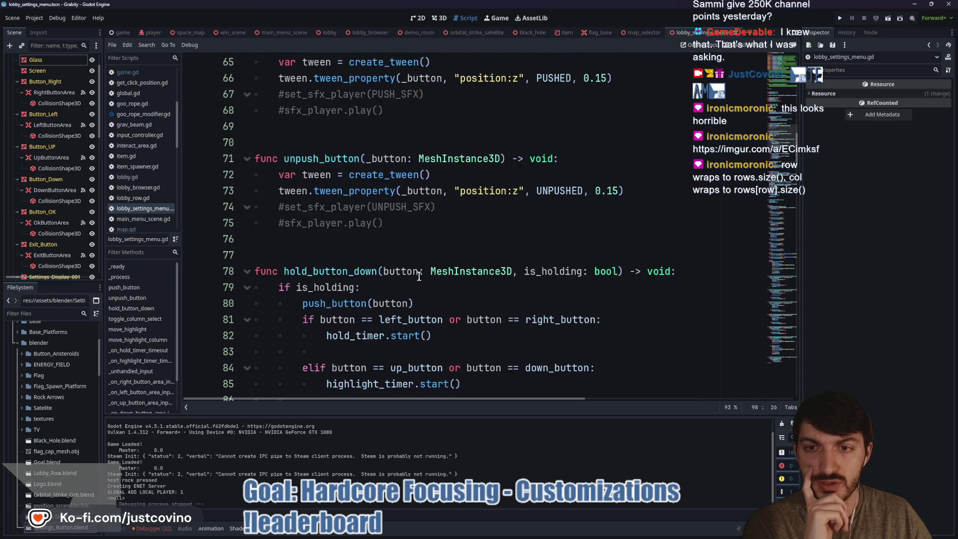
pyautogui.click(422, 240)
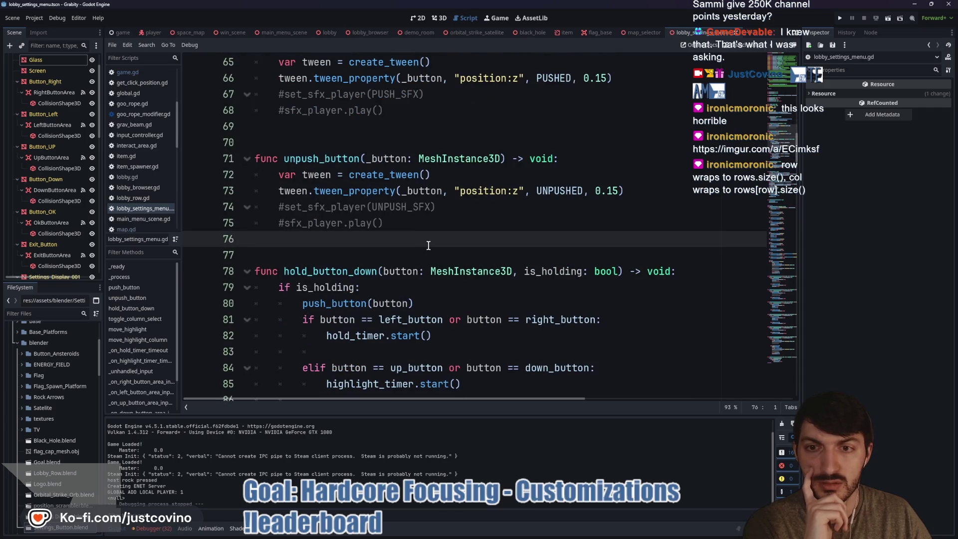
pyautogui.scroll(-10, 406, 239)
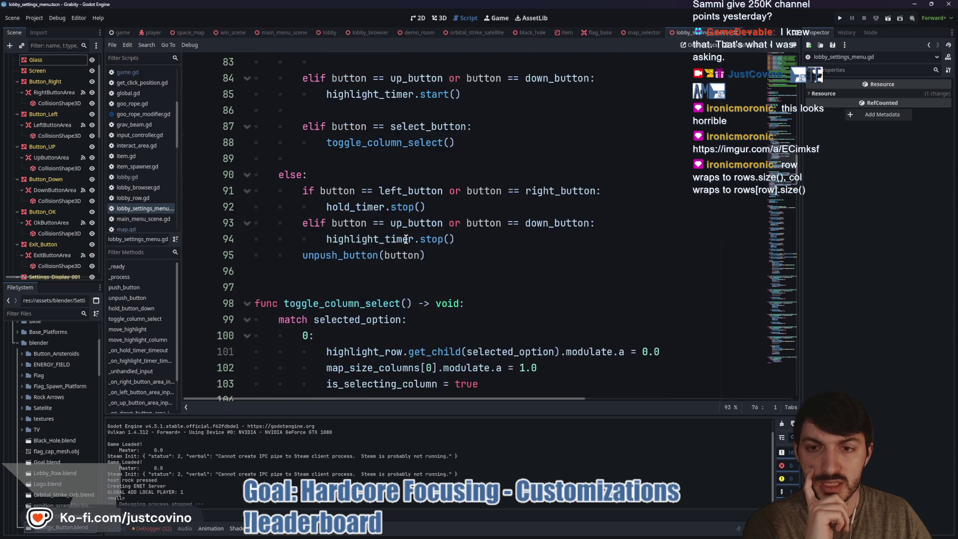
pyautogui.scroll(-1, 406, 240)
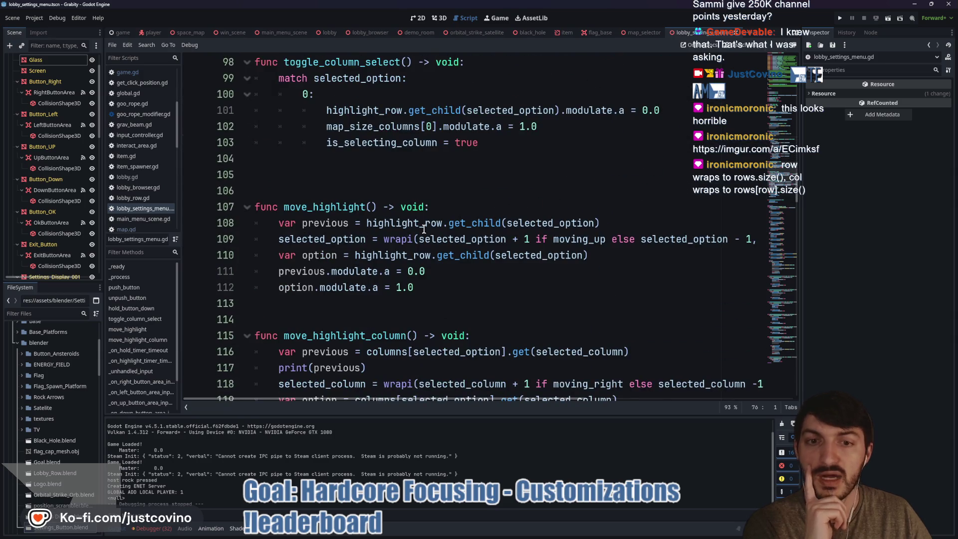
pyautogui.moveTo(452, 289); pyautogui.dragTo(257, 223)
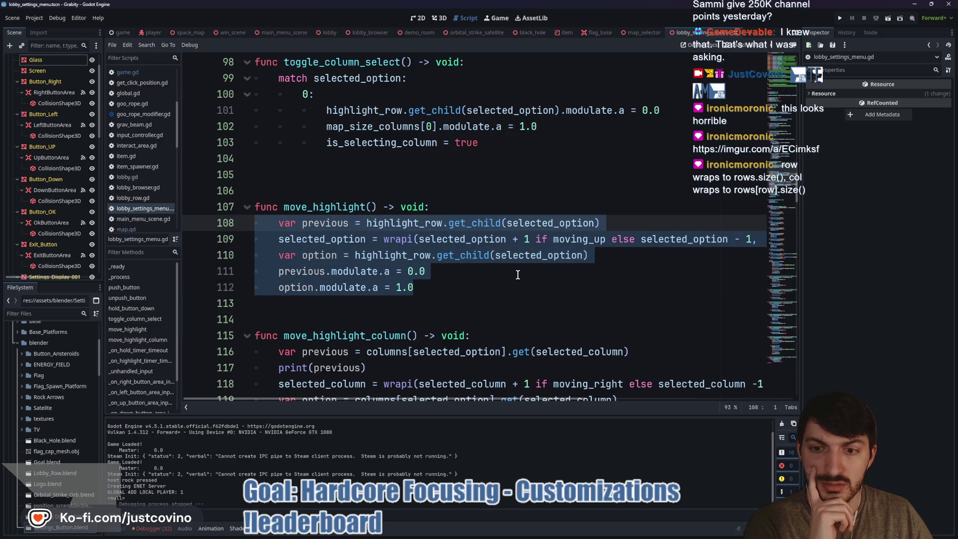
pyautogui.scroll(-1, 517, 275)
pyautogui.scroll(-1, 450, 373)
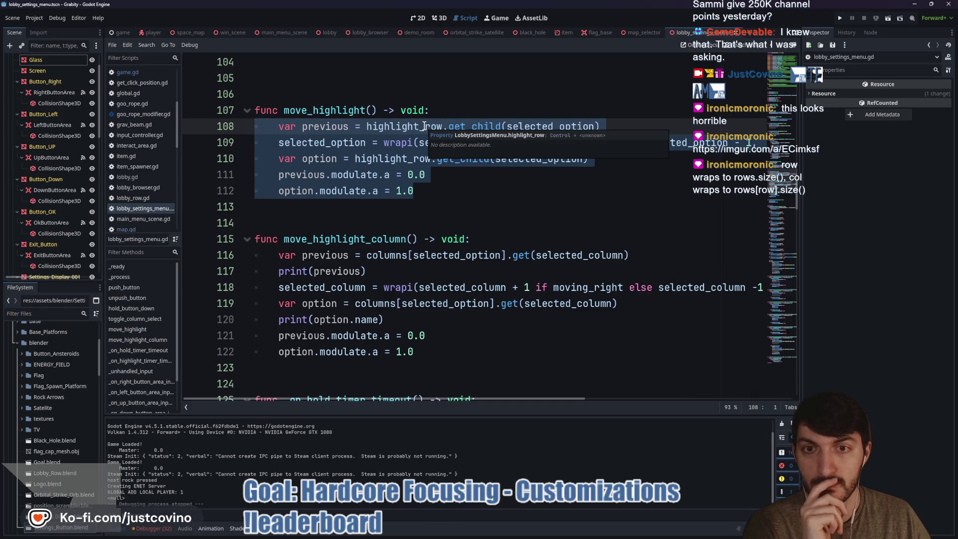
pyautogui.doubleClick(424, 126)
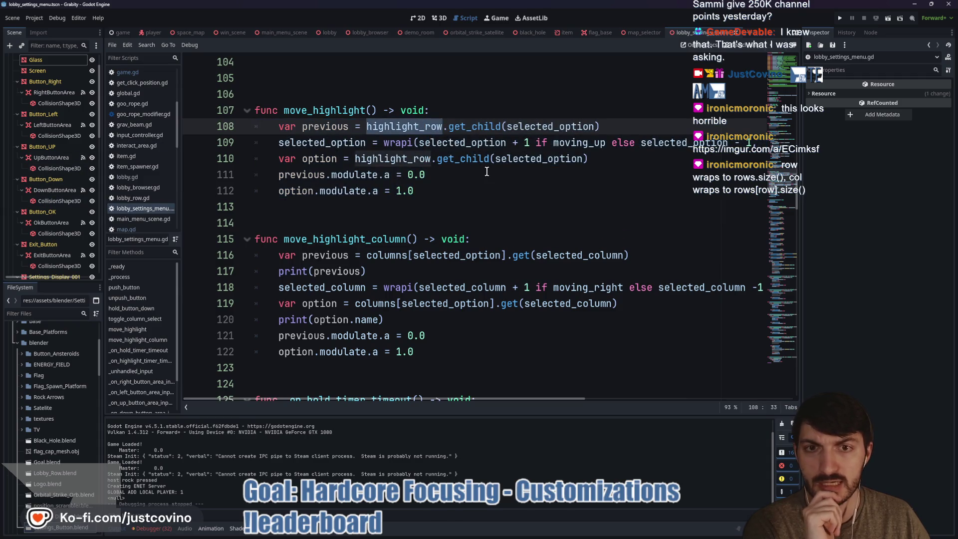
pyautogui.moveTo(454, 151)
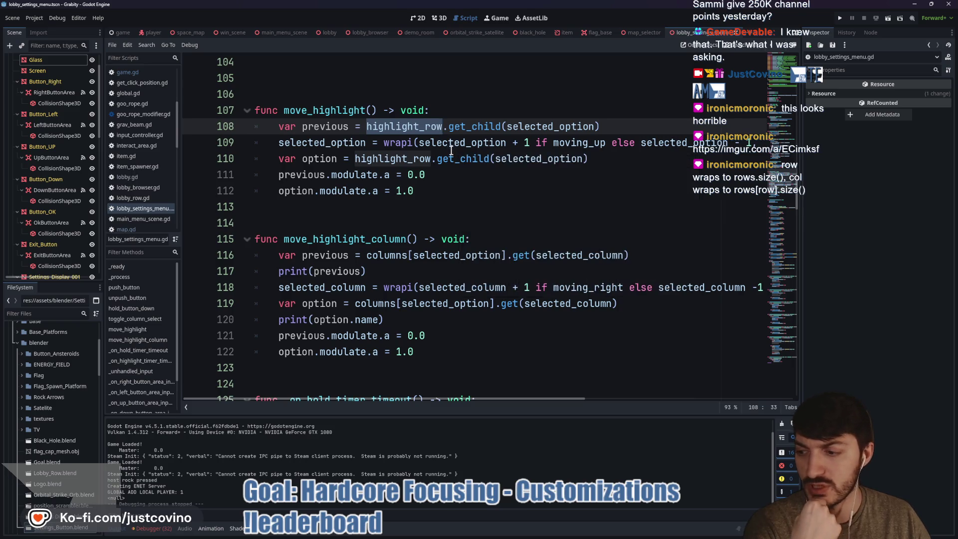
pyautogui.scroll(1, 443, 153)
pyautogui.scroll(20, 424, 185)
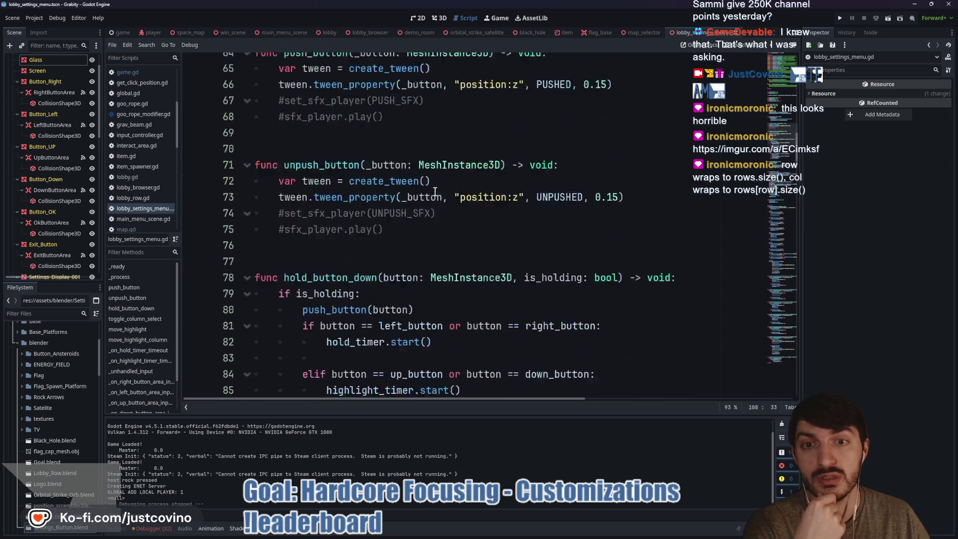
pyautogui.scroll(-3, 435, 191)
pyautogui.scroll(3, 435, 192)
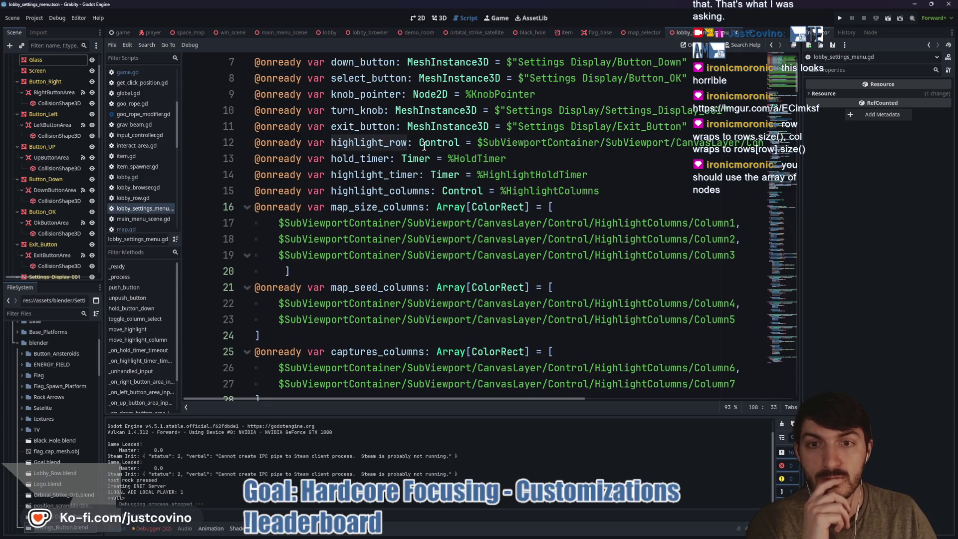
pyautogui.doubleClick(381, 142)
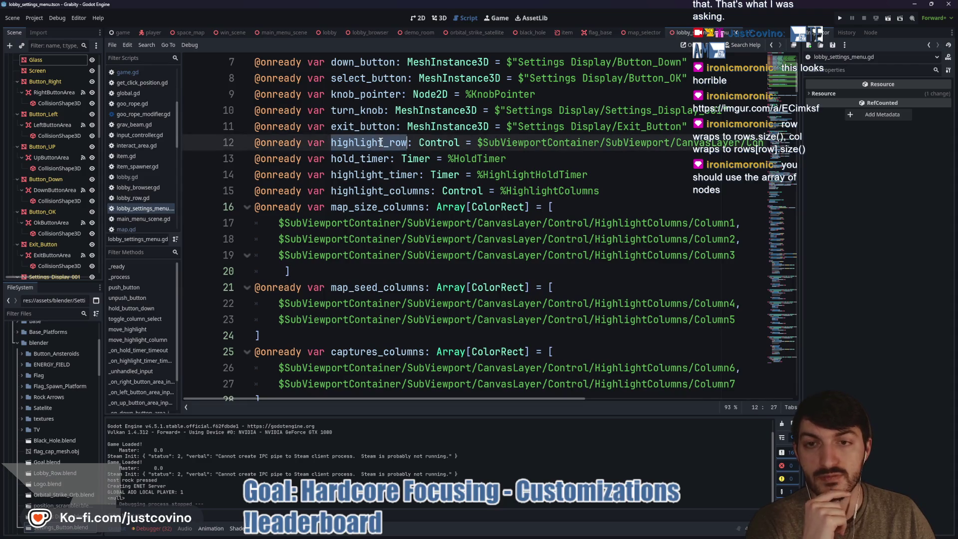
pyautogui.doubleClick(354, 206)
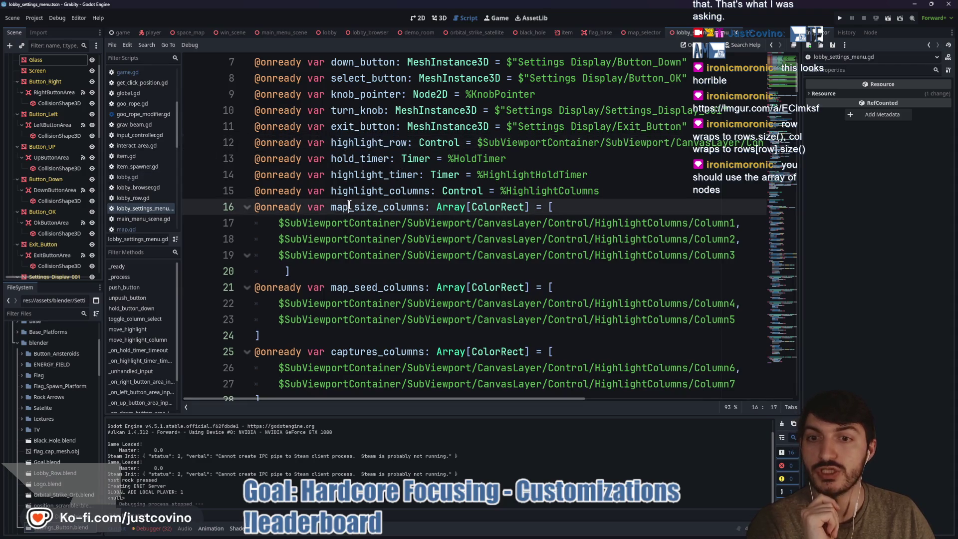
pyautogui.doubleClick(371, 142)
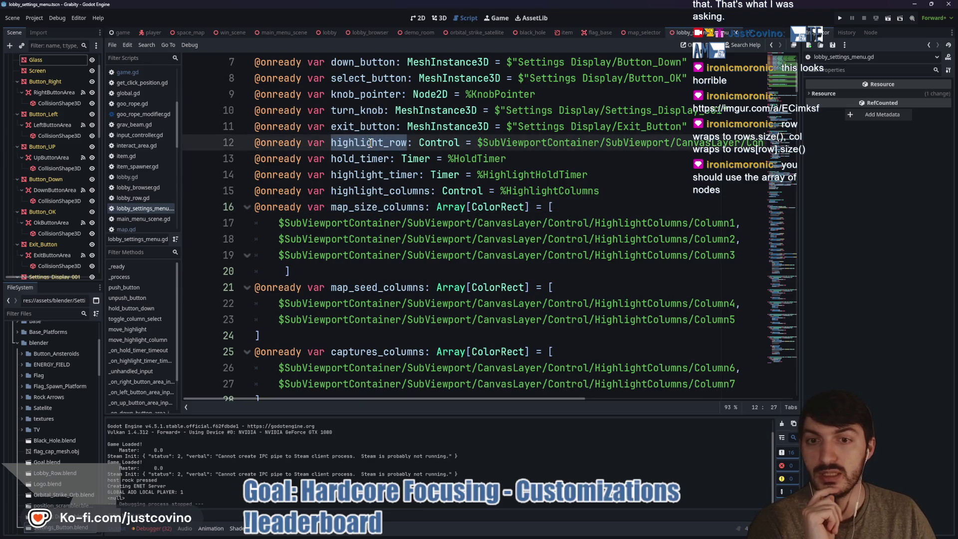
pyautogui.doubleClick(509, 206)
pyautogui.doubleClick(381, 142)
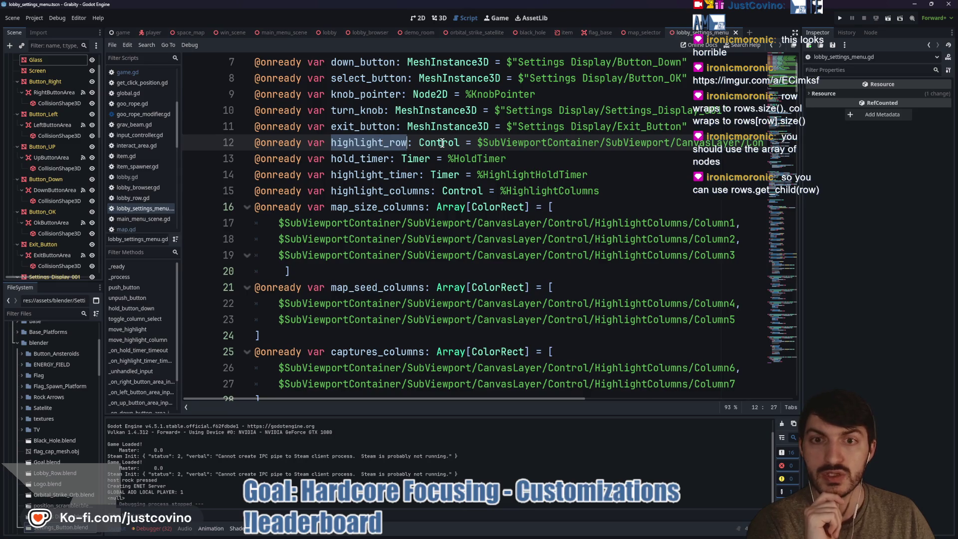
pyautogui.moveTo(254, 141)
pyautogui.mouseDown()
pyautogui.moveTo(289, 150)
pyautogui.moveTo(775, 143)
pyautogui.mouseUp()
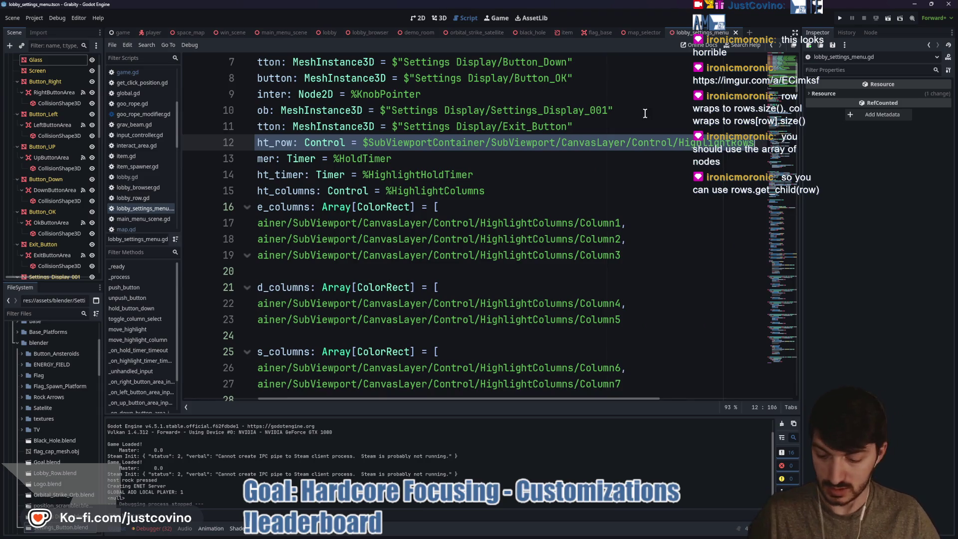
pyautogui.hotkey('alt', 'Down')
pyautogui.hotkey('alt', 'Down')
pyautogui.hotkey('alt', 'Down')
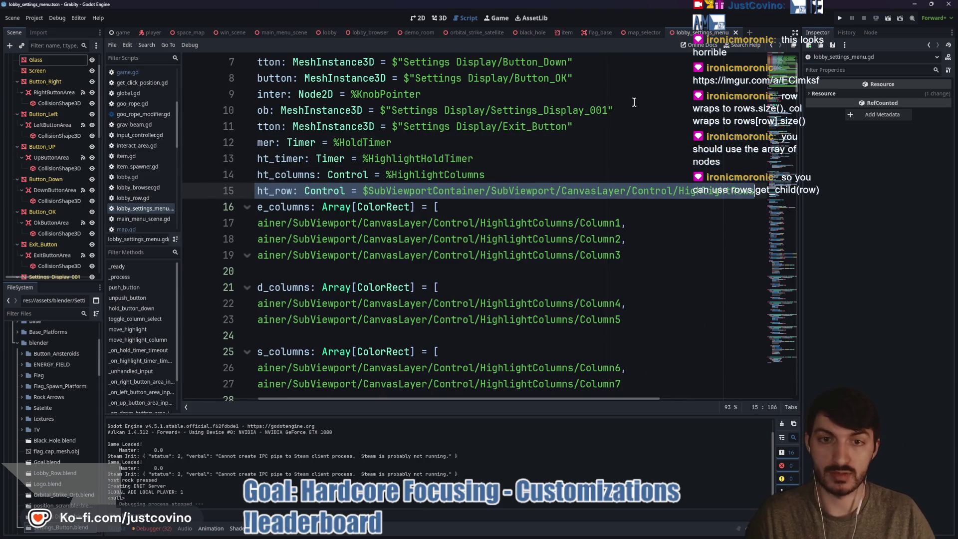
# Step: Replace highlight_row's Control type and node path with 'Array[ColorRect] ='
pyautogui.hscroll(-5, 634, 101)
pyautogui.click(418, 191)
pyautogui.moveTo(419, 190); pyautogui.dragTo(778, 196)
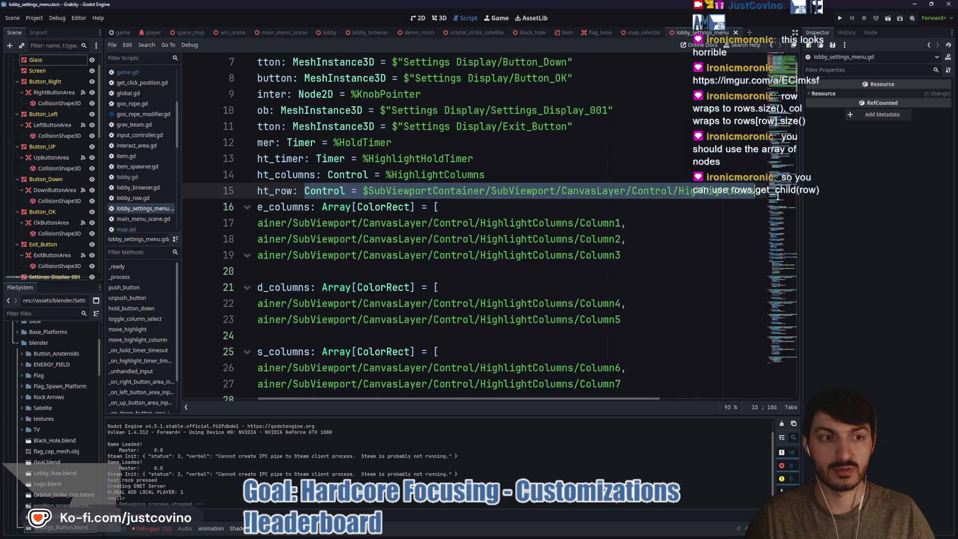
pyautogui.press('BackSpace')
pyautogui.write('a')
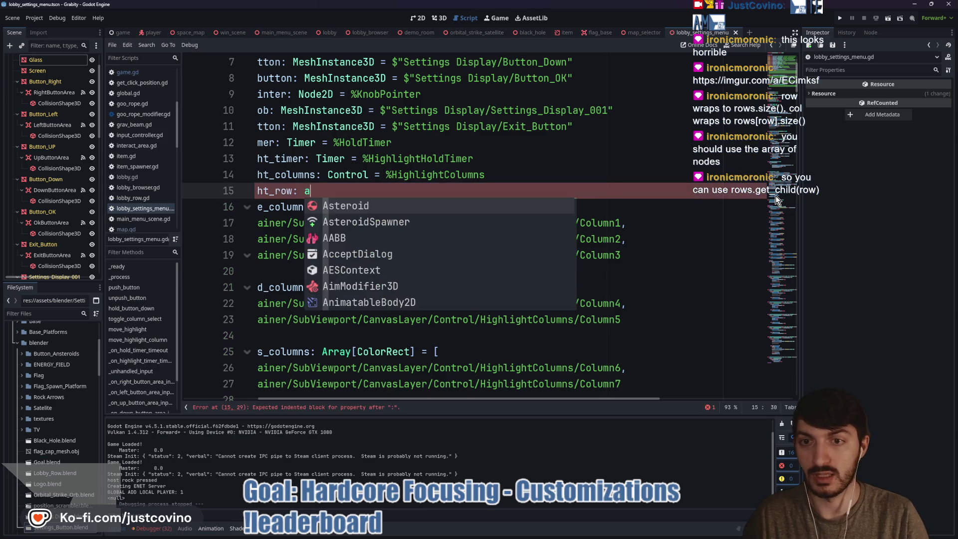
pyautogui.write('Array')
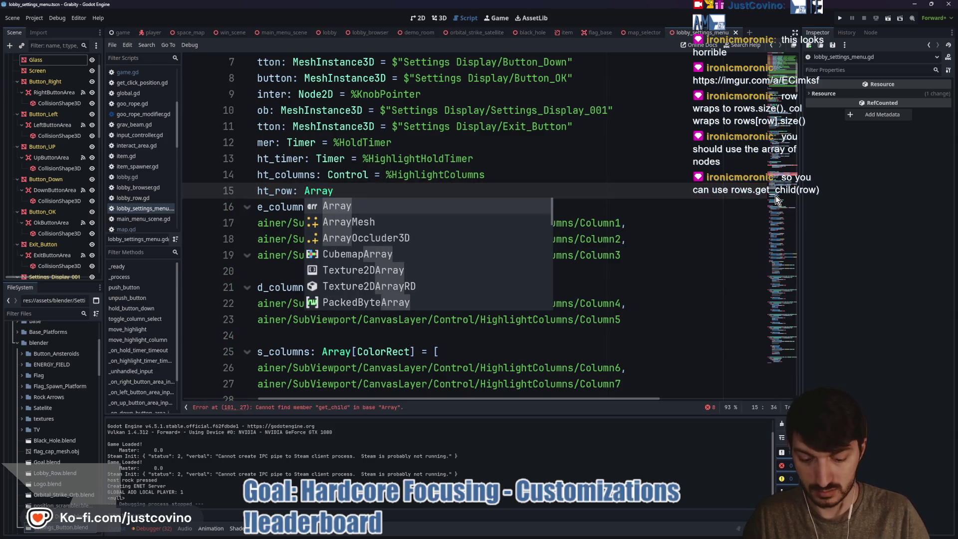
pyautogui.write('[C')
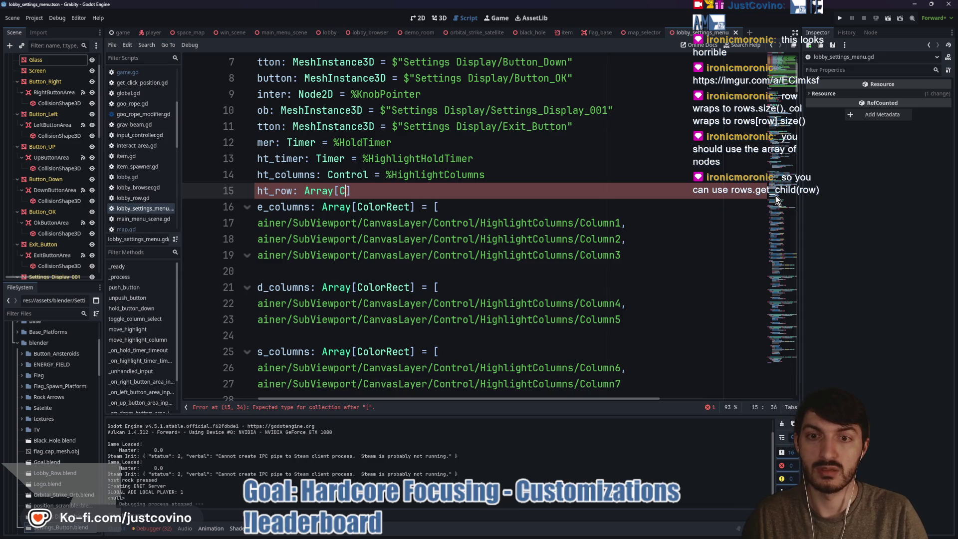
pyautogui.write('olorRect] =')
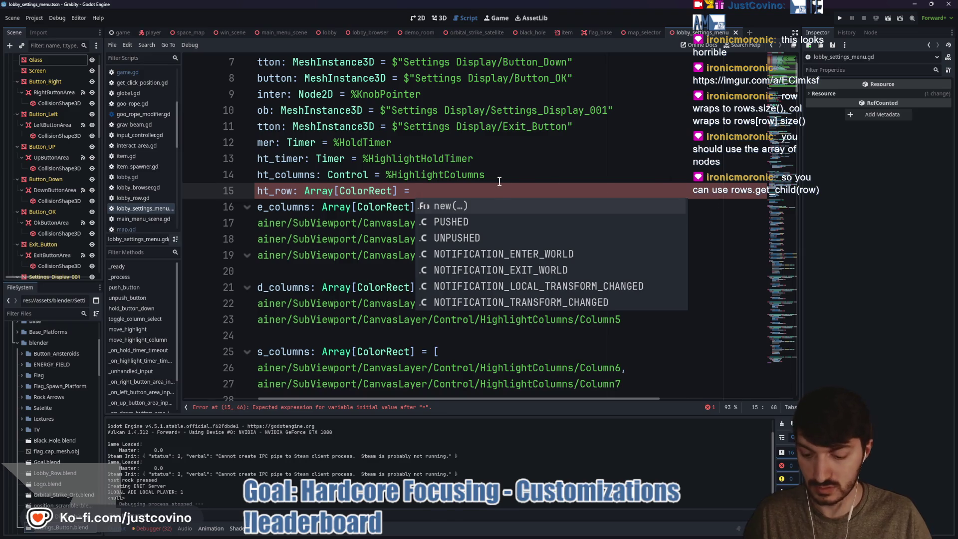
# Step: Try a multi-line array literal of $row node paths, then delete the unfinished initializer
pyautogui.scroll(3, 26, 107)
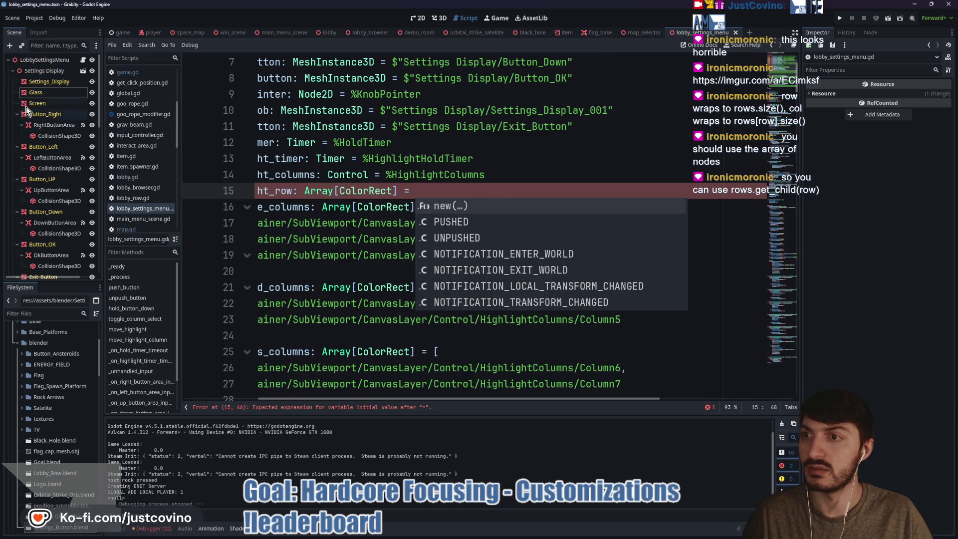
pyautogui.click(12, 70)
pyautogui.scroll(-2, 46, 172)
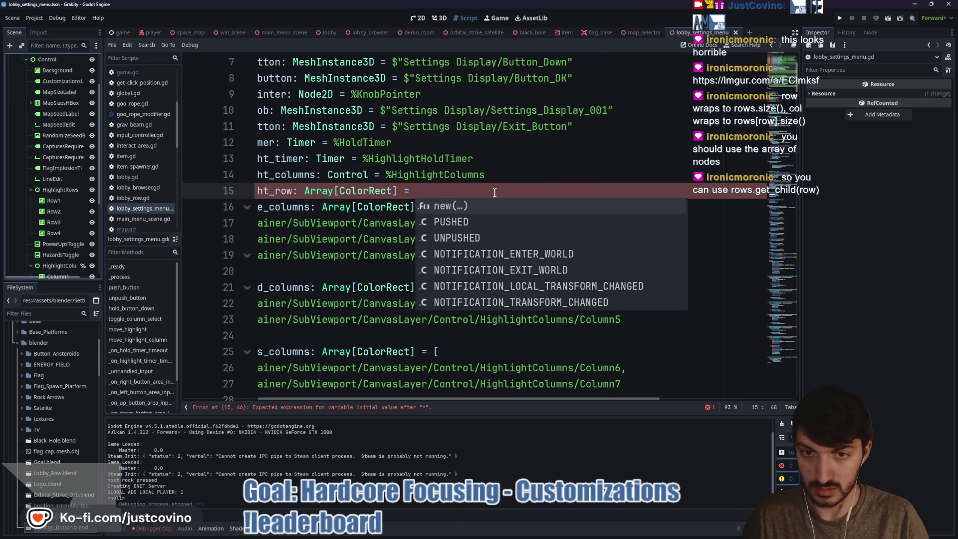
pyautogui.click(443, 190)
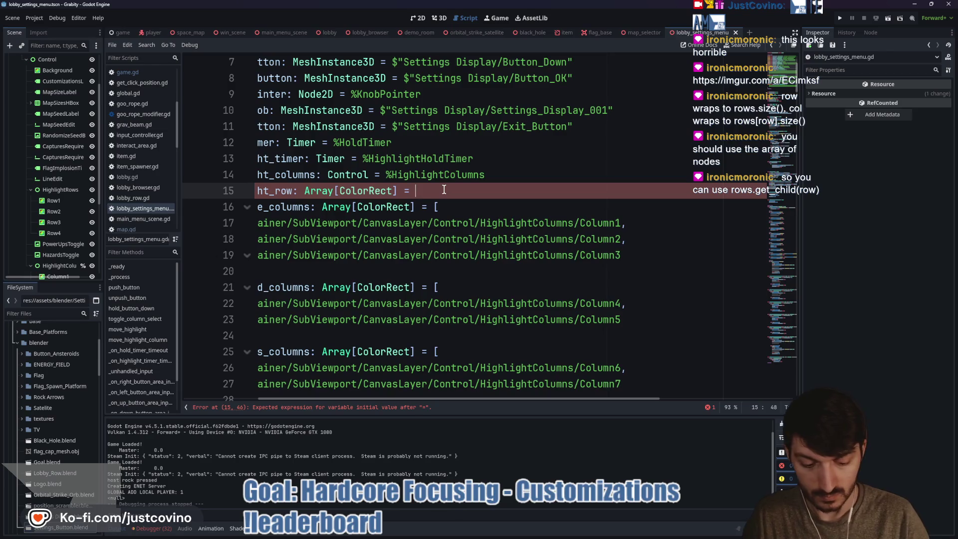
pyautogui.write('[')
pyautogui.press('Return')
pyautogui.write('$row')
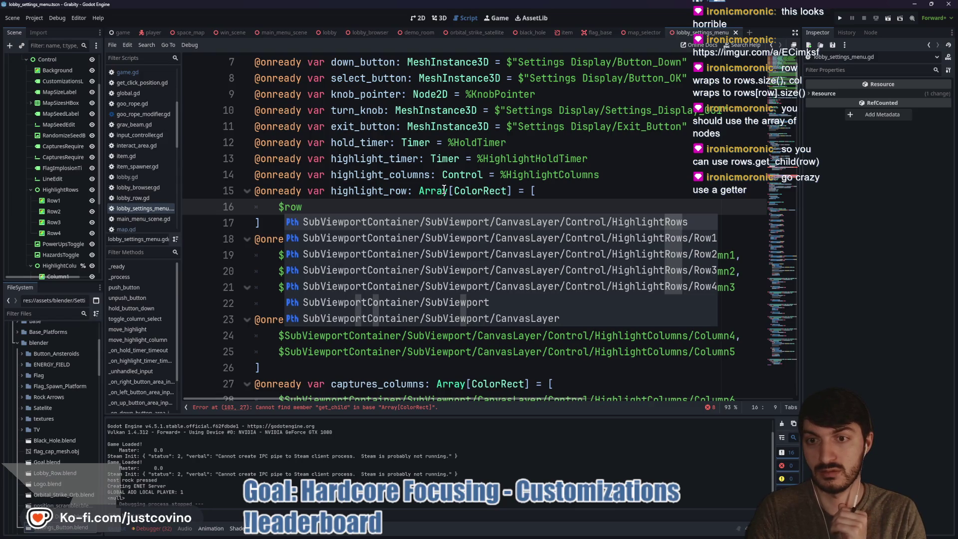
pyautogui.click(386, 202)
pyautogui.moveTo(280, 223); pyautogui.dragTo(532, 191)
pyautogui.press('BackSpace')
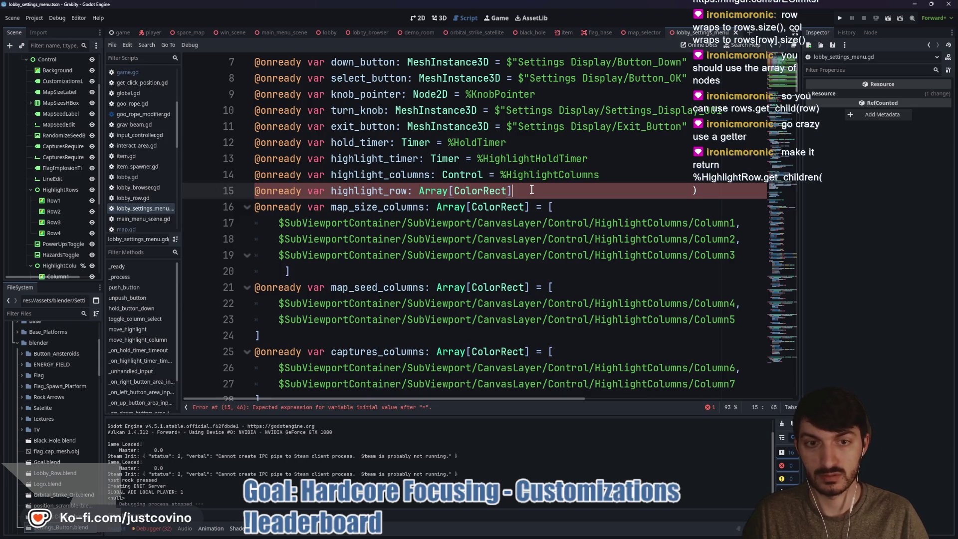
pyautogui.write(':')
# Step: Start a get(): block for highlight_row and make HighlightRows Access as Unique Name
pyautogui.press('Return')
pyautogui.write('ge')
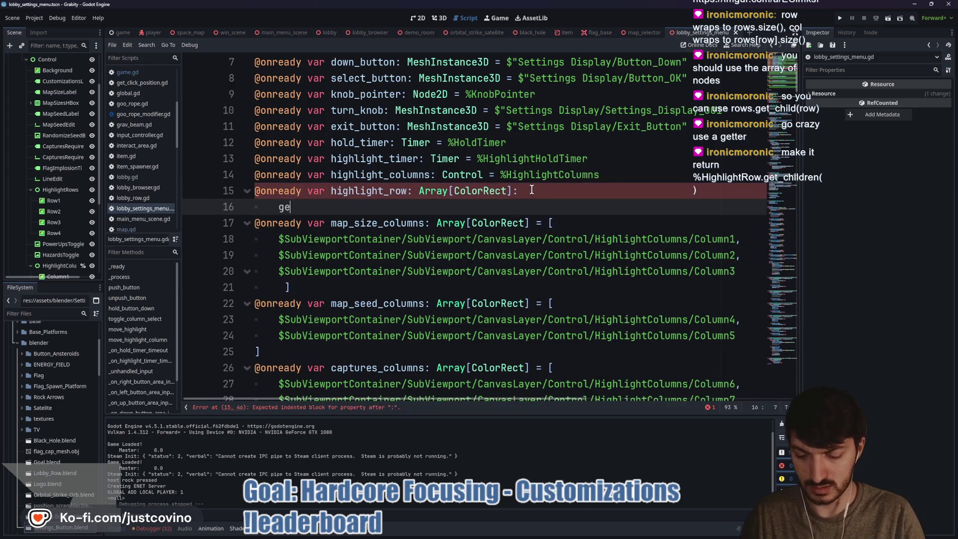
pyautogui.write('t():')
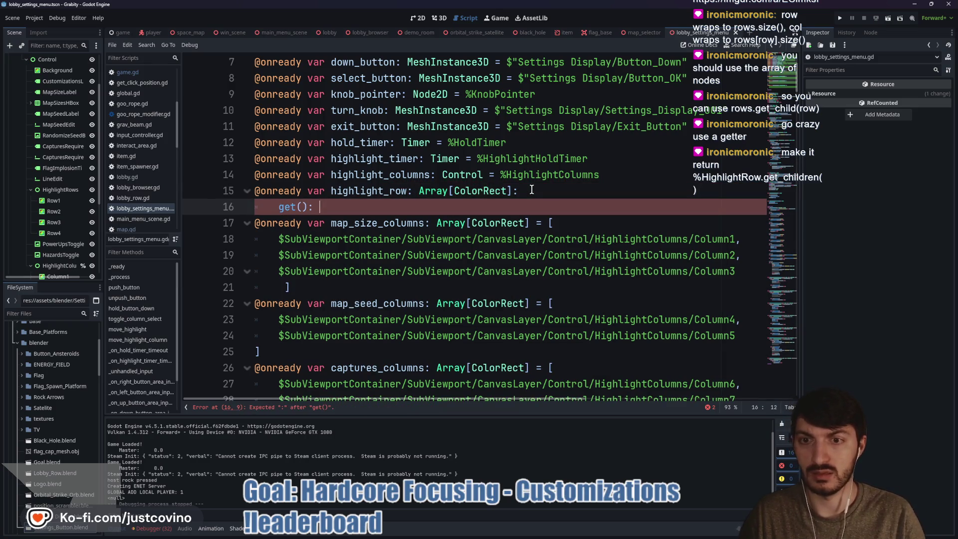
pyautogui.press('Return')
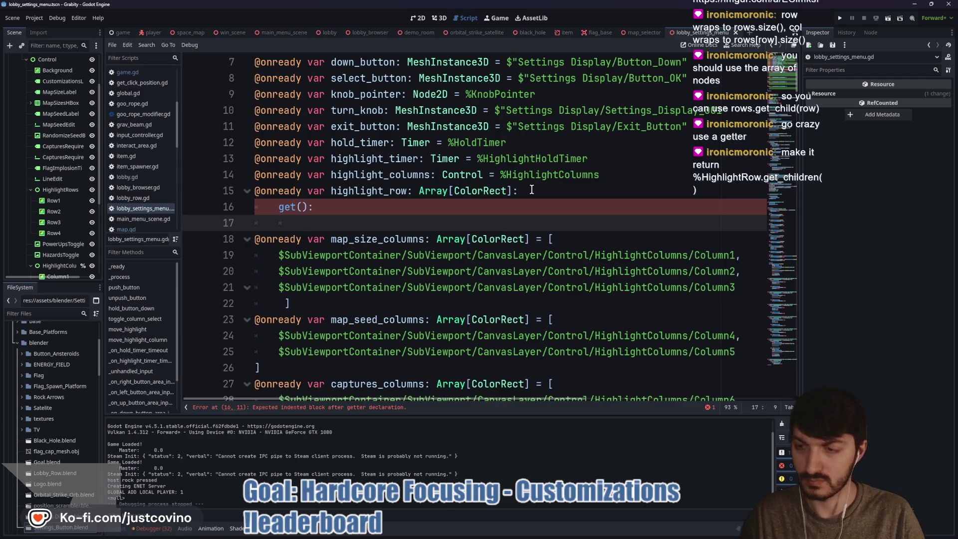
pyautogui.rightClick(60, 190)
pyautogui.click(100, 391)
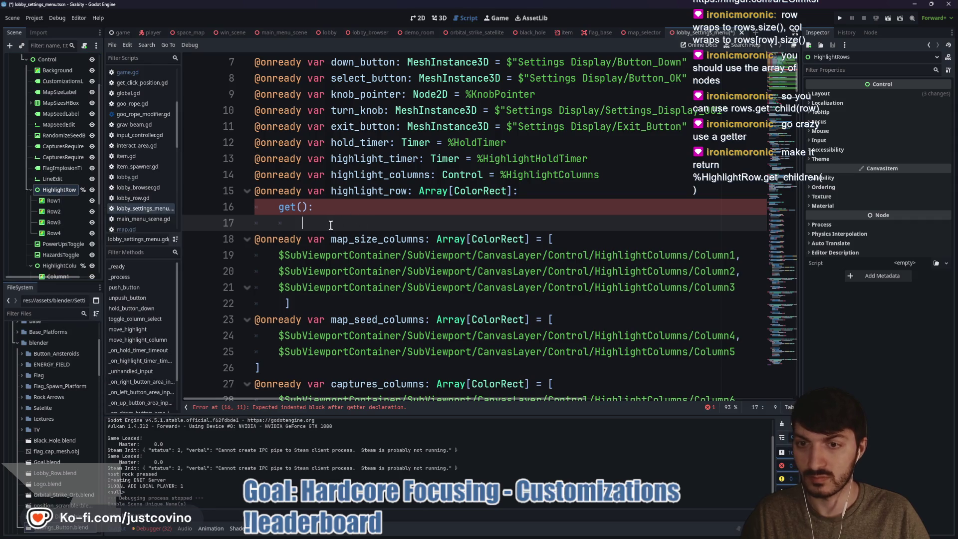
# Step: Write the getter body as 'return %HighlightRows.get_children()'
pyautogui.write('%Highlig')
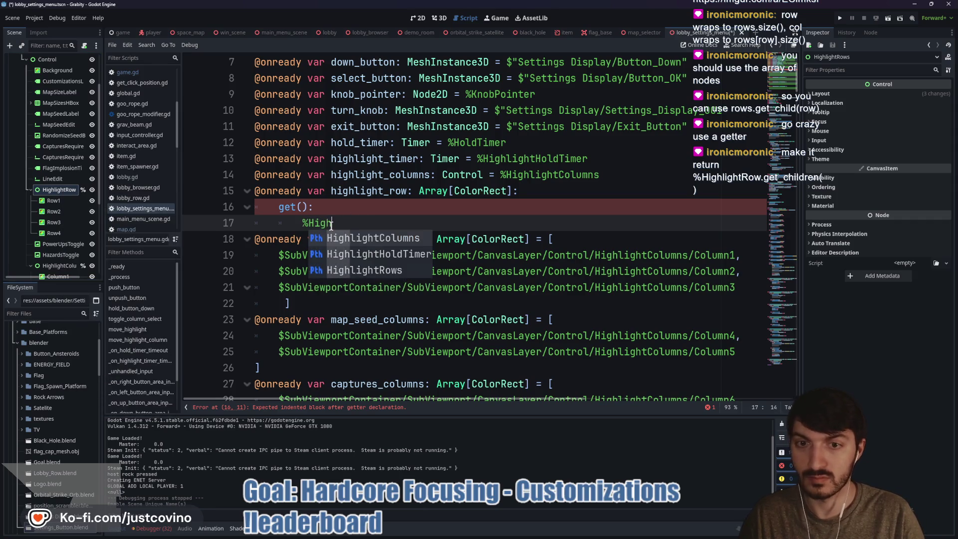
pyautogui.press('Down')
pyautogui.press('Down')
pyautogui.press('Return')
pyautogui.write('.get_childr')
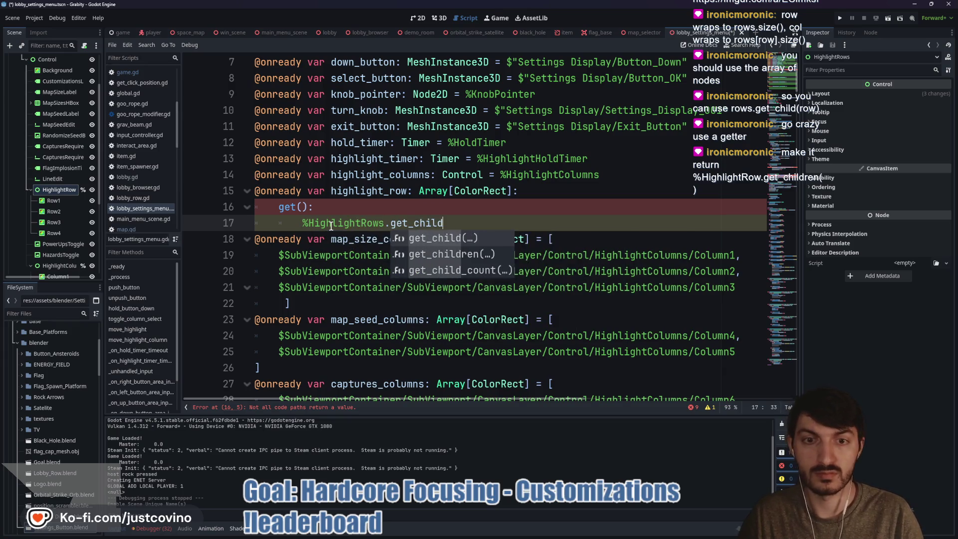
pyautogui.press('Return')
pyautogui.click(374, 208)
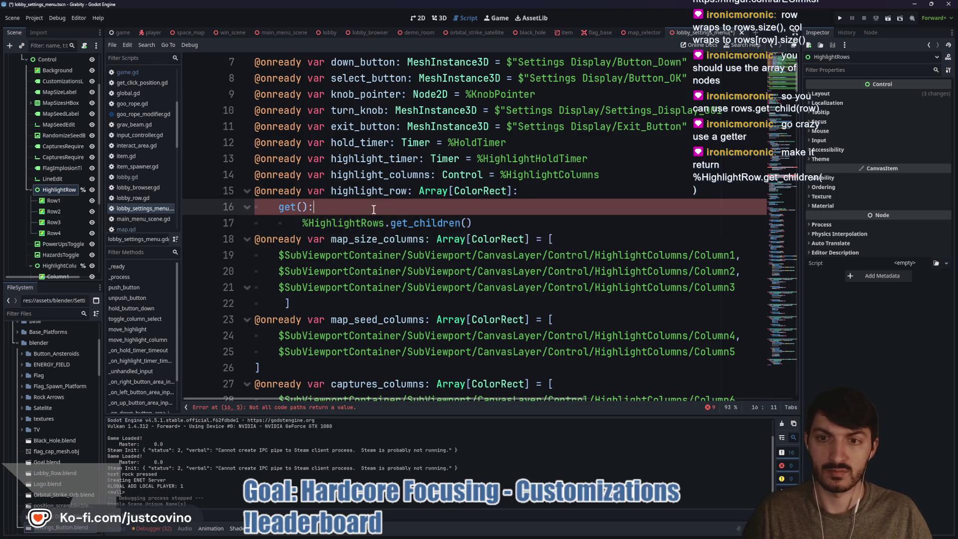
pyautogui.click(299, 223)
pyautogui.write('return')
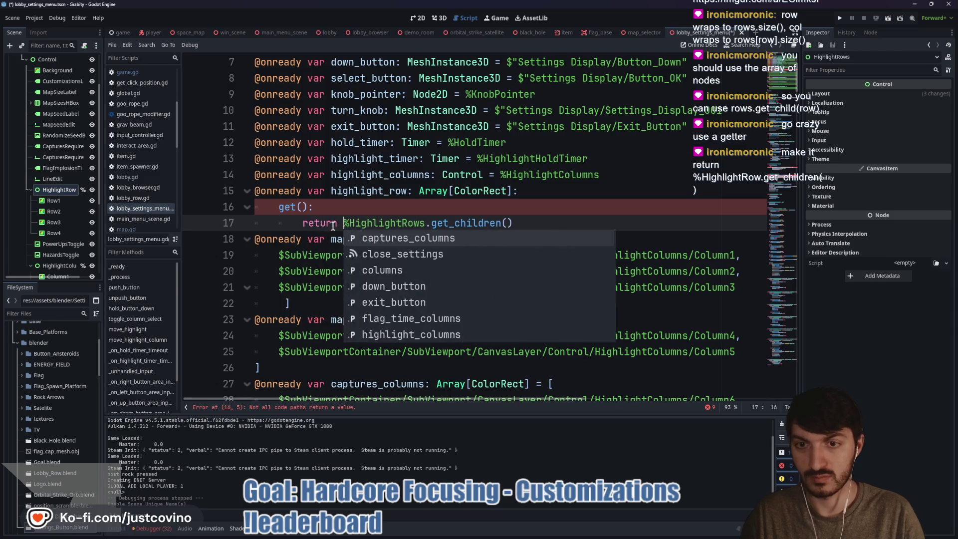
pyautogui.click(296, 223)
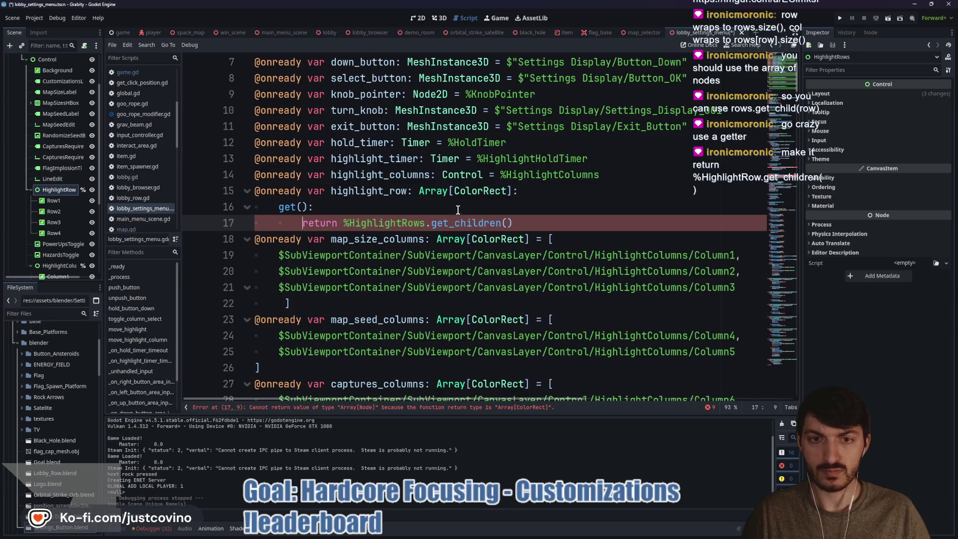
# Step: Drop ColorRect from the type, join the return onto the get(): line, and save
pyautogui.doubleClick(509, 191)
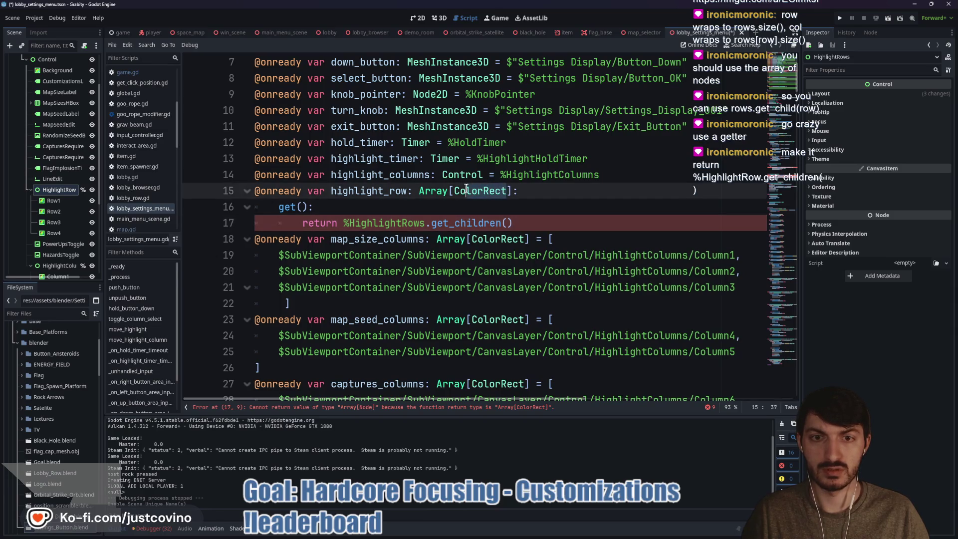
pyautogui.press('BackSpace')
pyautogui.press('BackSpace')
pyautogui.click(296, 227)
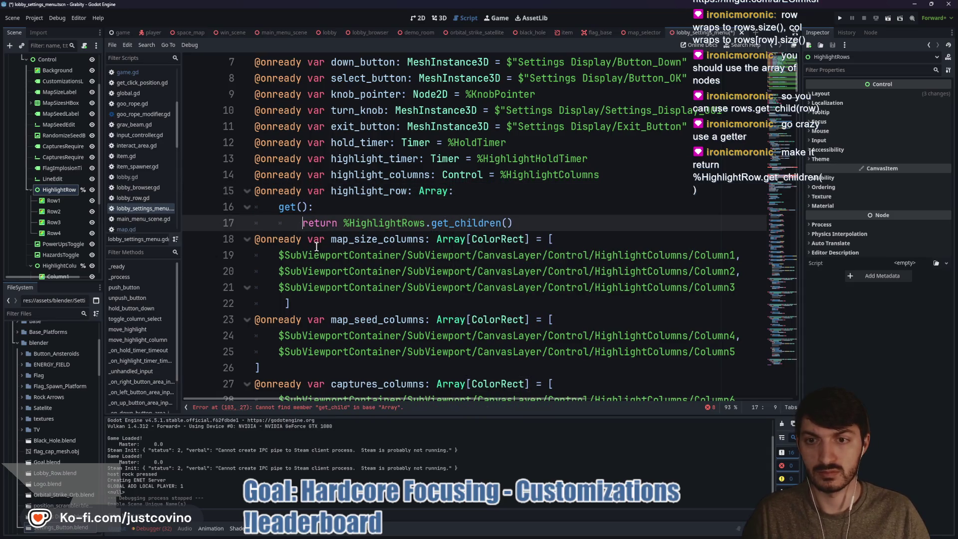
pyautogui.press('BackSpace')
pyautogui.press('BackSpace')
pyautogui.press('BackSpace')
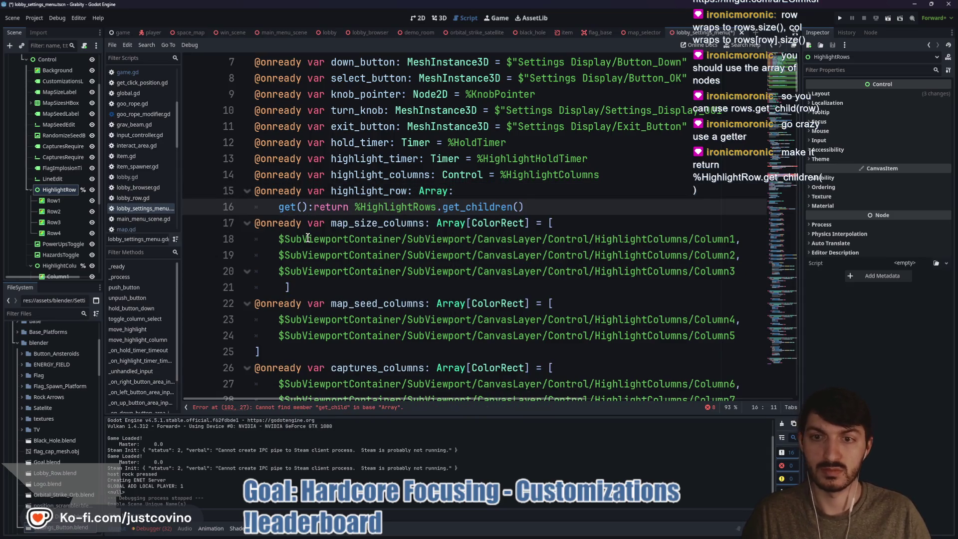
pyautogui.click(575, 200)
pyautogui.hotkey('ctrl', 's')
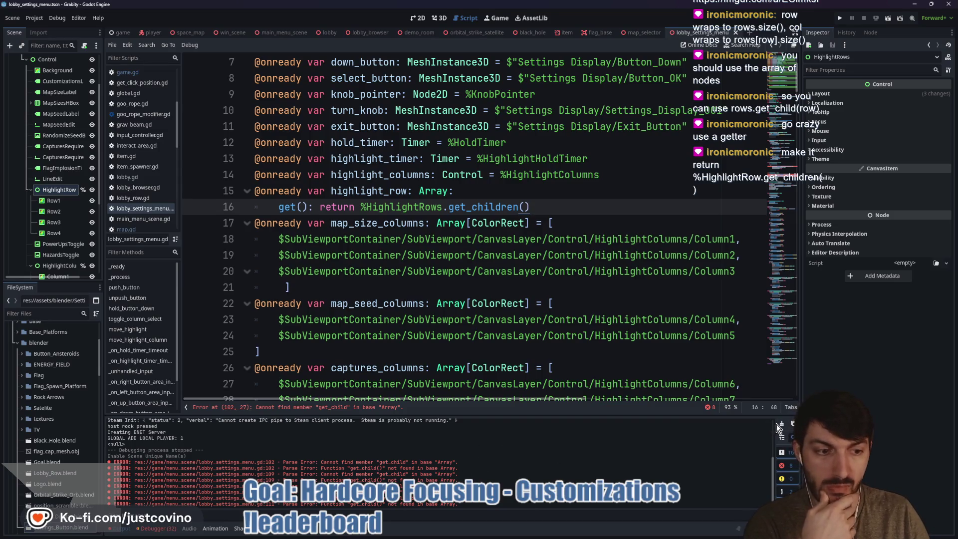
# Step: Clear the Output log with Ctrl+Alt+K and inspect the get_child error on line 182
pyautogui.hotkey('ctrl', 'alt', 'k')
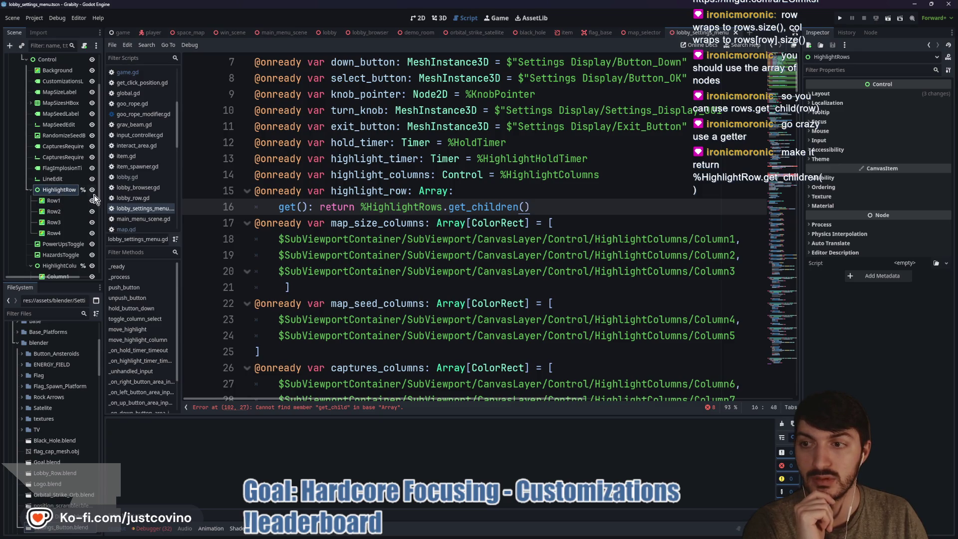
pyautogui.moveTo(464, 206)
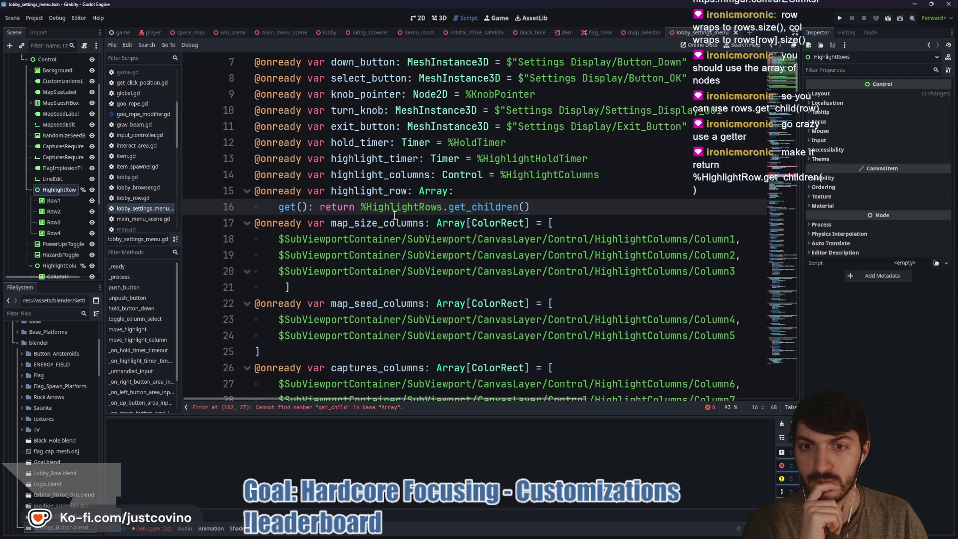
# Step: Review the get_child errors down to line 101, then bring the leaderboard browser forward
pyautogui.scroll(-7, 395, 215)
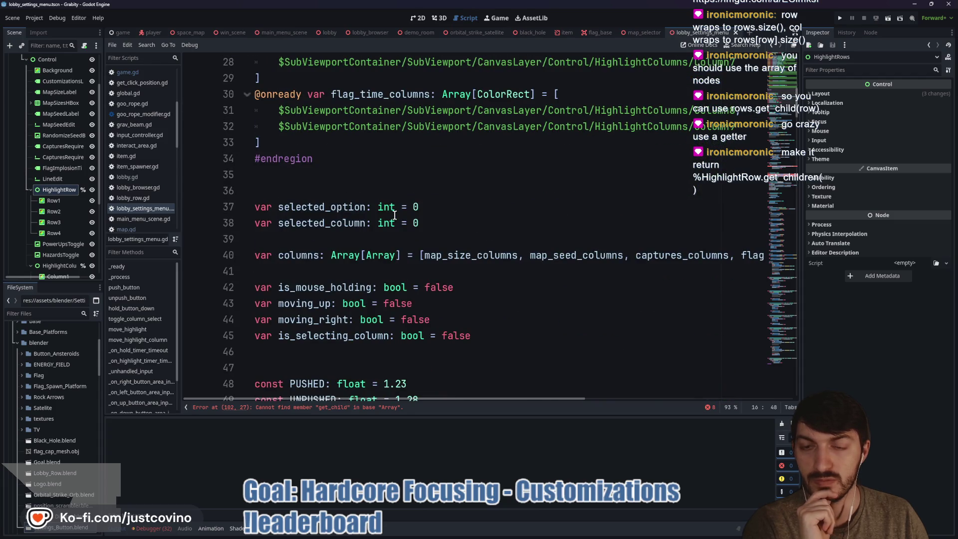
pyautogui.scroll(-6, 394, 214)
pyautogui.scroll(-3, 394, 214)
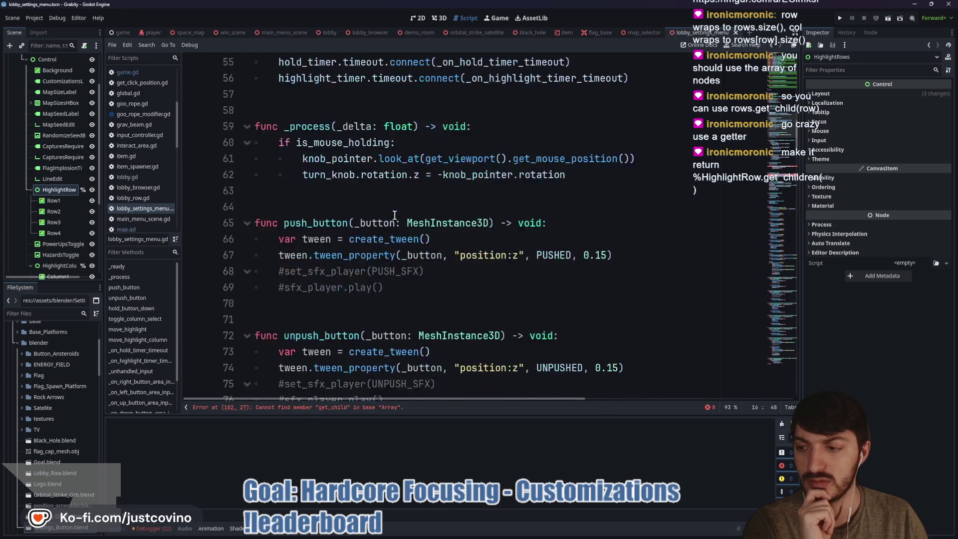
pyautogui.scroll(-2, 394, 214)
pyautogui.scroll(-4, 395, 215)
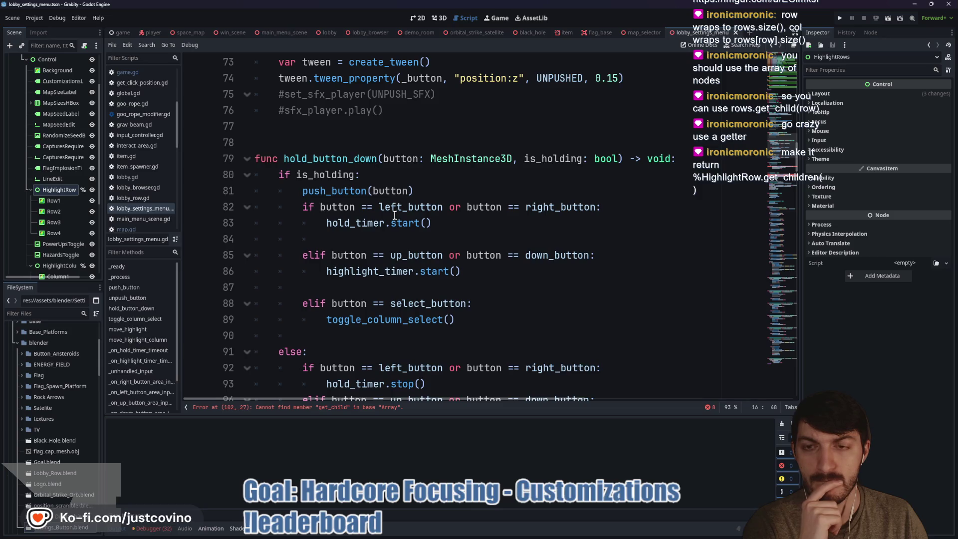
pyautogui.scroll(-6, 394, 215)
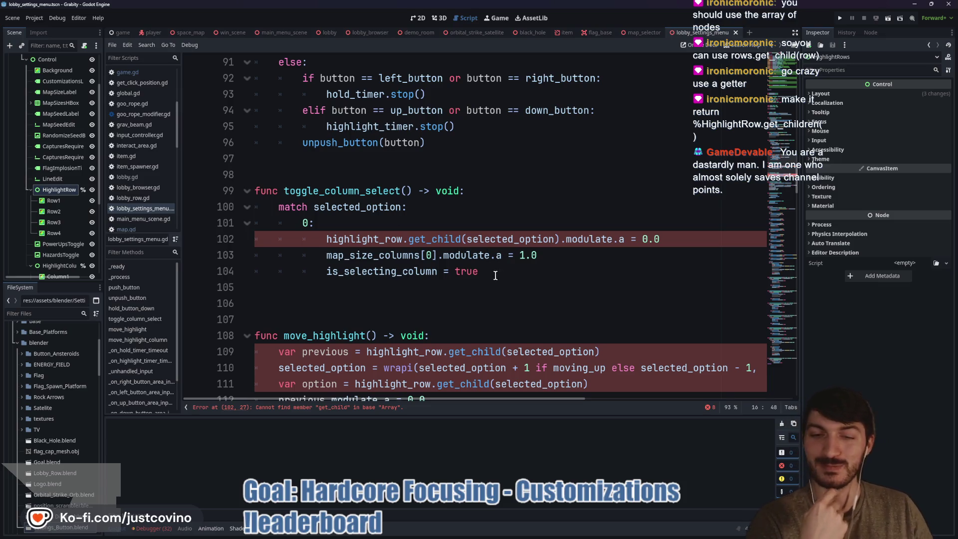
pyautogui.click(517, 224)
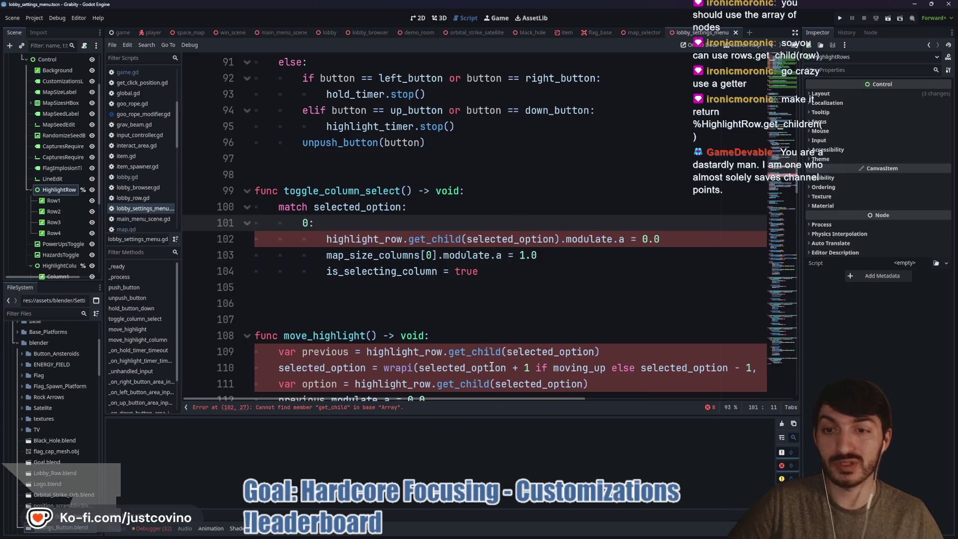
pyautogui.click(529, 530)
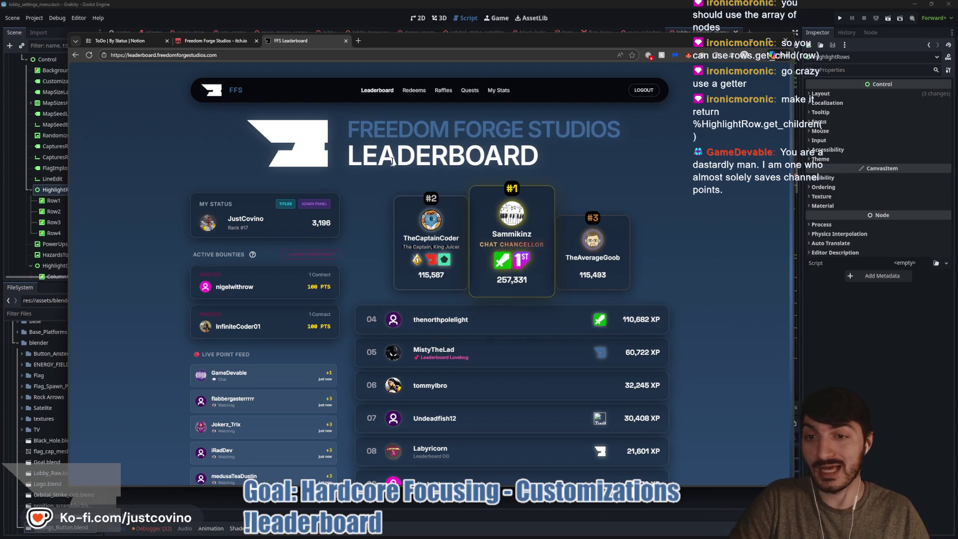
# Step: Browse the Freedom Forge Studios Raffles page, then switch back to the Godot script
pyautogui.click(442, 90)
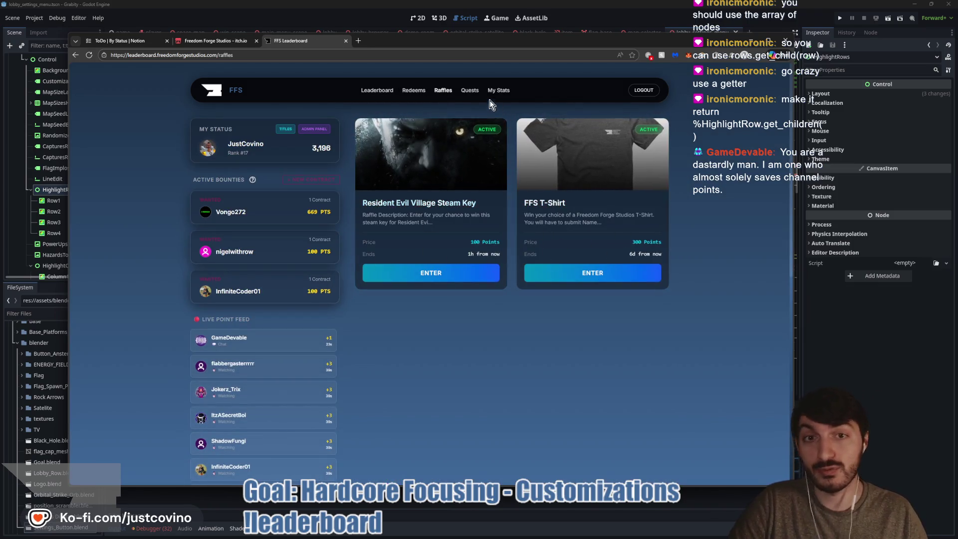
pyautogui.scroll(-3, 549, 264)
pyautogui.scroll(3, 548, 265)
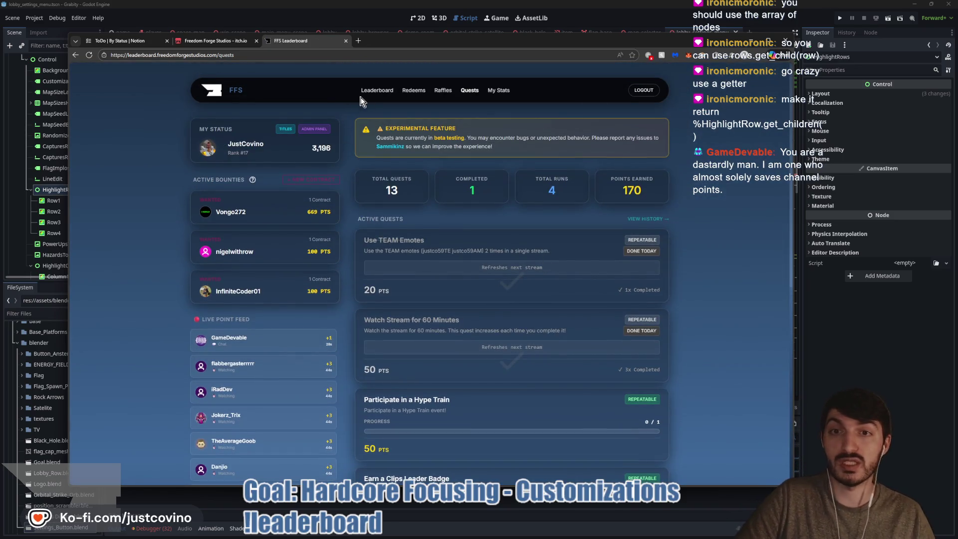
pyautogui.hotkey('alt', 'Tab')
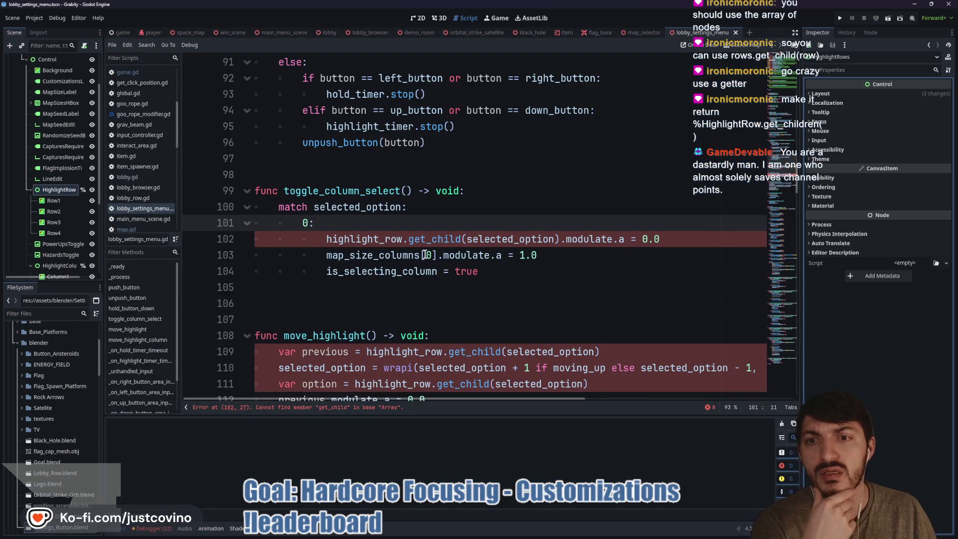
# Step: Select highlight_row on line 102 in toggle_column_select and review the surrounding code
pyautogui.moveTo(405, 240)
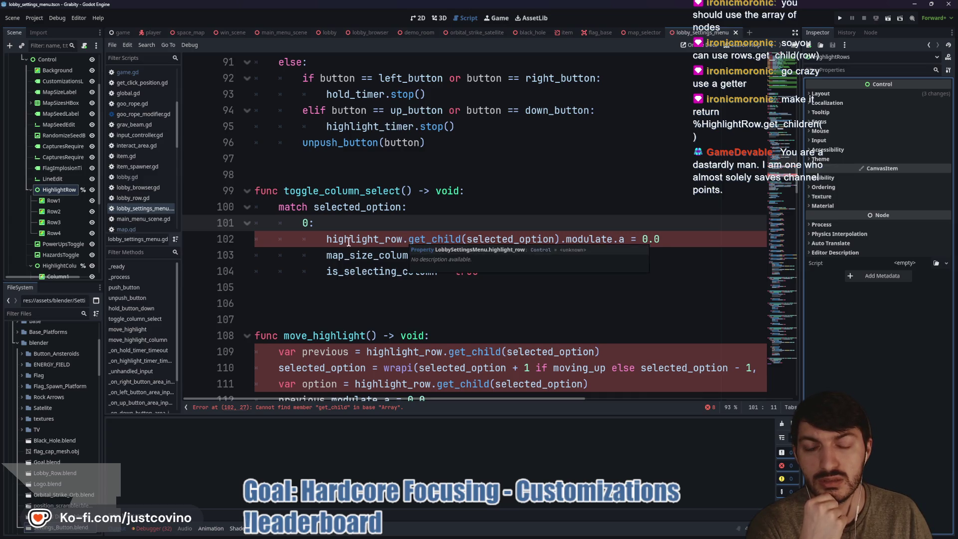
pyautogui.doubleClick(385, 240)
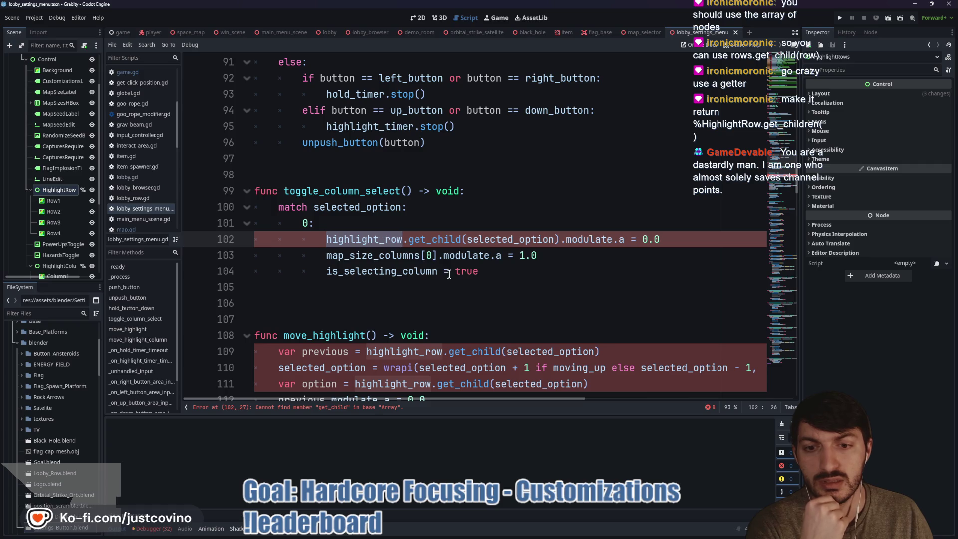
pyautogui.scroll(15, 447, 273)
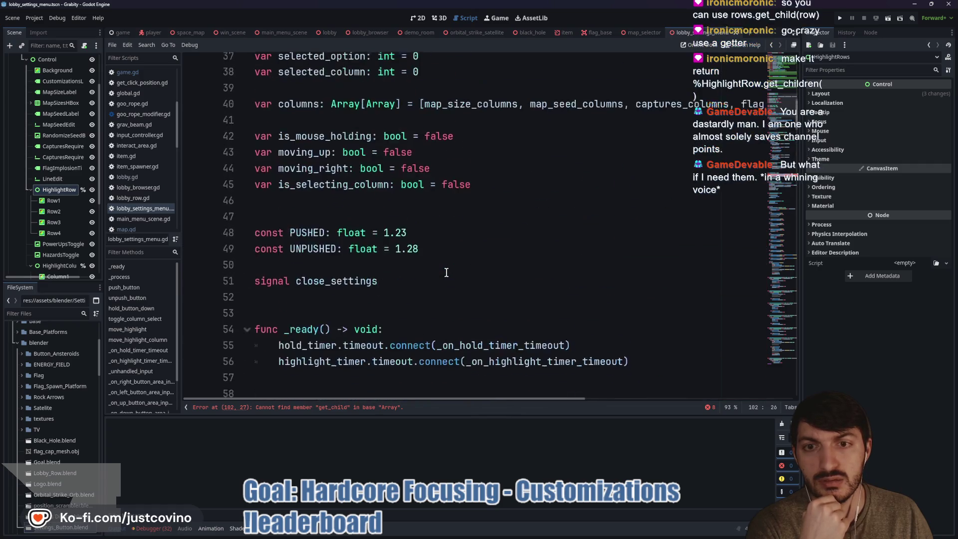
pyautogui.scroll(5, 447, 272)
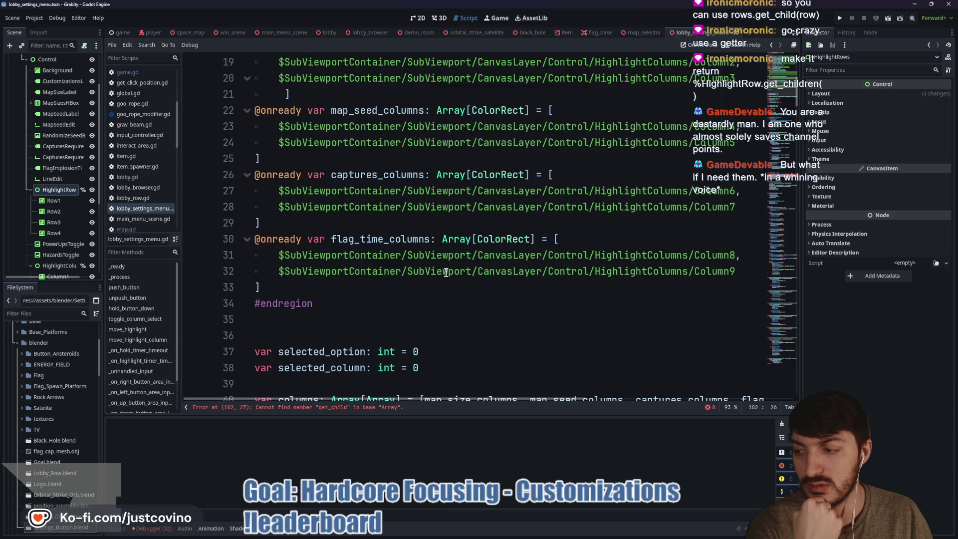
pyautogui.scroll(4, 445, 272)
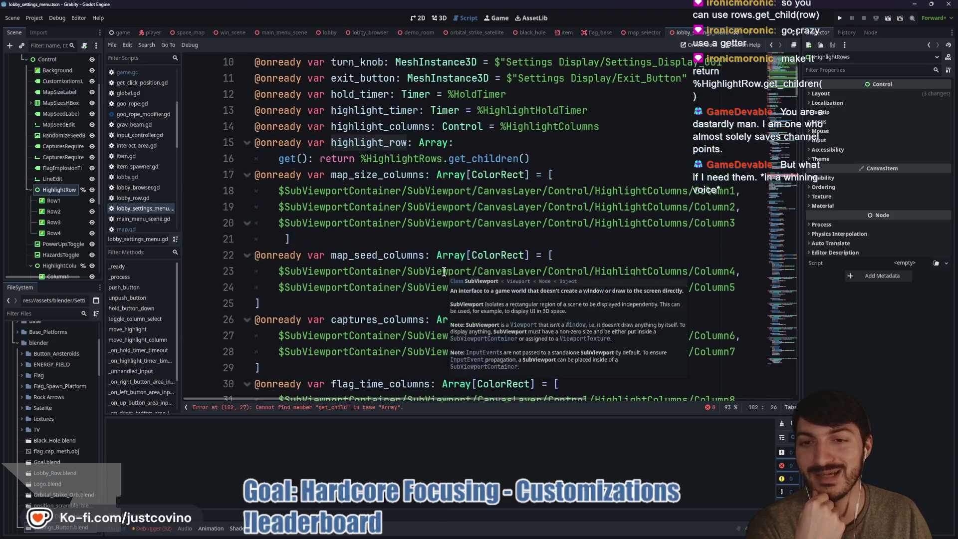
pyautogui.moveTo(442, 271)
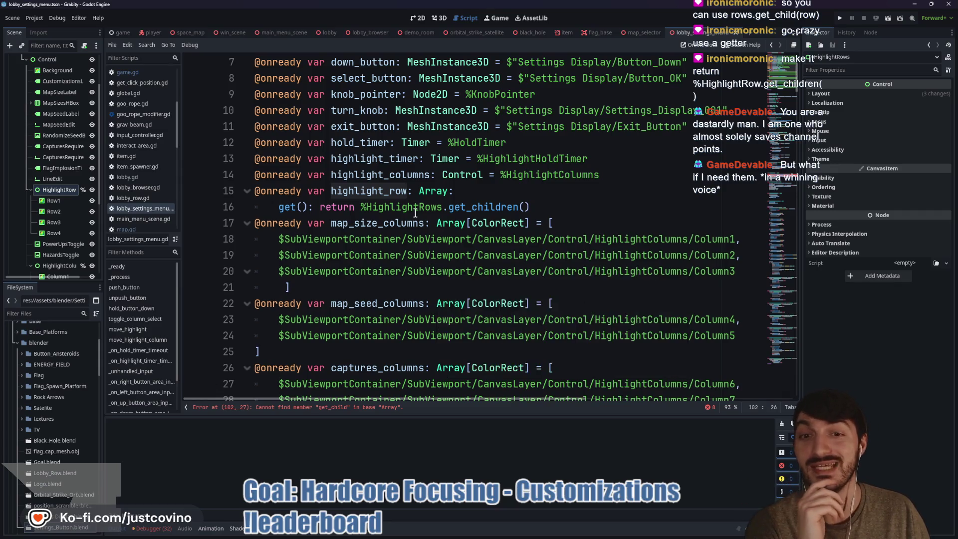
pyautogui.scroll(-18, 422, 254)
pyautogui.scroll(20, 412, 239)
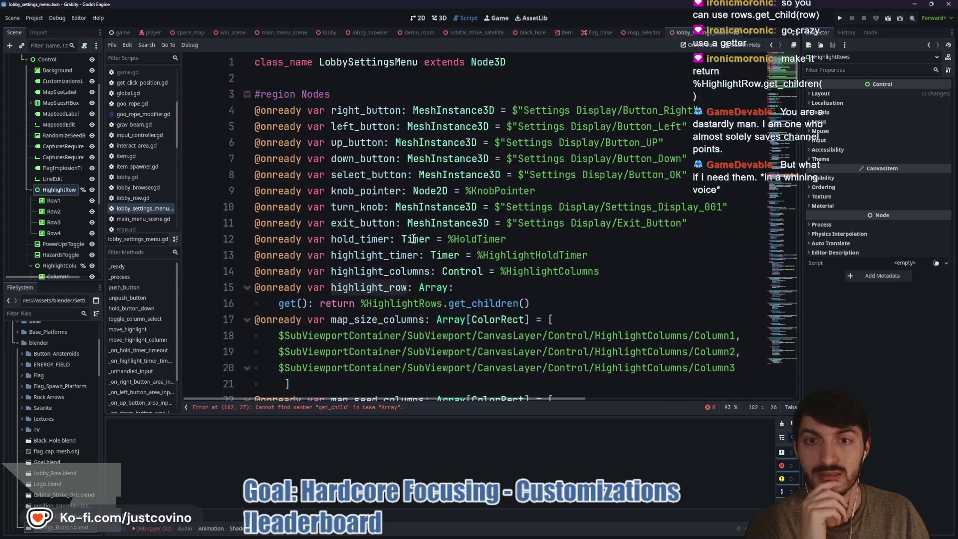
pyautogui.scroll(-7, 414, 239)
pyautogui.scroll(-20, 414, 239)
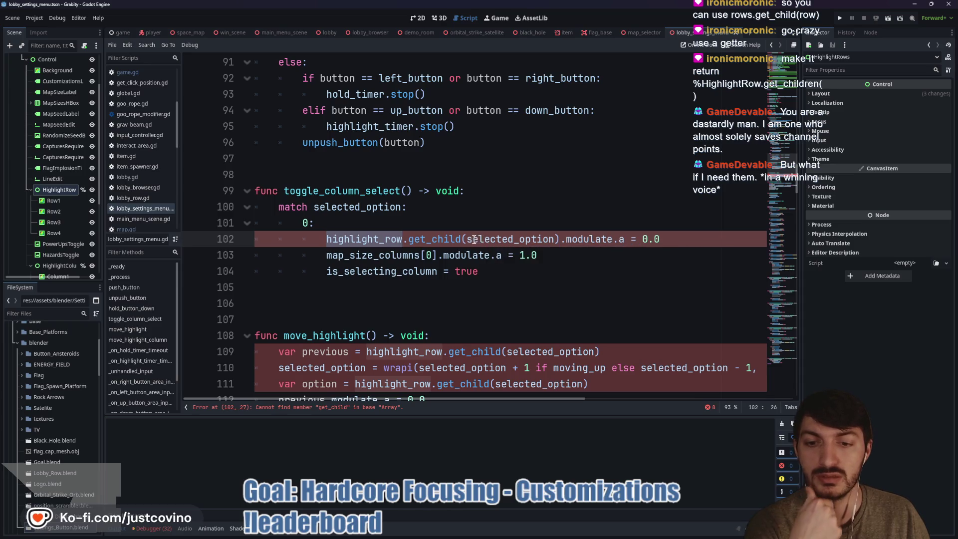
pyautogui.moveTo(463, 240)
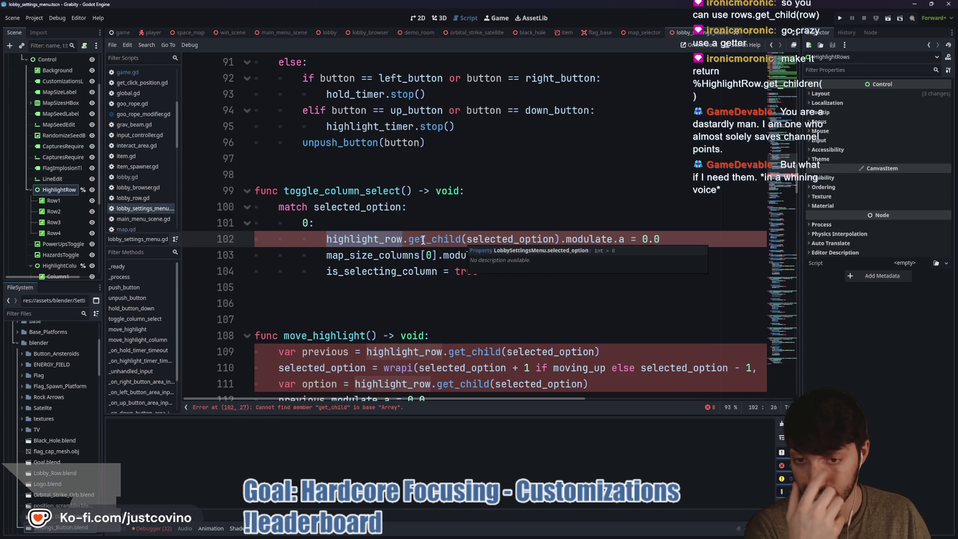
# Step: Replace .get_child(selected_option) with [selected_option] on line 102, then bring the leaderboard forward
pyautogui.click(405, 240)
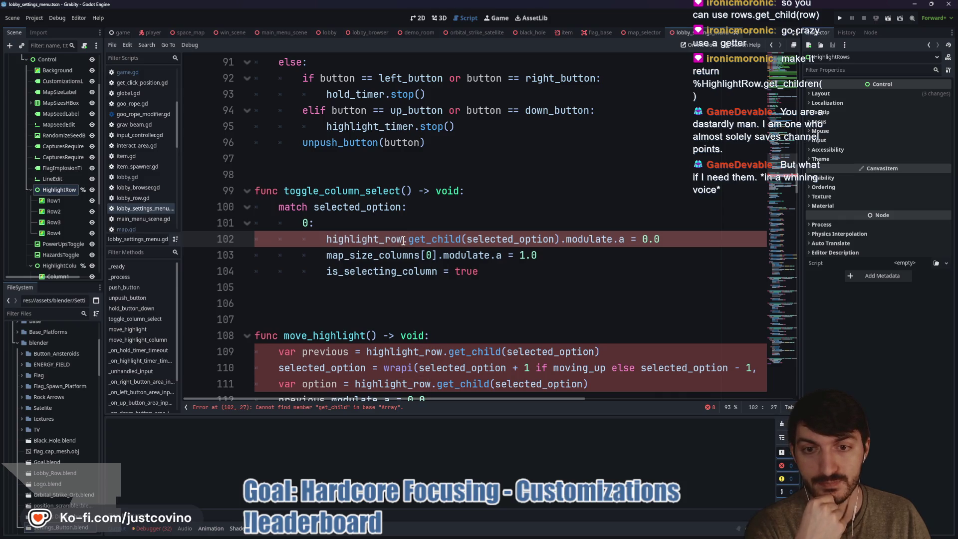
pyautogui.moveTo(405, 240); pyautogui.dragTo(465, 234)
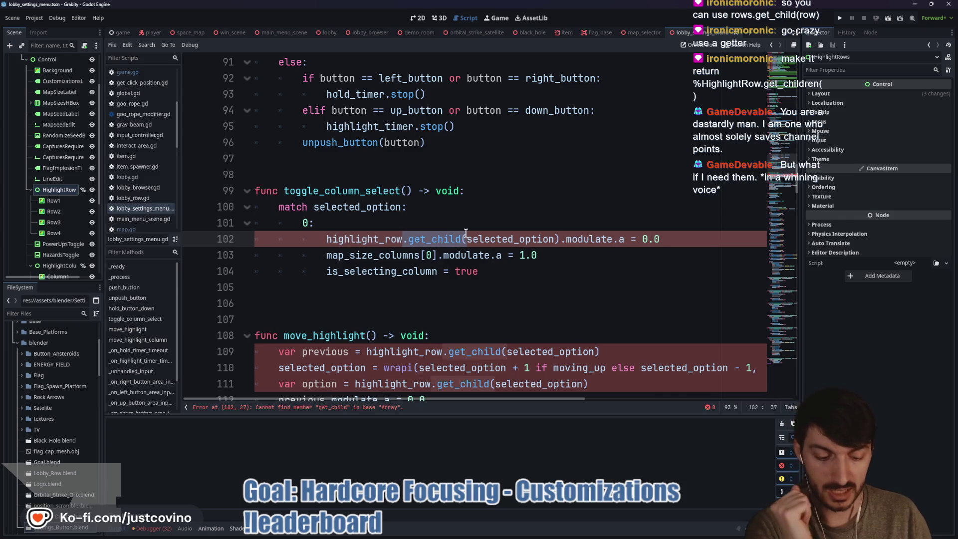
pyautogui.write('[')
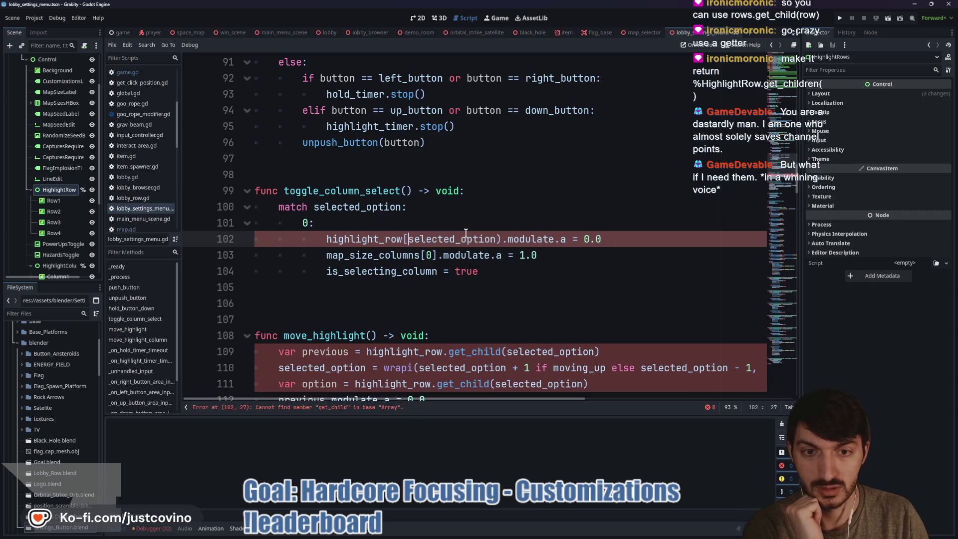
pyautogui.press('BackSpace')
pyautogui.write(']')
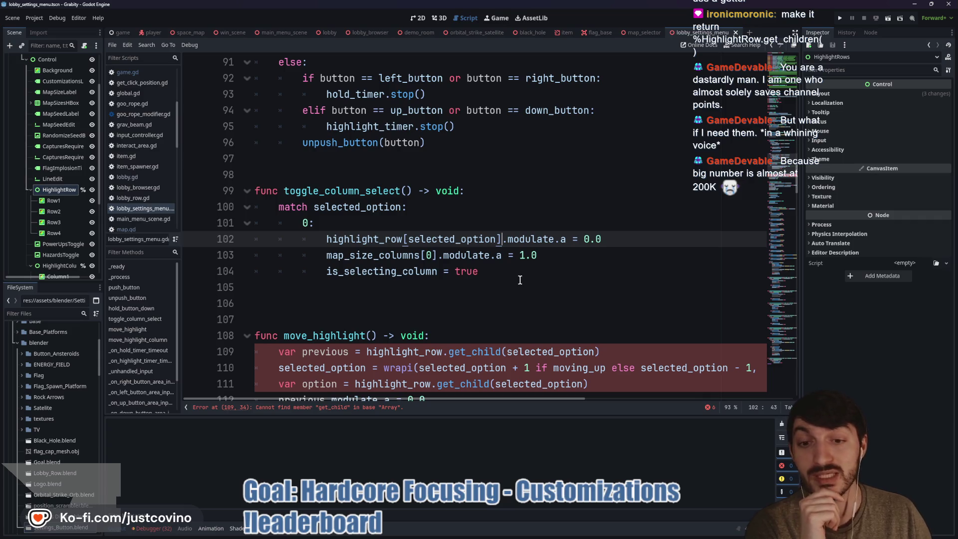
pyautogui.scroll(-2, 520, 279)
pyautogui.click(529, 530)
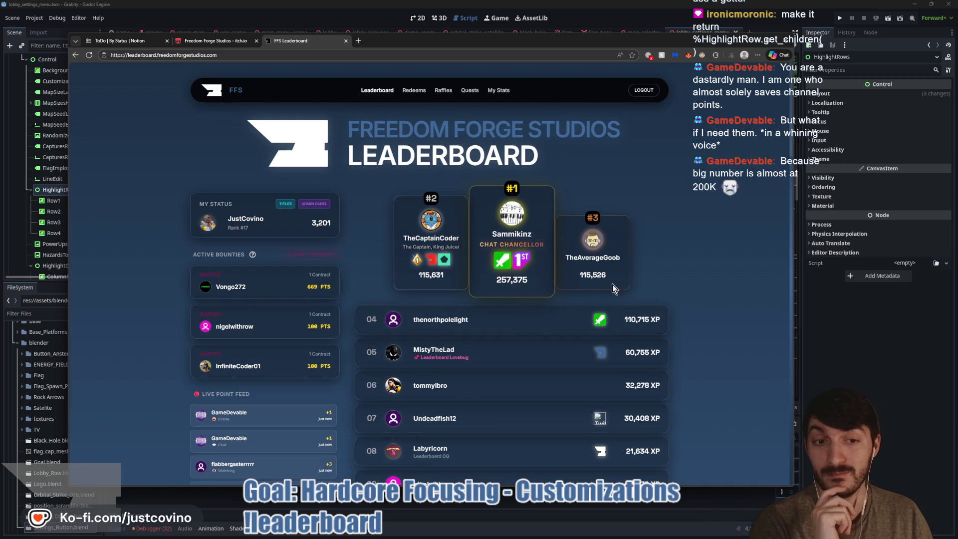
pyautogui.scroll(-1, 689, 268)
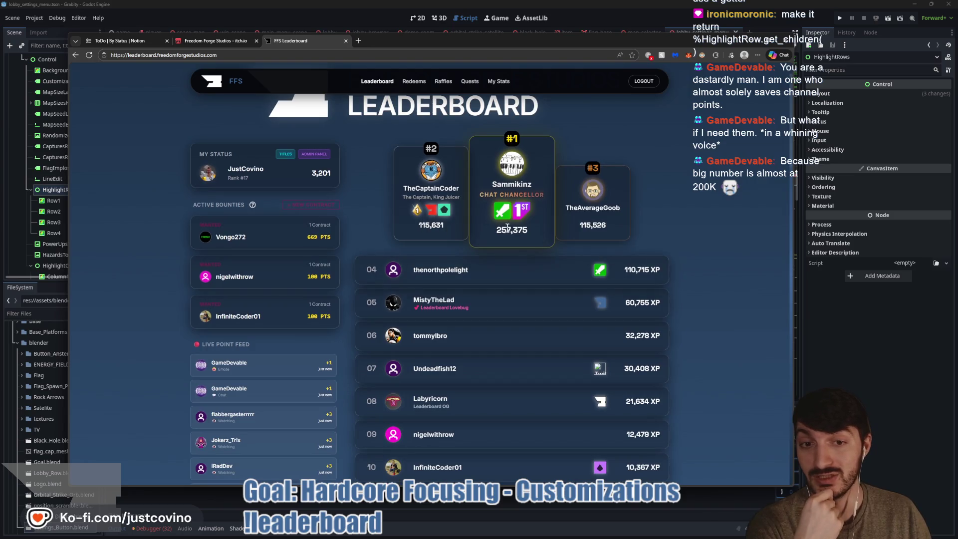
pyautogui.moveTo(534, 231); pyautogui.dragTo(483, 229)
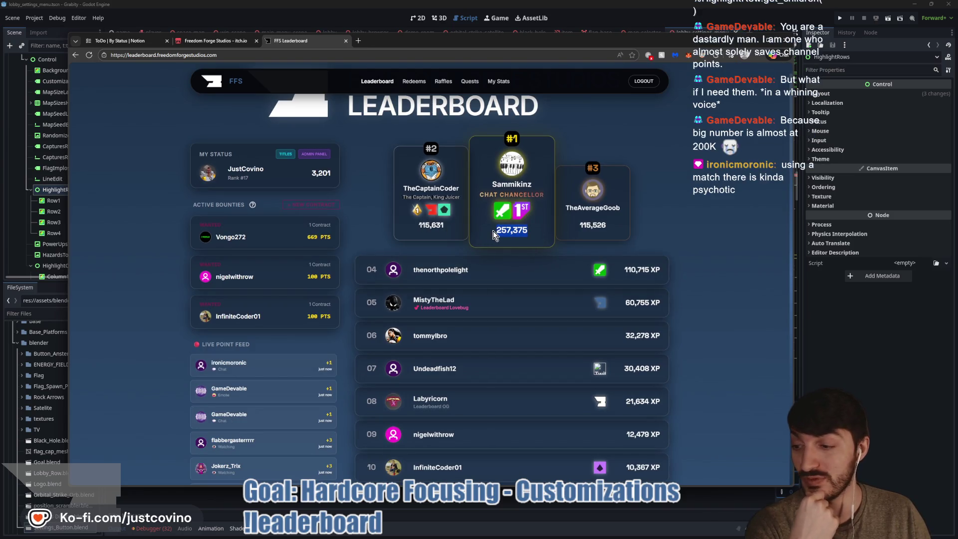
pyautogui.click(847, 356)
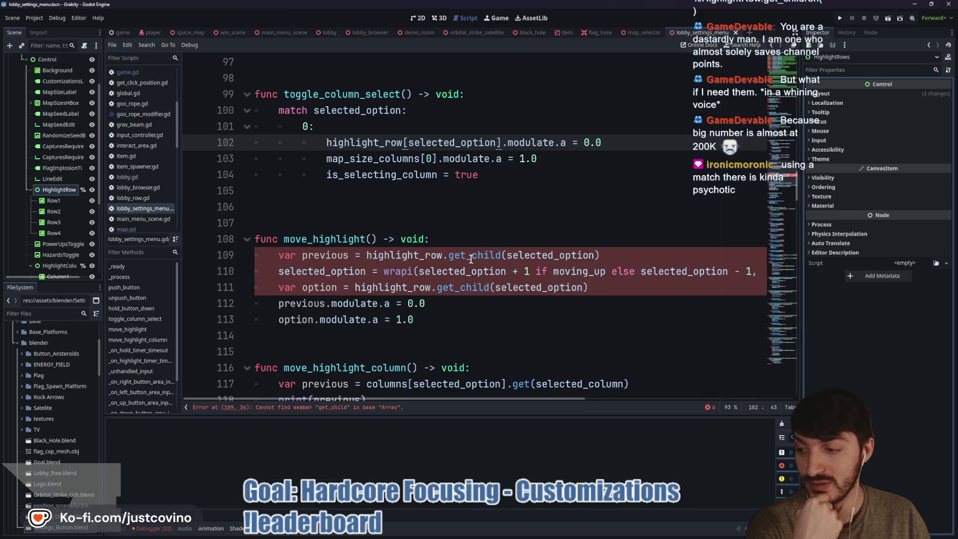
# Step: On line 109, index highlight_row[selected_option] instead of calling get_child
pyautogui.scroll(1, 467, 264)
pyautogui.moveTo(479, 223)
pyautogui.mouseDown()
pyautogui.moveTo(277, 157)
pyautogui.moveTo(294, 220)
pyautogui.moveTo(255, 159)
pyautogui.mouseUp()
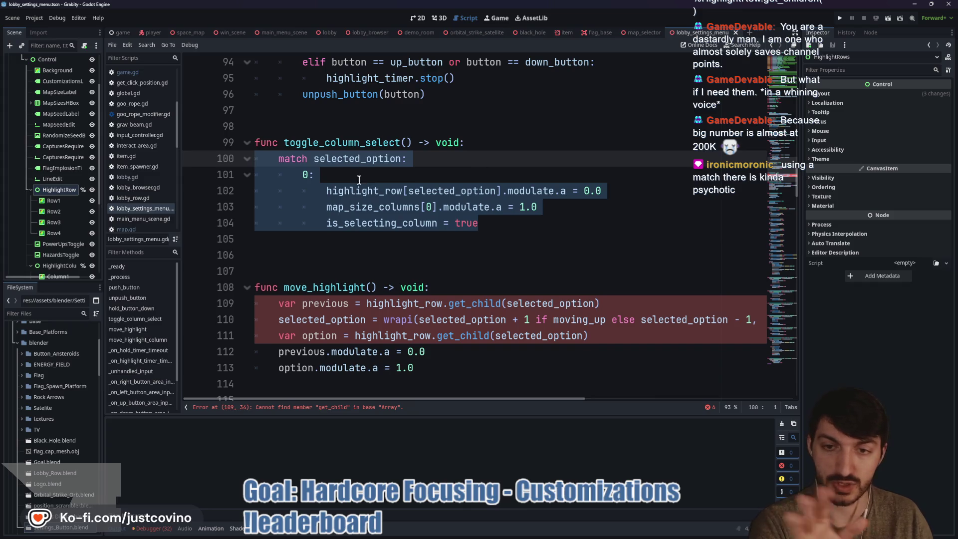
pyautogui.scroll(3, 395, 252)
pyautogui.scroll(-2, 427, 269)
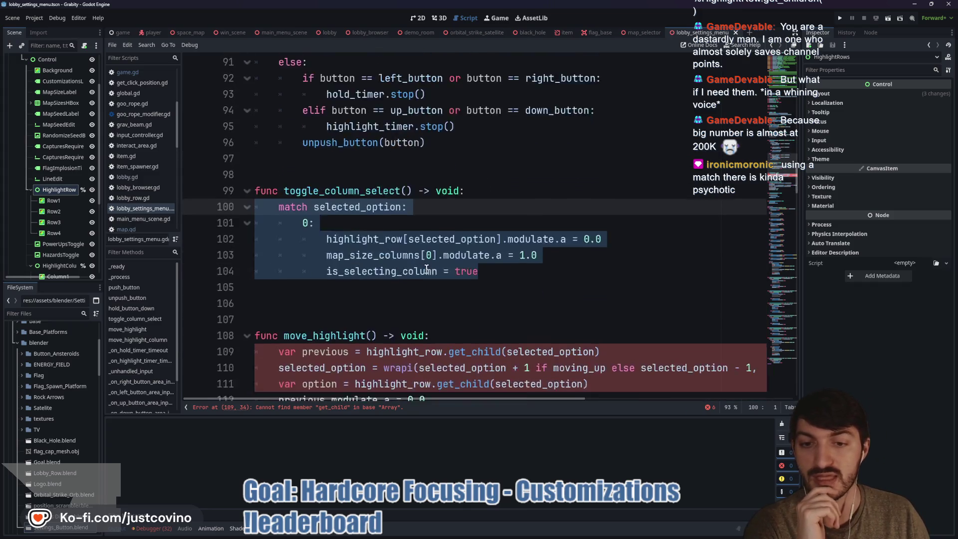
pyautogui.scroll(-3, 426, 268)
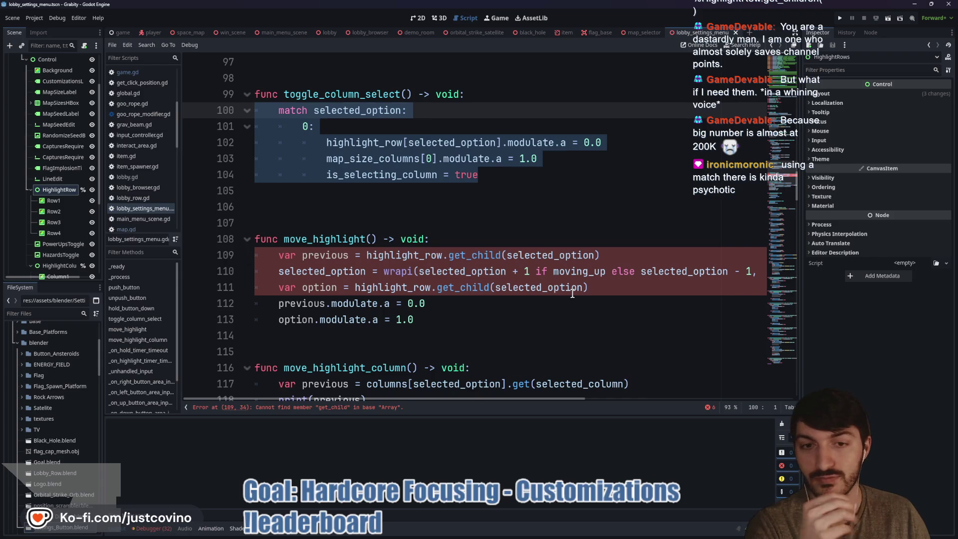
pyautogui.click(506, 255)
pyautogui.press('BackSpace')
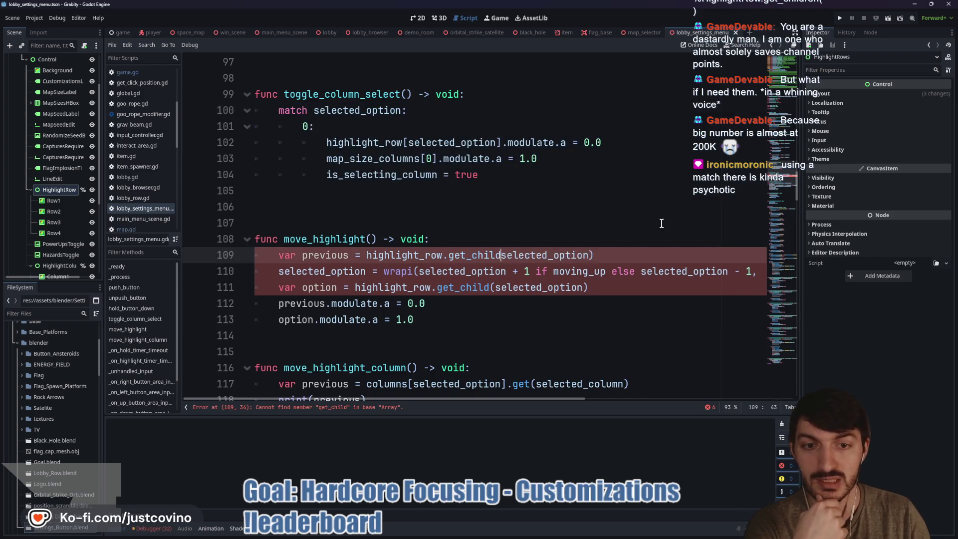
pyautogui.press('BackSpace')
pyautogui.press('BackSpace')
pyautogui.press('BackSpace')
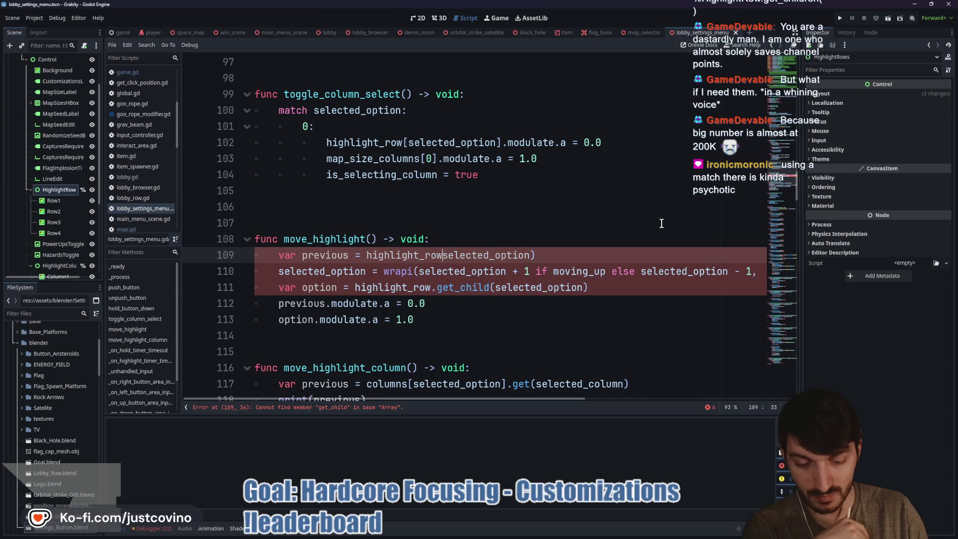
pyautogui.write('[')
pyautogui.click(559, 254)
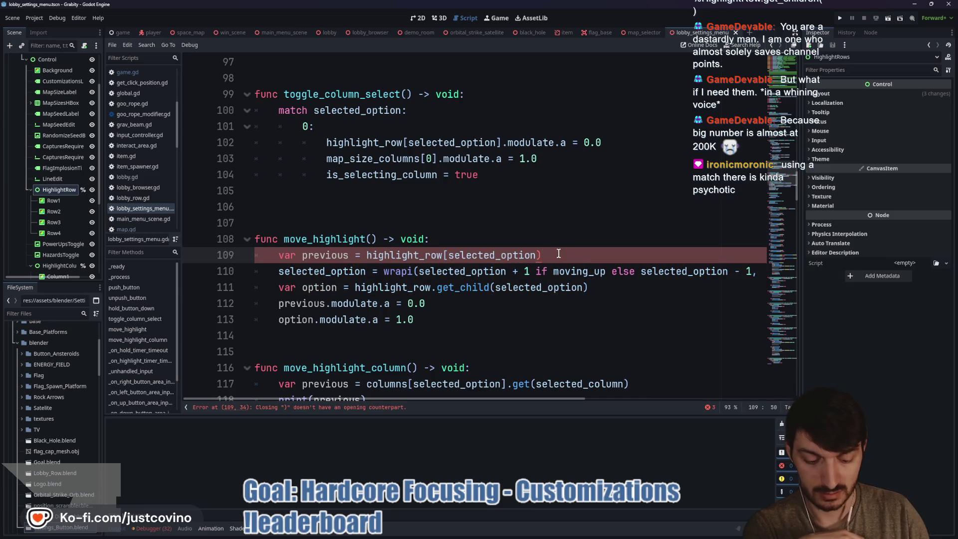
pyautogui.press('BackSpace')
pyautogui.write(']')
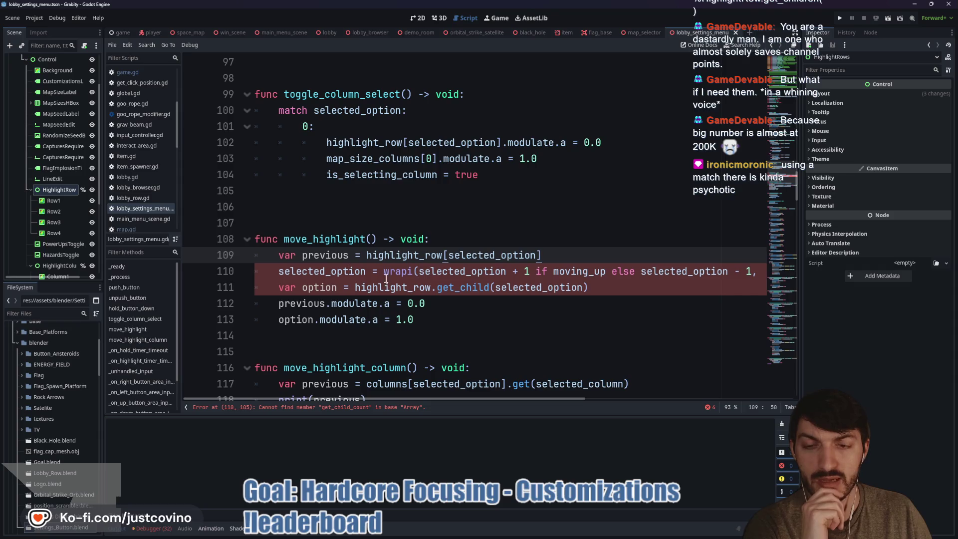
# Step: Change get_child_count() to size() on line 110
pyautogui.hscroll(5, 536, 278)
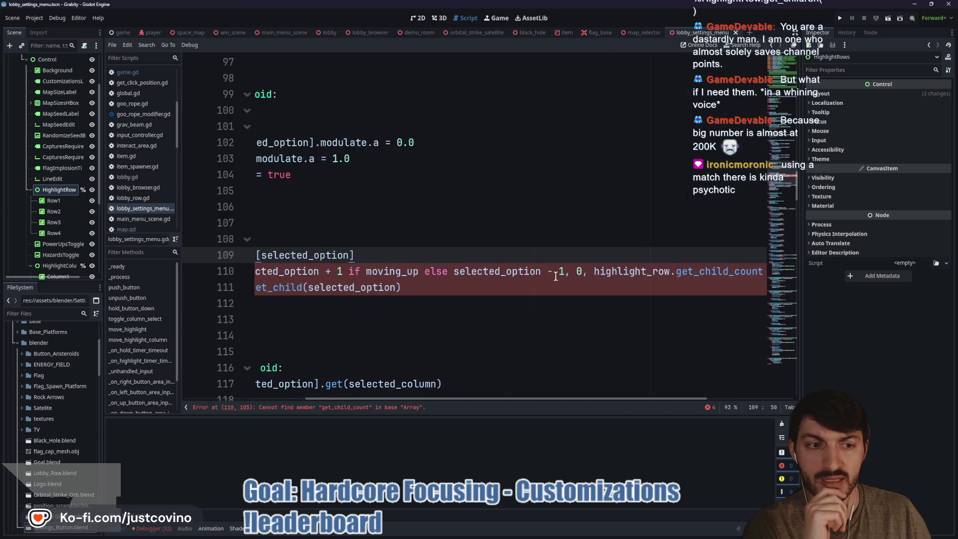
pyautogui.moveTo(601, 270); pyautogui.dragTo(697, 271)
pyautogui.press('BackSpace')
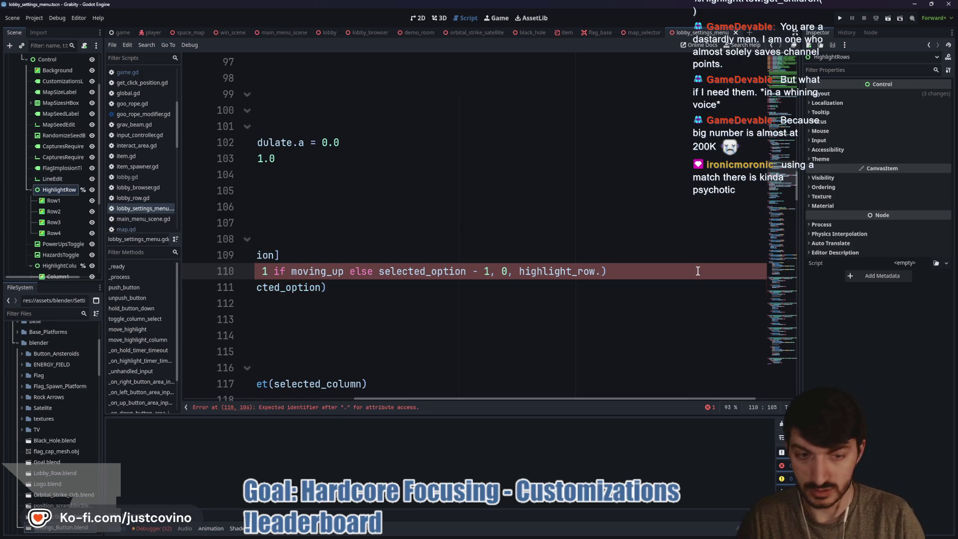
pyautogui.write('size()')
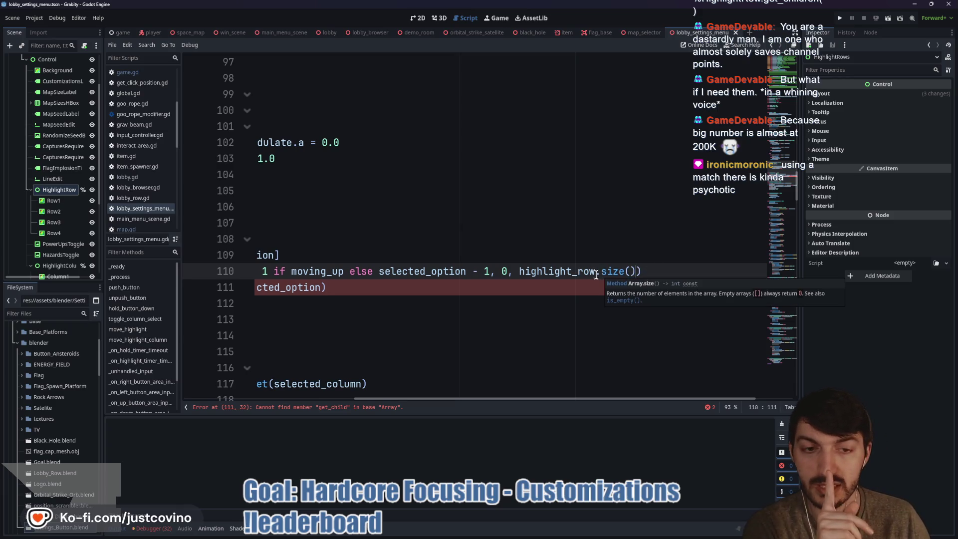
# Step: Replace the get_child call on line 111 with array indexing, then run the game with F5
pyautogui.hscroll(-5, 596, 275)
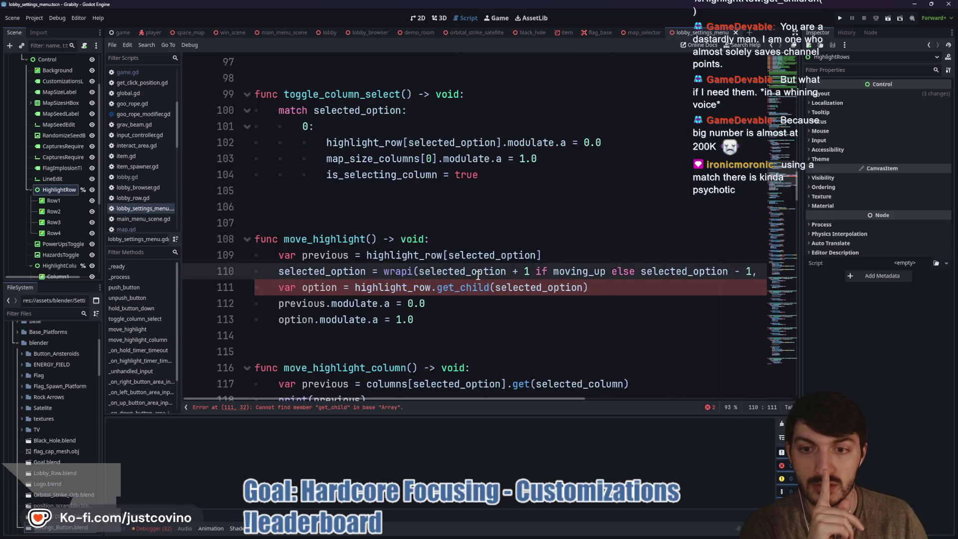
pyautogui.moveTo(437, 289); pyautogui.dragTo(495, 292)
pyautogui.write('[')
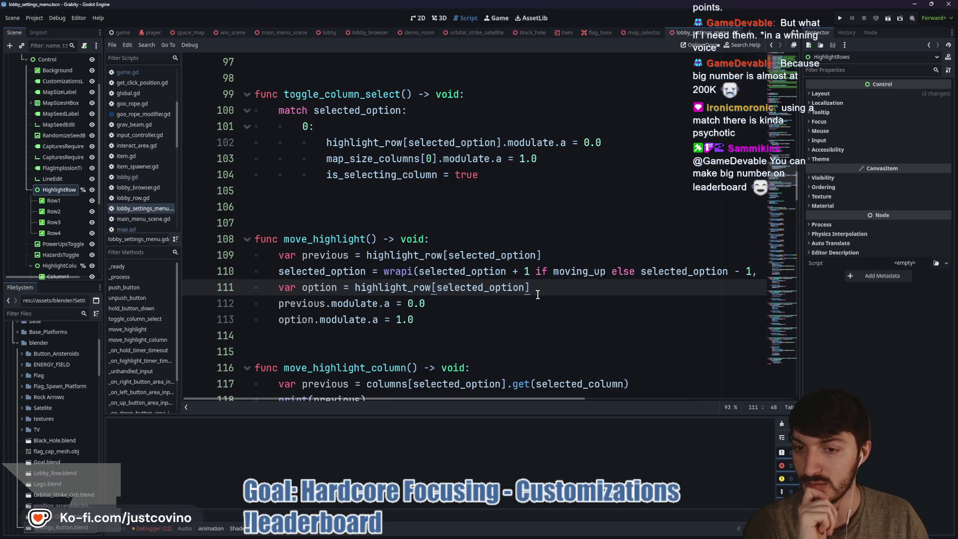
pyautogui.scroll(-4, 537, 294)
pyautogui.scroll(3, 467, 268)
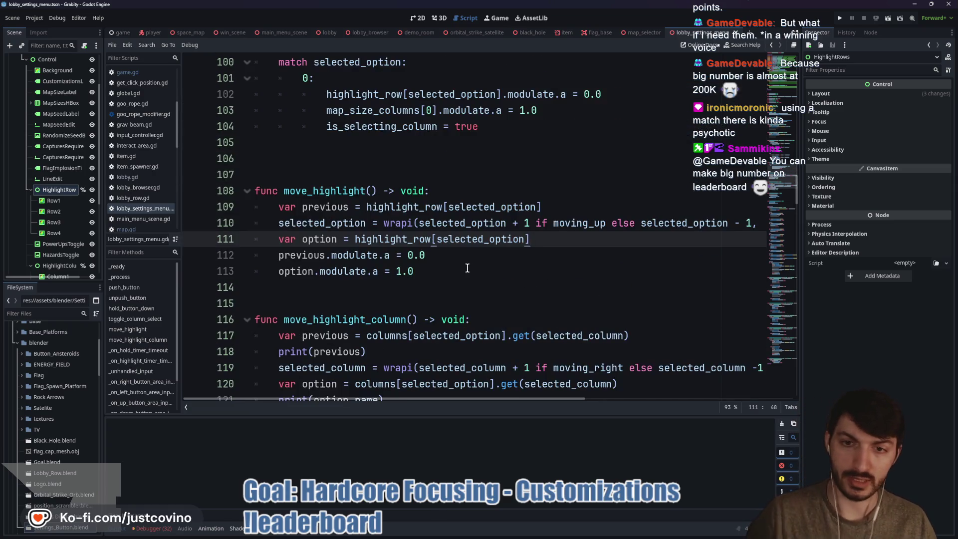
pyautogui.click(468, 268)
pyautogui.scroll(4, 524, 250)
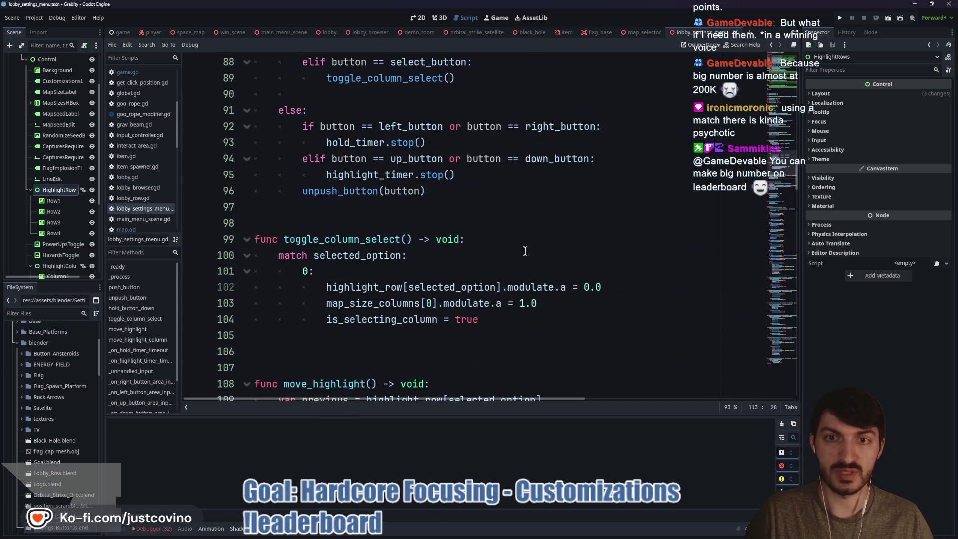
pyautogui.scroll(5, 525, 250)
pyautogui.scroll(4, 496, 261)
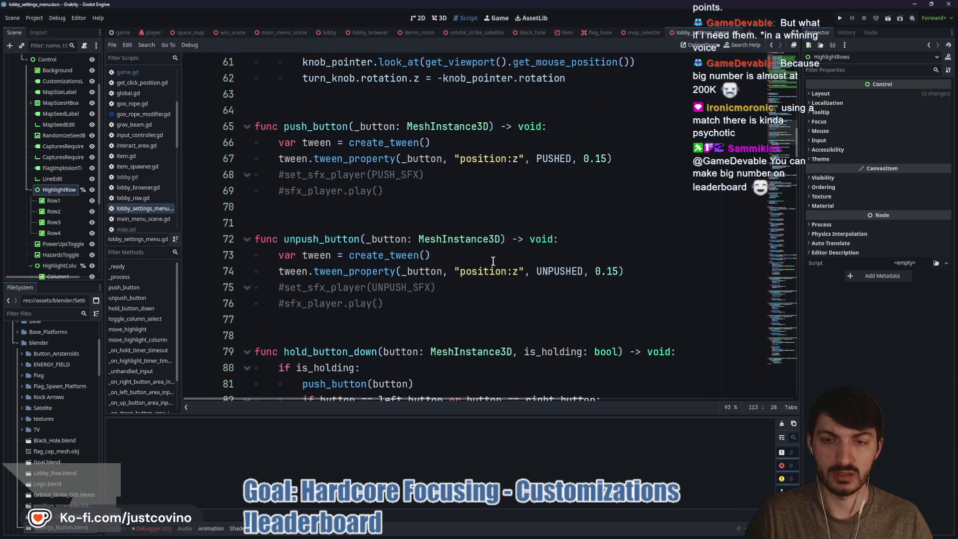
pyautogui.press('F5')
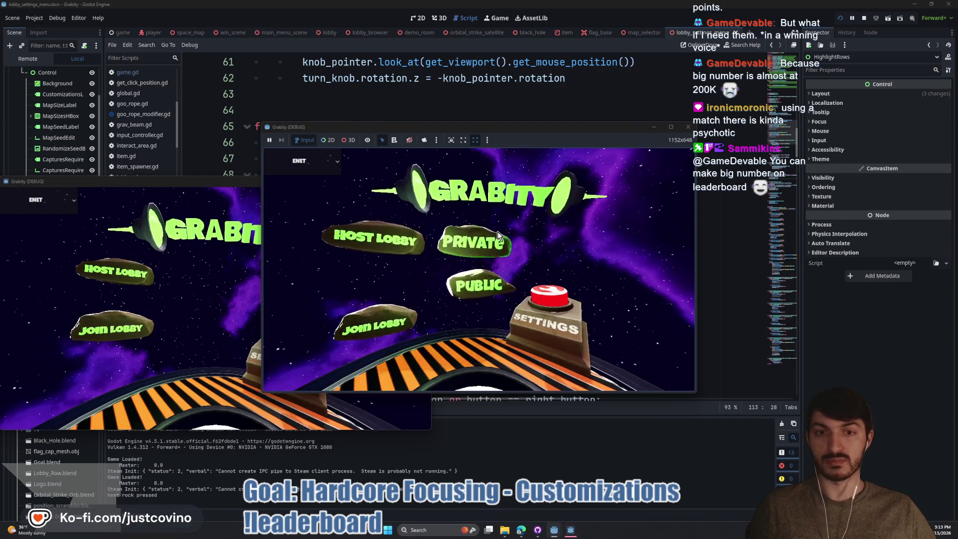
pyautogui.click(482, 236)
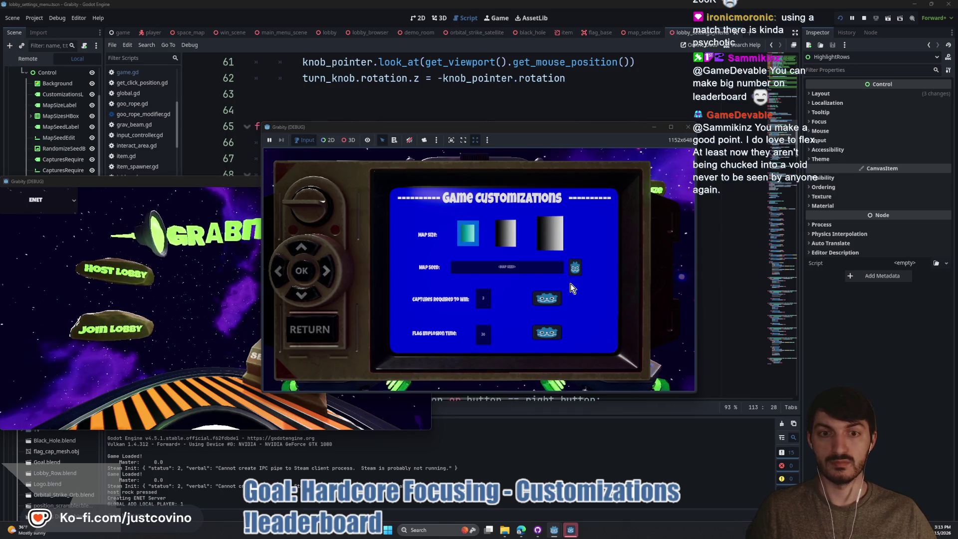
pyautogui.press('F8')
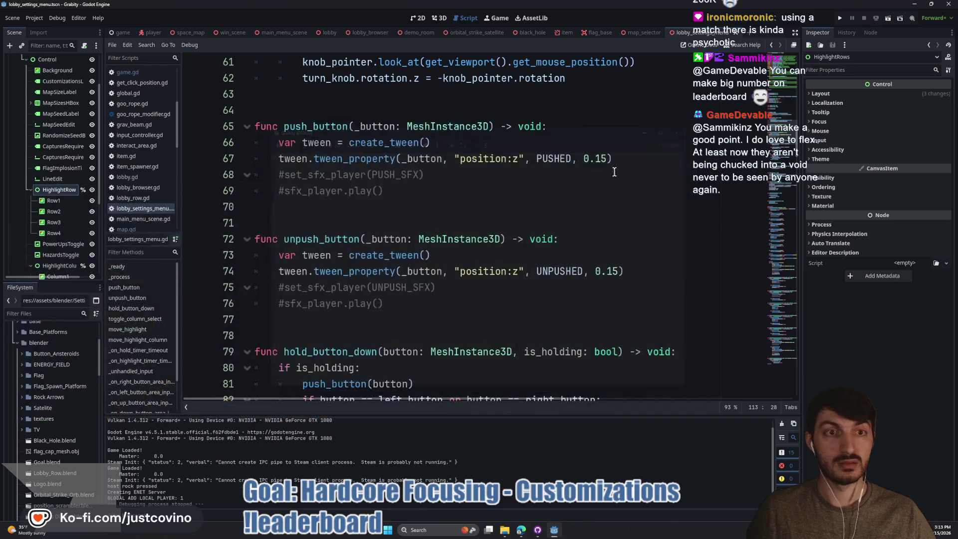
pyautogui.click(422, 214)
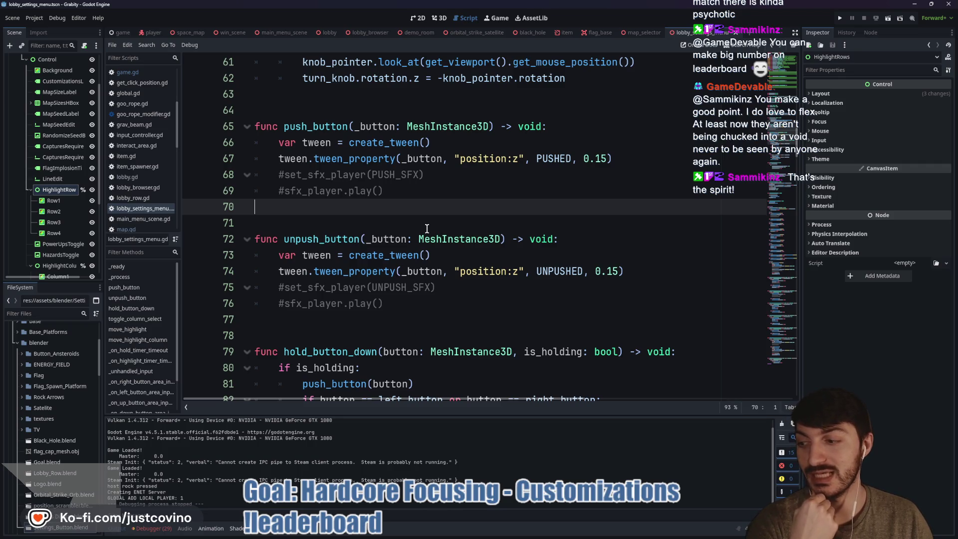
pyautogui.scroll(2, 426, 229)
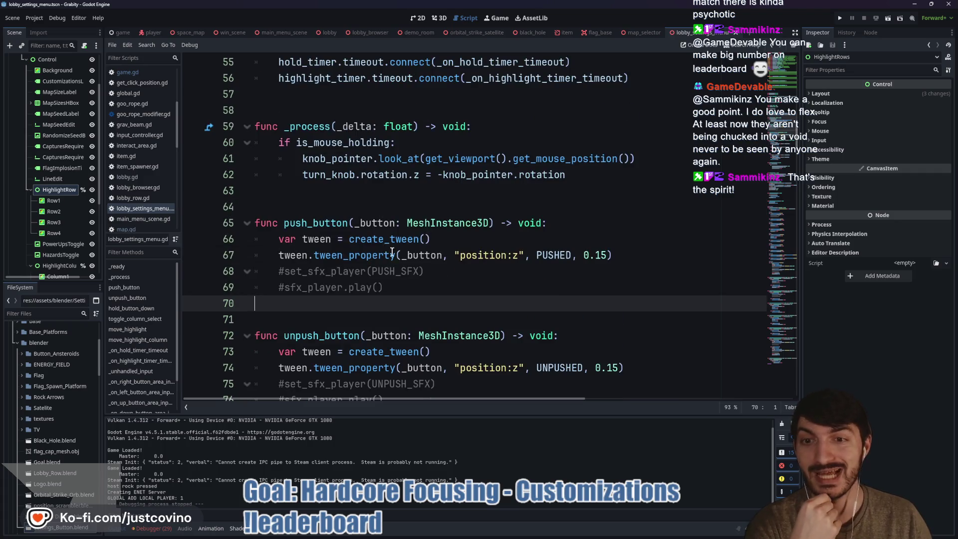
pyautogui.scroll(4, 392, 252)
pyautogui.scroll(-5, 384, 283)
pyautogui.scroll(-10, 377, 280)
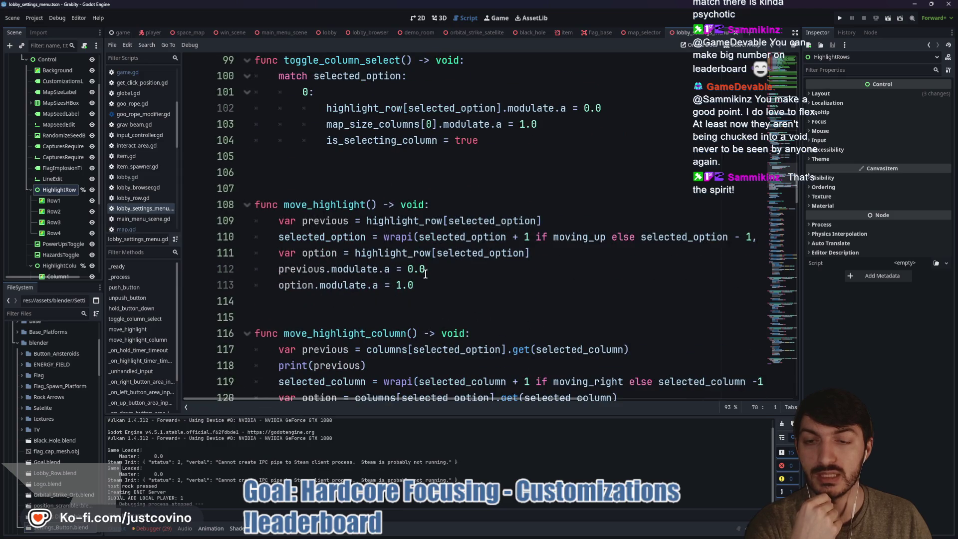
pyautogui.scroll(-2, 333, 216)
pyautogui.doubleClick(332, 236)
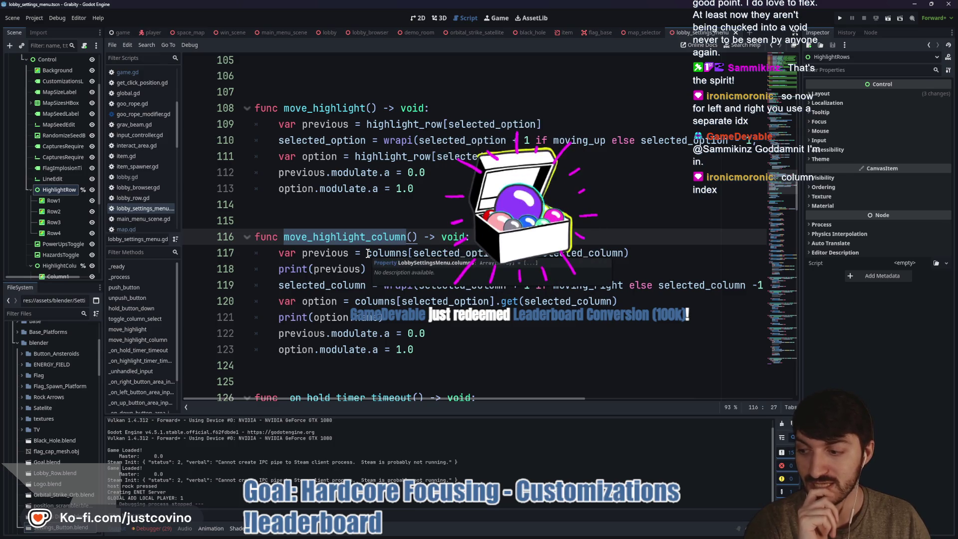
pyautogui.click(367, 253)
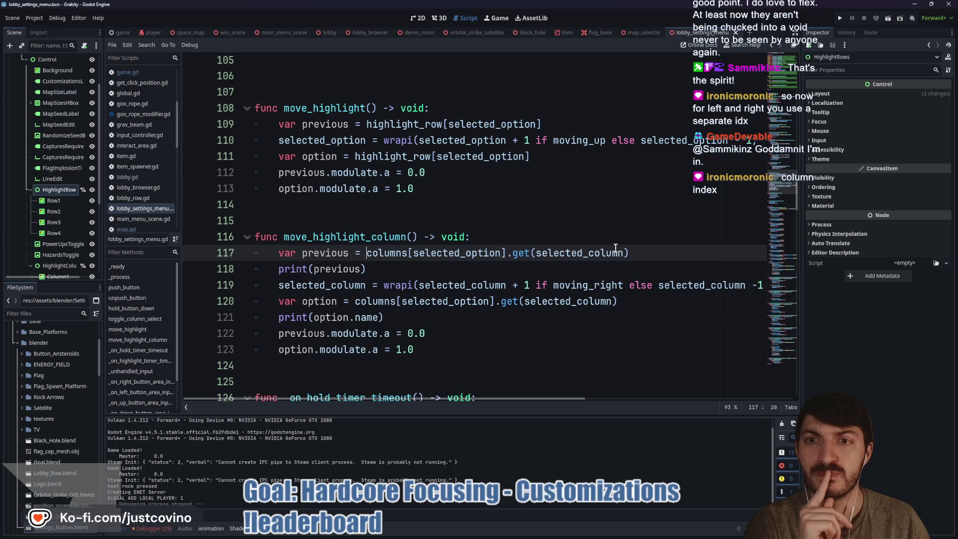
pyautogui.doubleClick(588, 254)
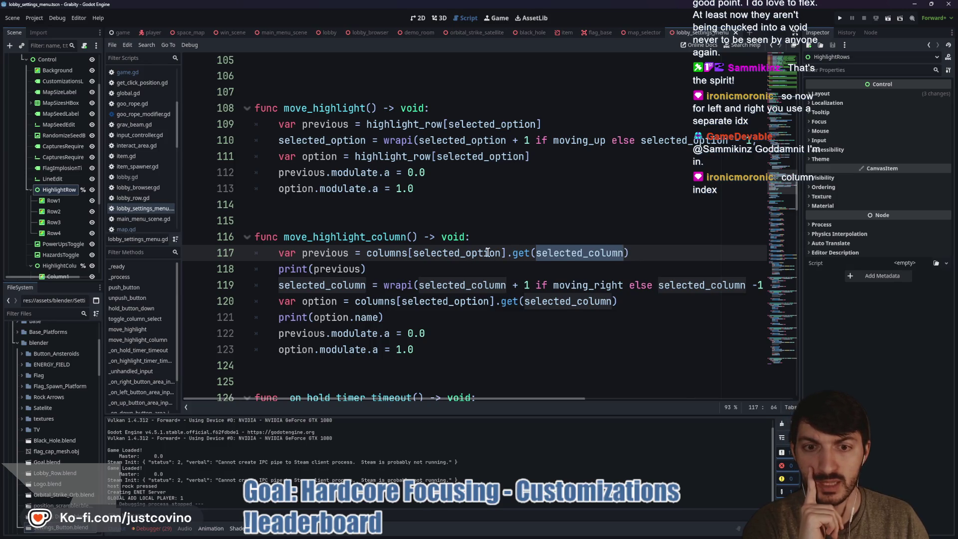
pyautogui.moveTo(500, 254); pyautogui.dragTo(413, 254)
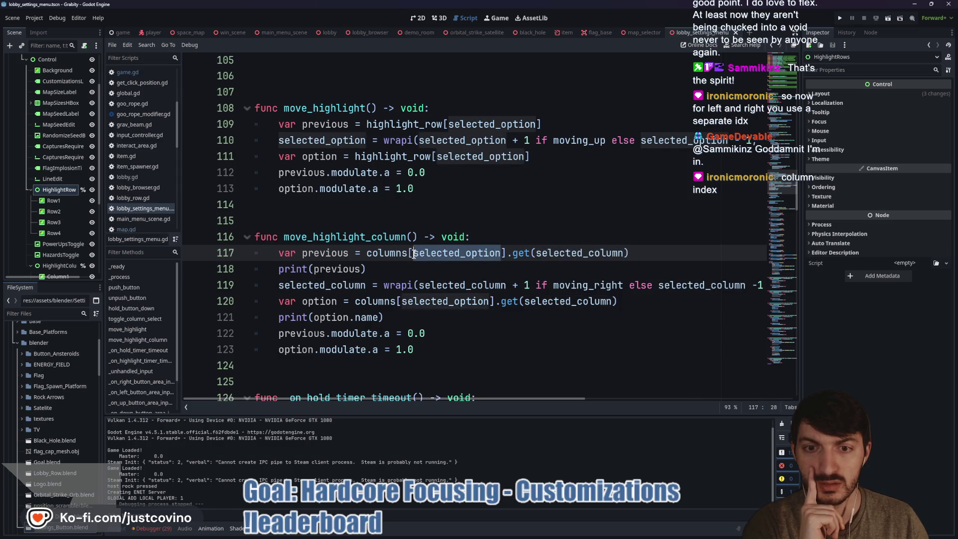
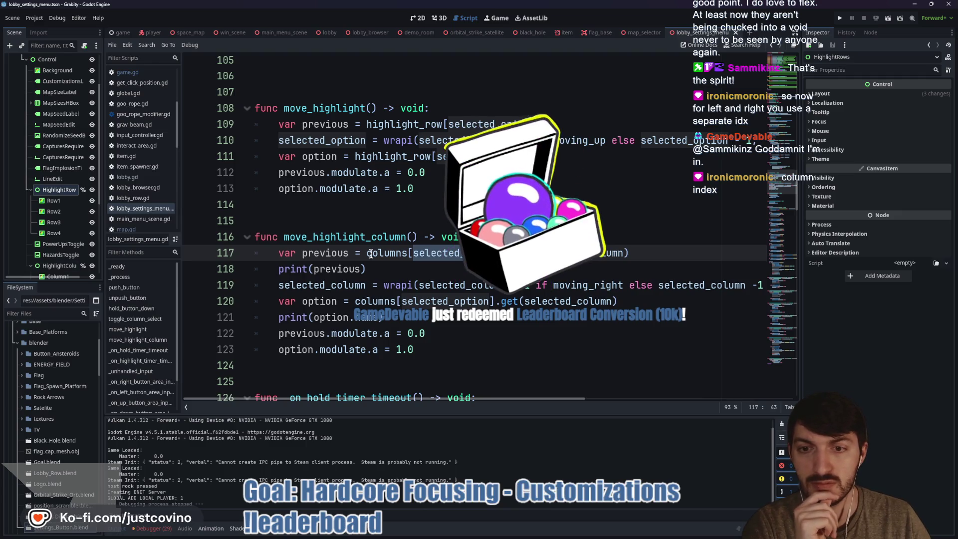
# Step: Select the get(selected_column) call on line 117 of the lobby settings script
pyautogui.moveTo(630, 253); pyautogui.dragTo(513, 253)
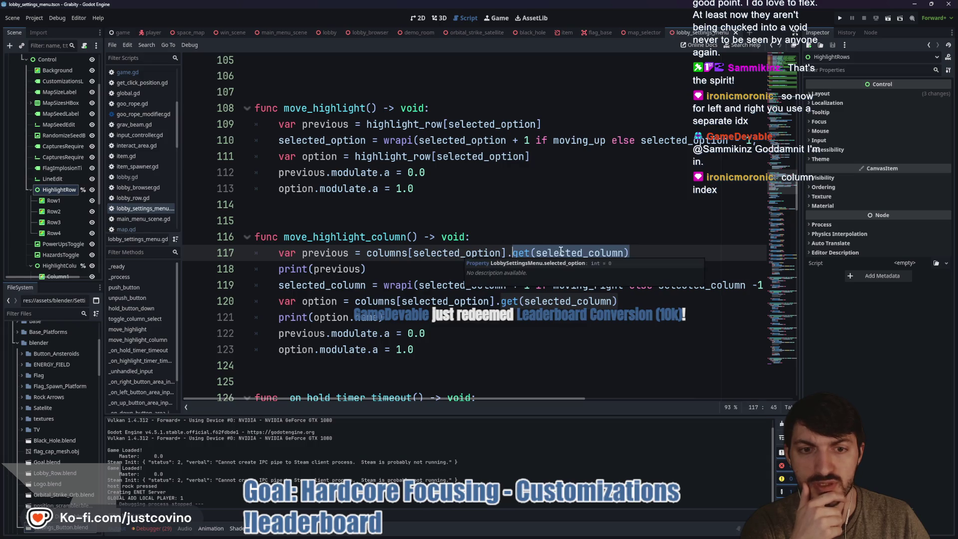
pyautogui.moveTo(561, 253)
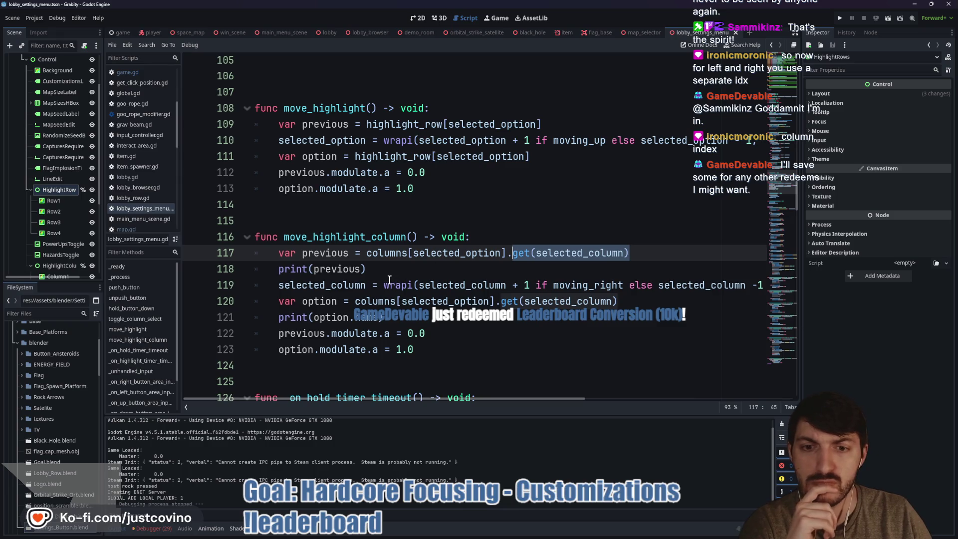
pyautogui.hscroll(8, 460, 261)
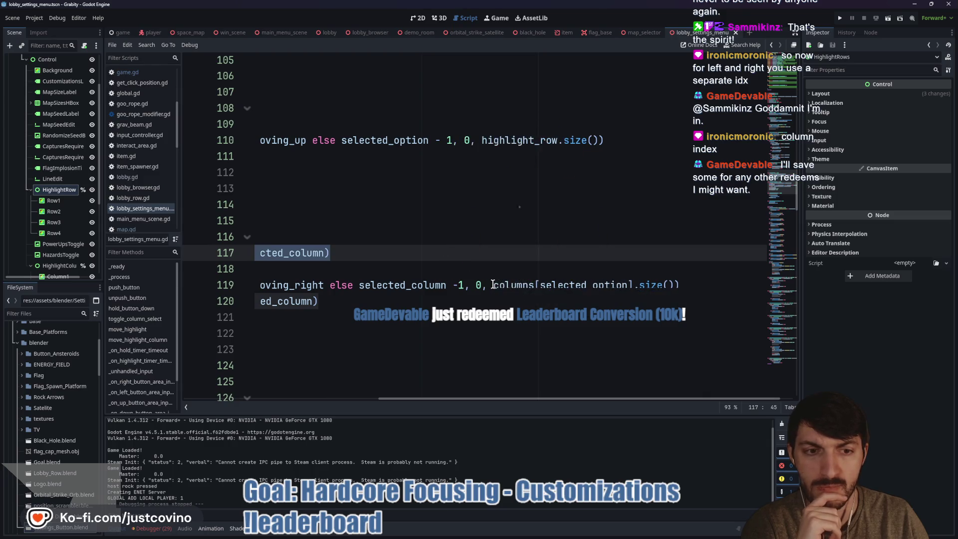
pyautogui.hscroll(-8, 494, 282)
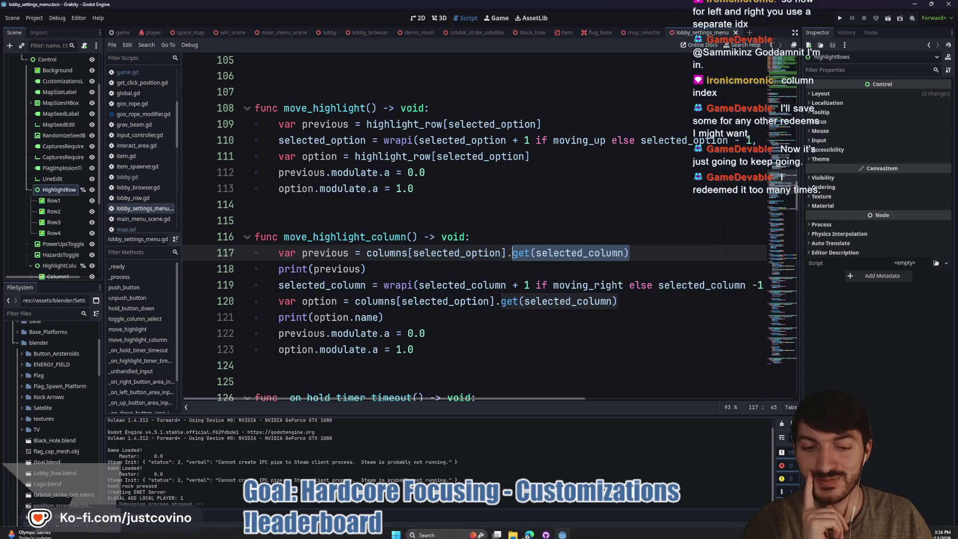
# Step: Save the lobby settings scene and script, then open the FFS Leaderboard Quests page
pyautogui.click(446, 532)
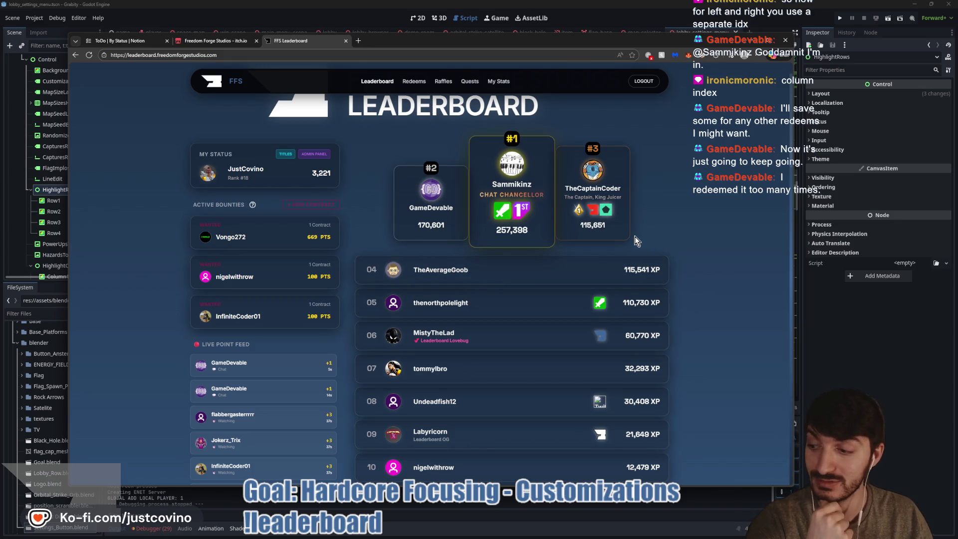
pyautogui.hotkey('alt', 'Tab')
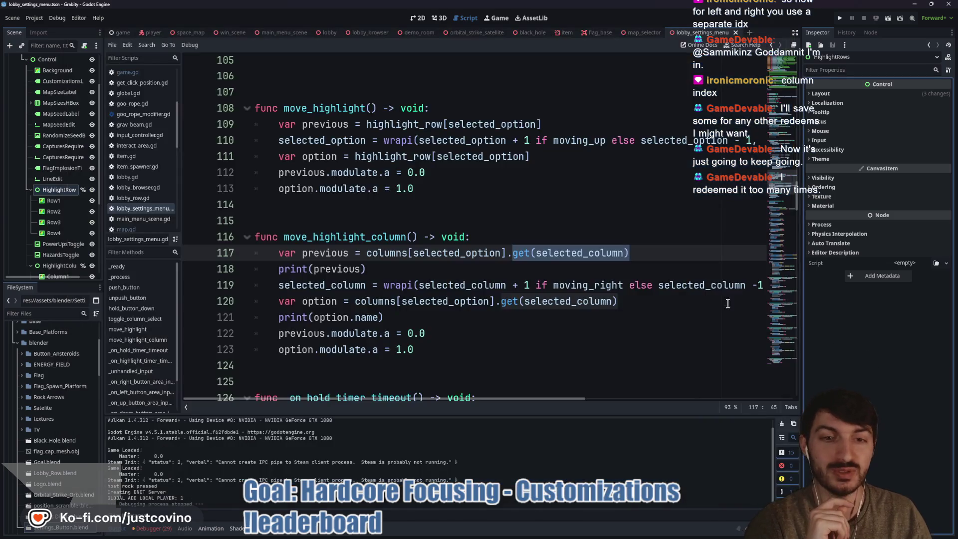
pyautogui.click(471, 268)
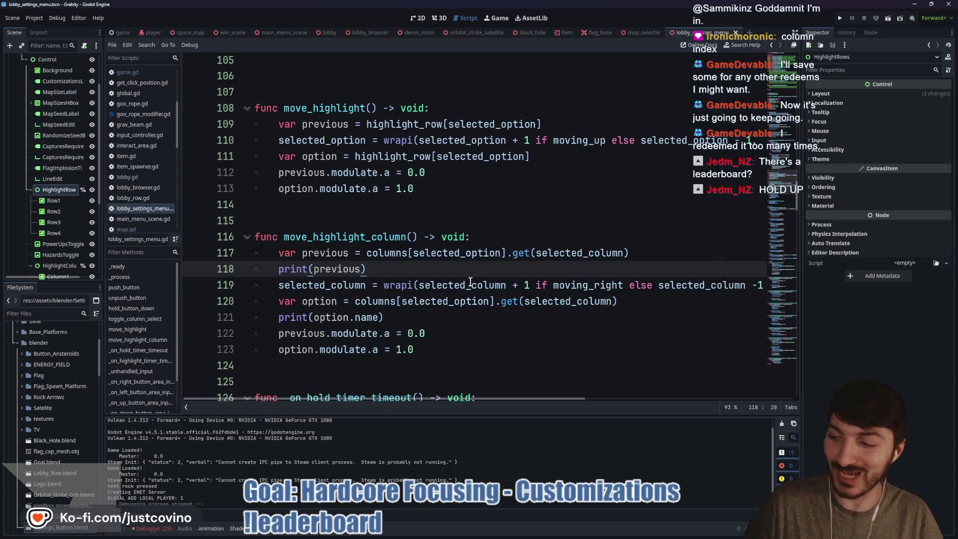
pyautogui.hotkey('ctrl', 's')
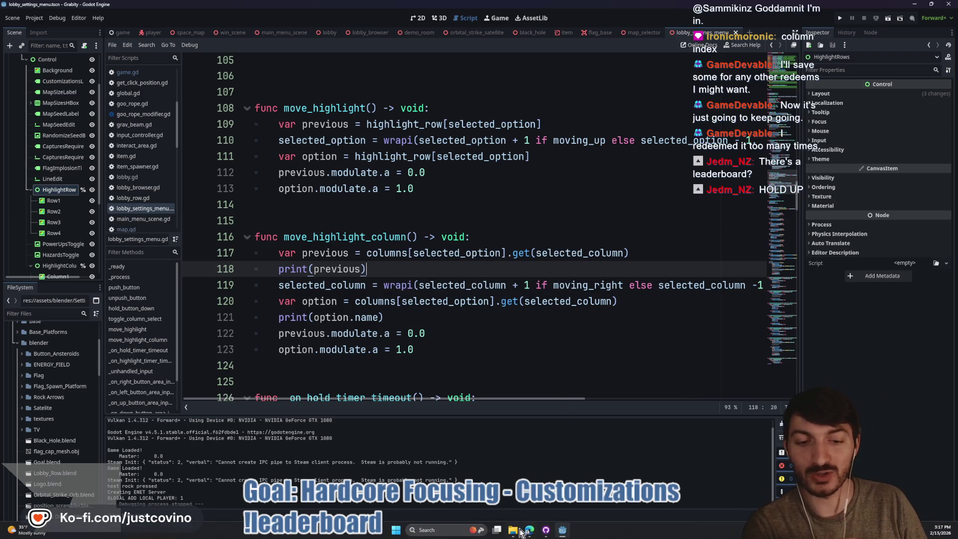
pyautogui.click(522, 531)
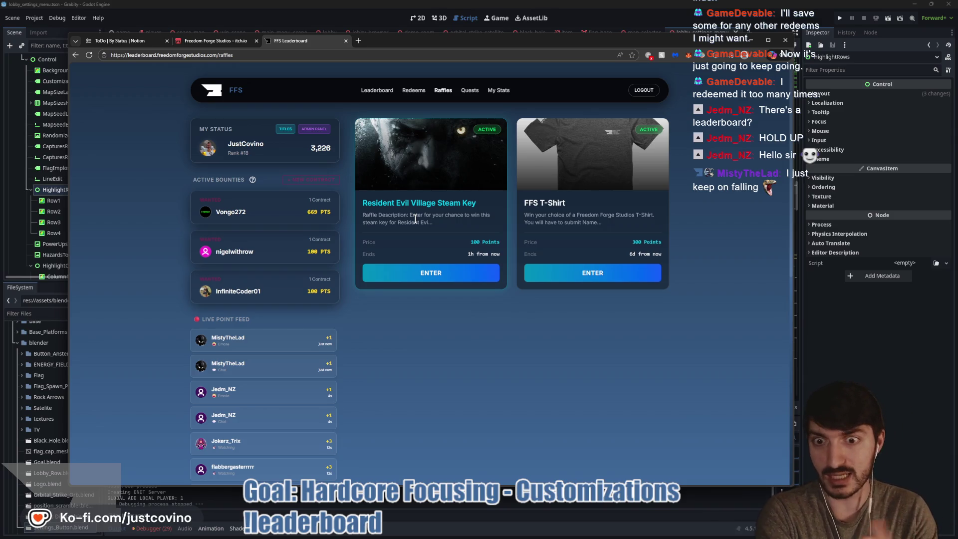
pyautogui.click(469, 91)
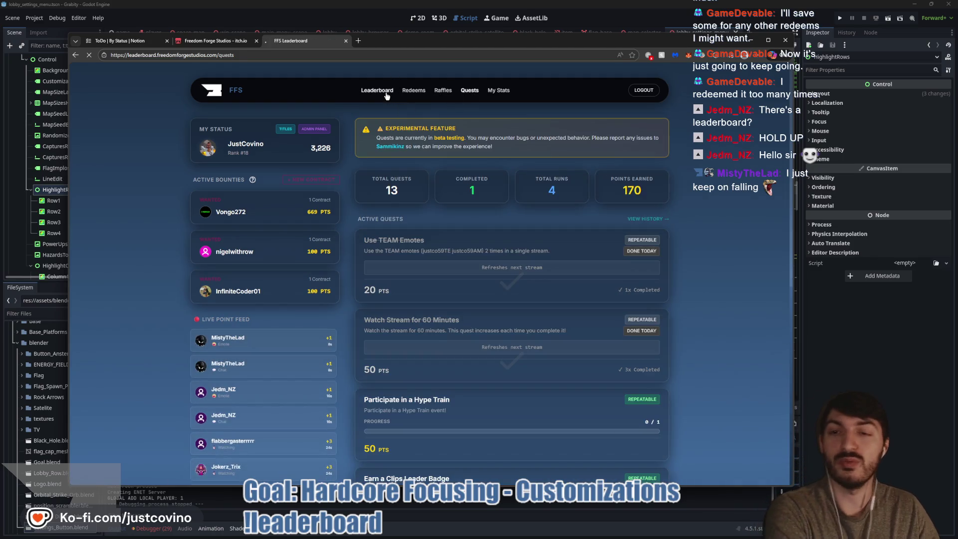
# Step: Browse the leaderboard rankings and the title manager's Shop of buyable titles, then close it
pyautogui.click(391, 94)
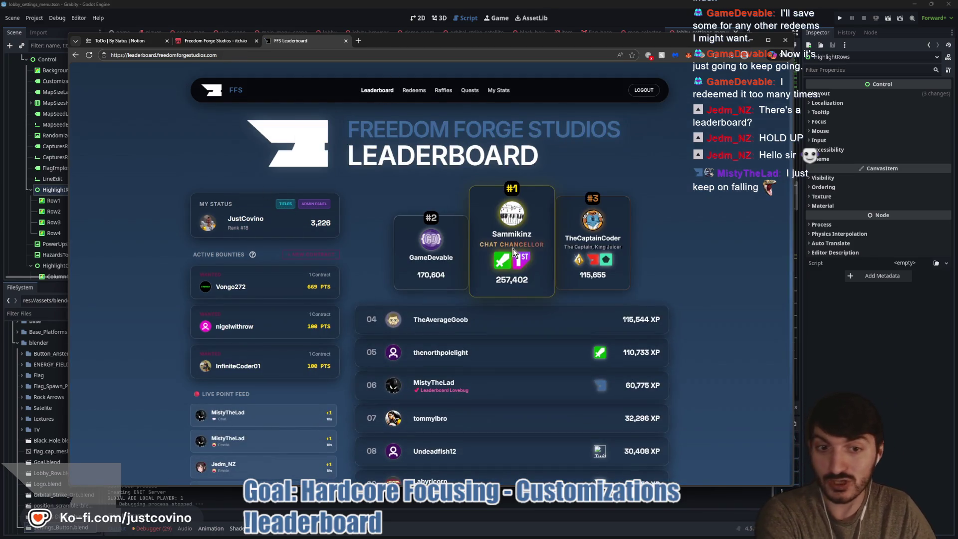
pyautogui.scroll(-2, 513, 249)
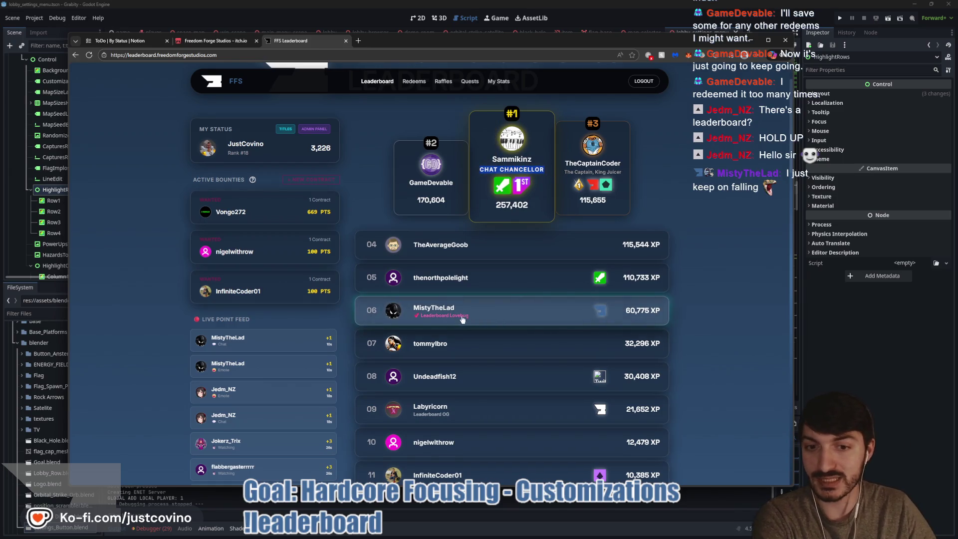
pyautogui.click(285, 129)
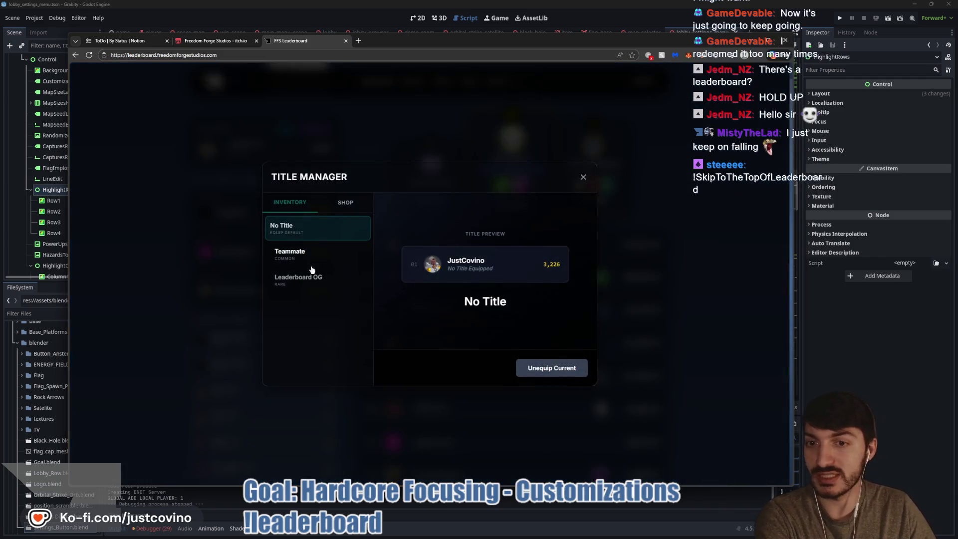
pyautogui.click(346, 203)
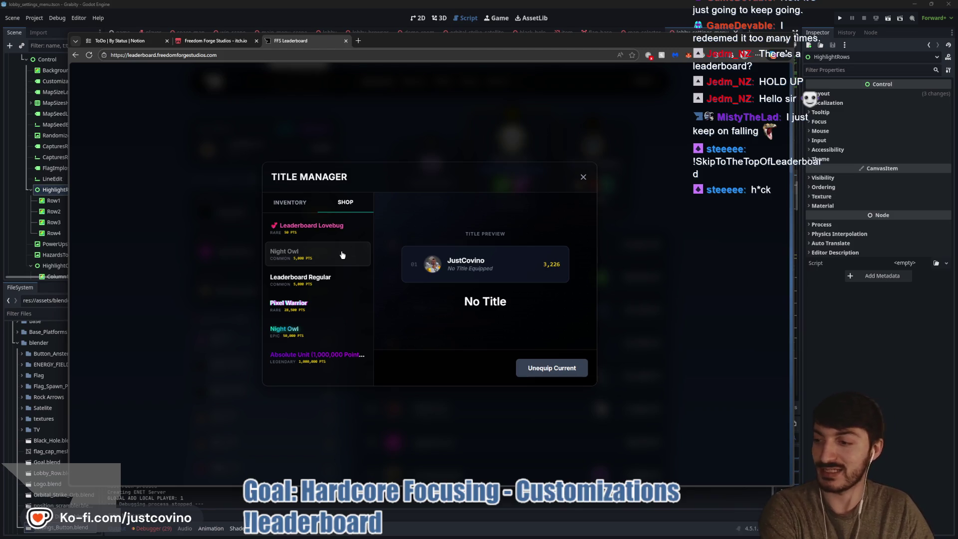
pyautogui.click(583, 176)
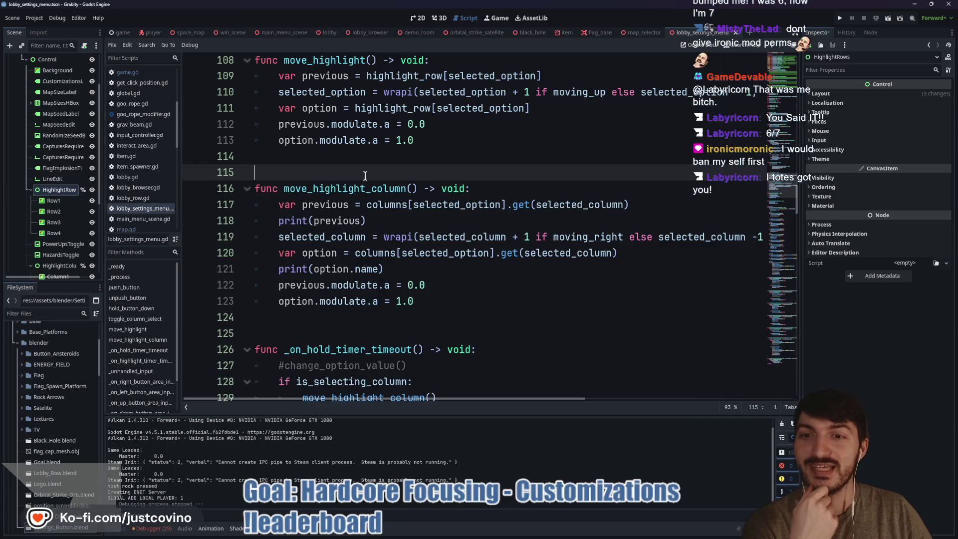
pyautogui.click(357, 186)
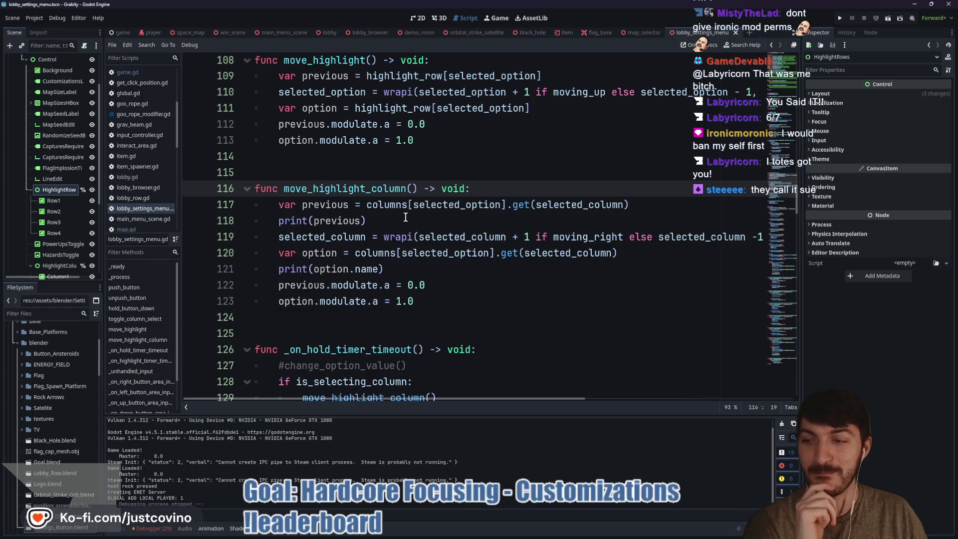
pyautogui.doubleClick(386, 191)
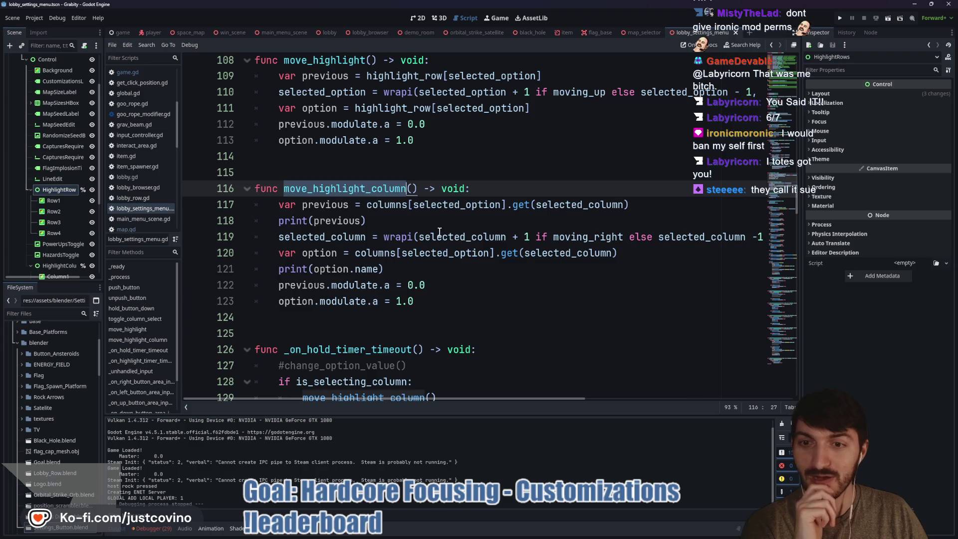
pyautogui.doubleClick(387, 205)
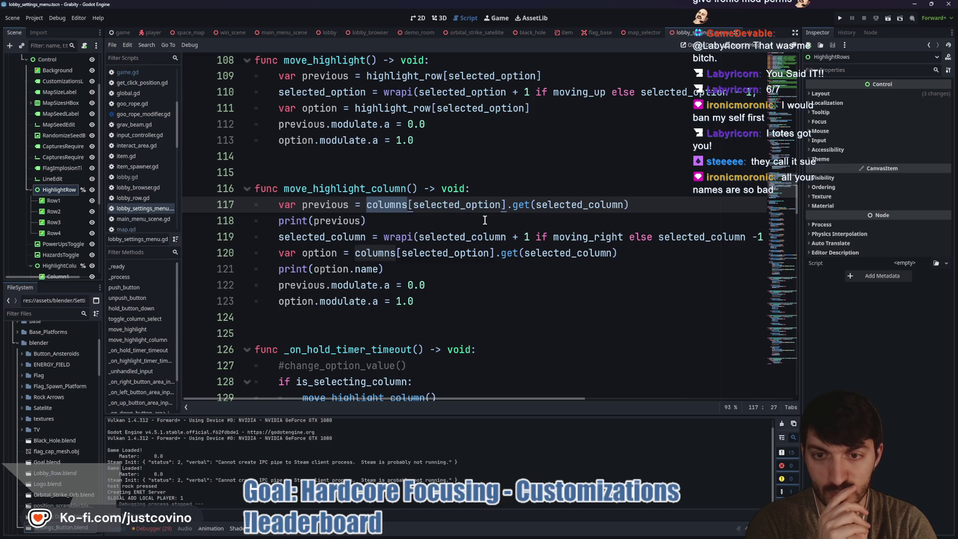
# Step: Delete the extra blank line 106 between toggle_column_select and move_highlight
pyautogui.scroll(3, 482, 217)
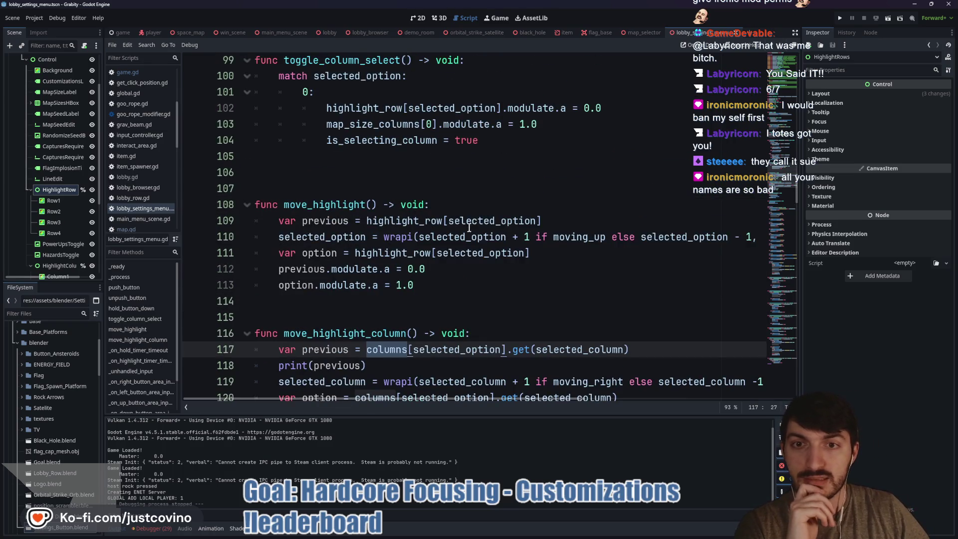
pyautogui.click(367, 170)
pyautogui.press('BackSpace')
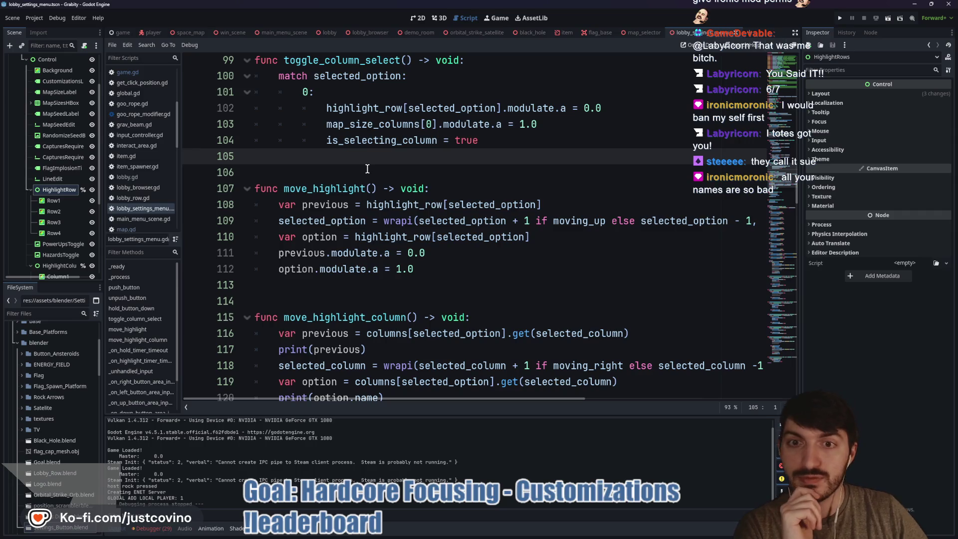
pyautogui.scroll(1, 350, 196)
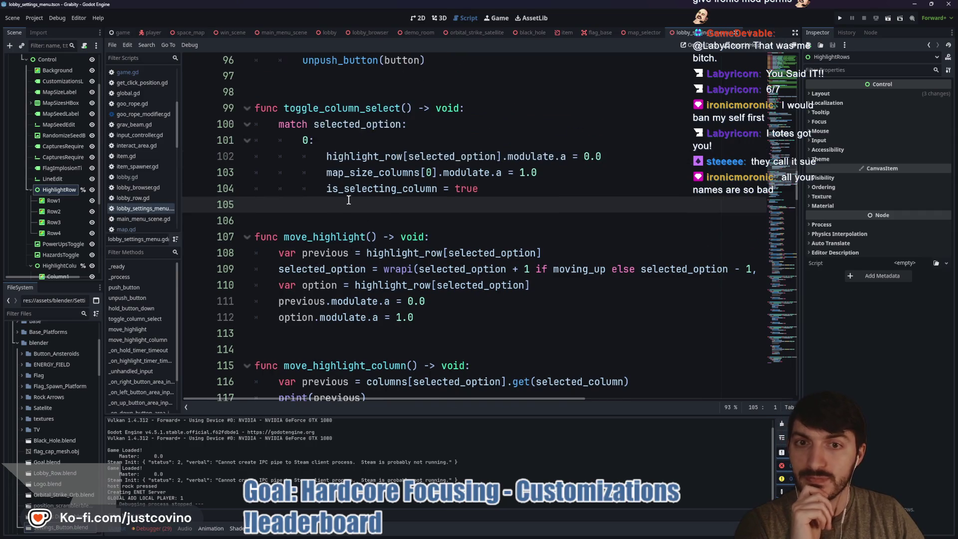
pyautogui.scroll(6, 320, 215)
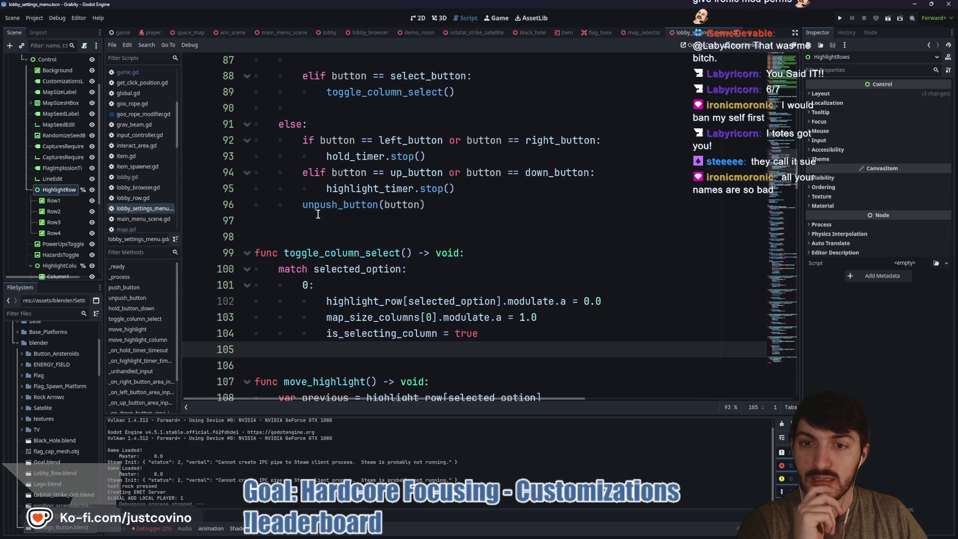
pyautogui.scroll(12, 321, 217)
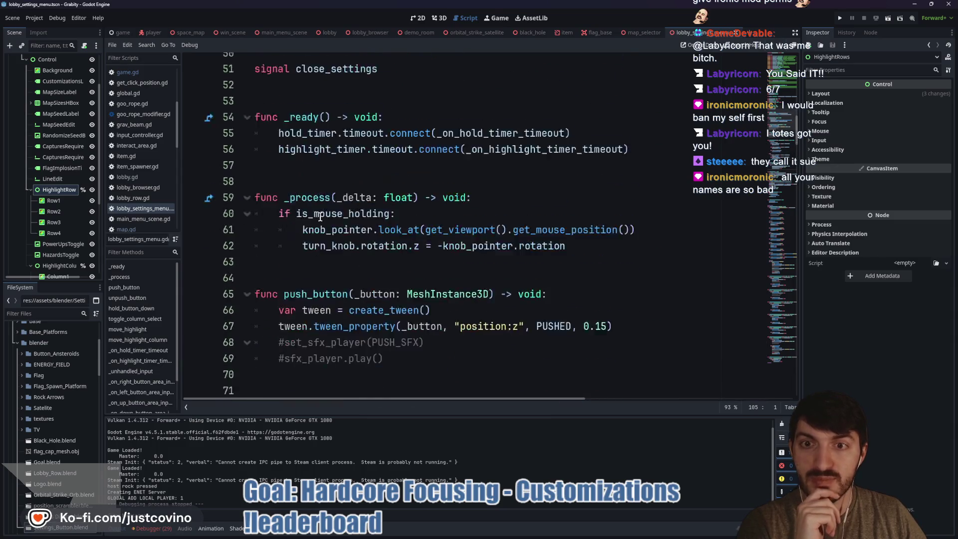
pyautogui.scroll(6, 321, 217)
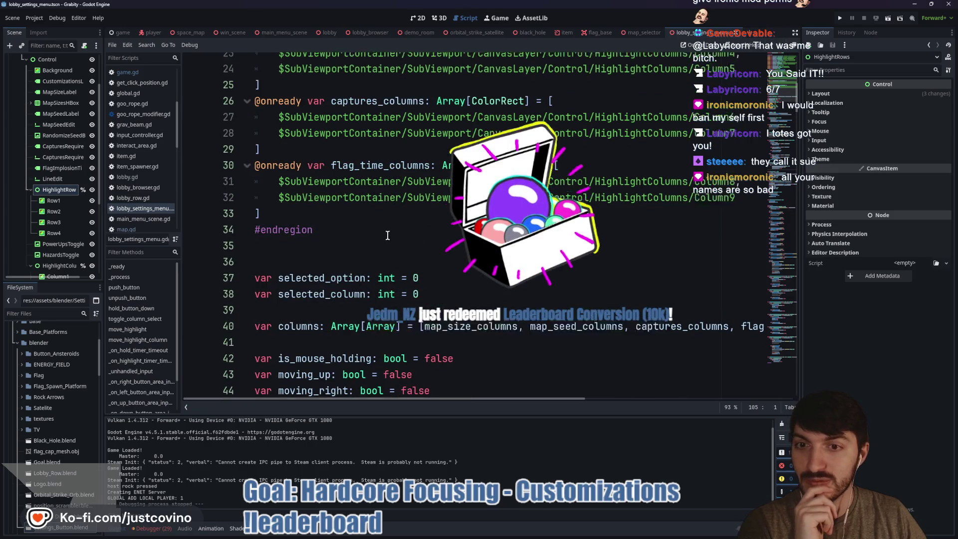
pyautogui.scroll(1, 388, 236)
pyautogui.scroll(1, 387, 236)
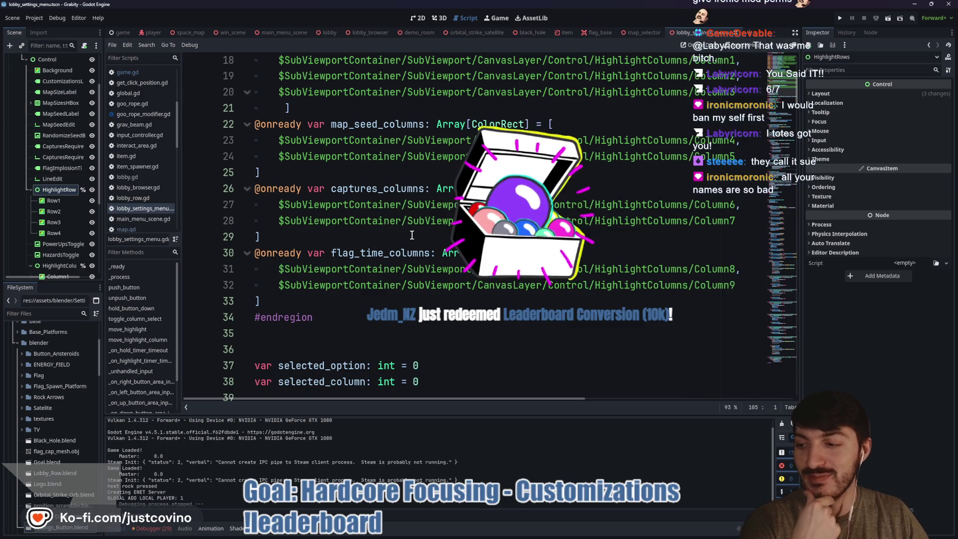
# Step: Check the leaderboard, place the caret on empty line 36, then view the ROW/COL array sketch
pyautogui.click(529, 530)
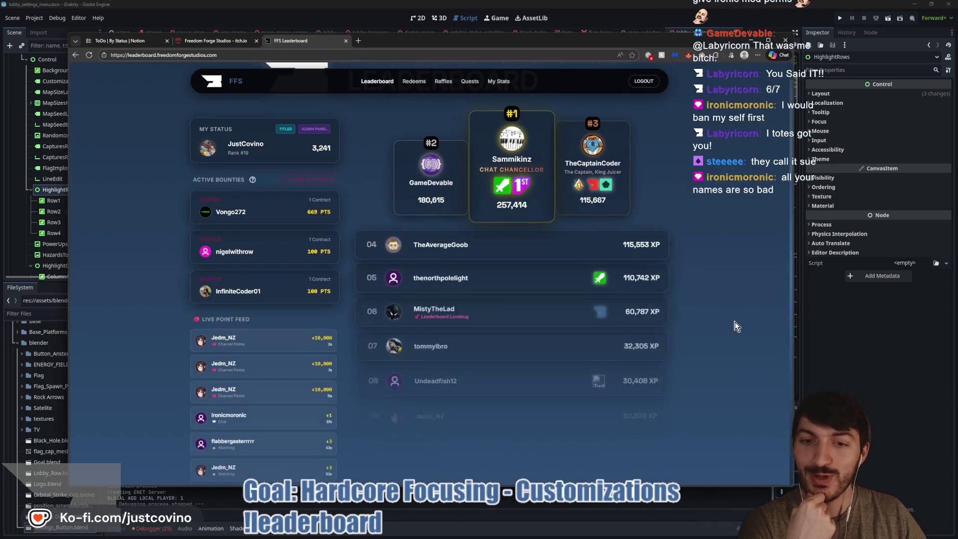
pyautogui.scroll(-2, 735, 320)
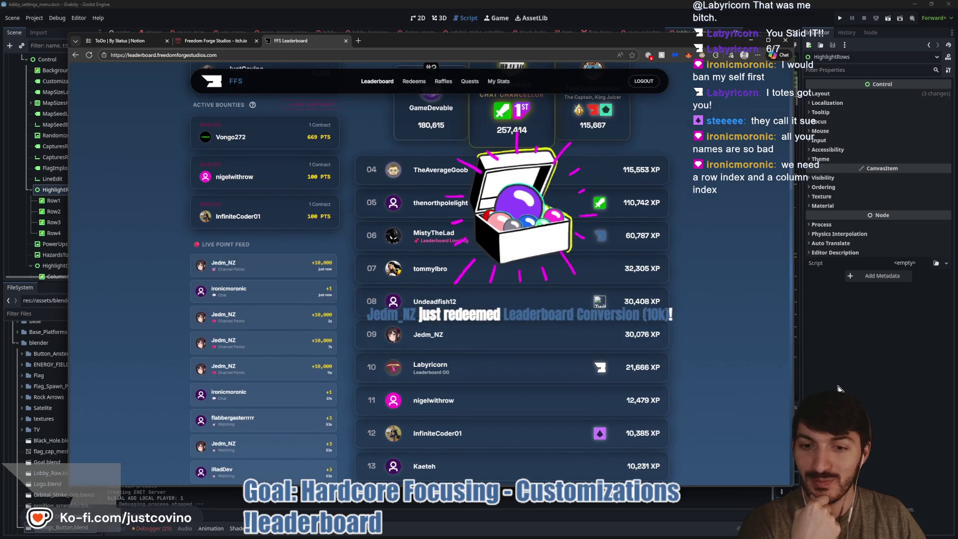
pyautogui.hotkey('alt', 'Tab')
pyautogui.click(478, 350)
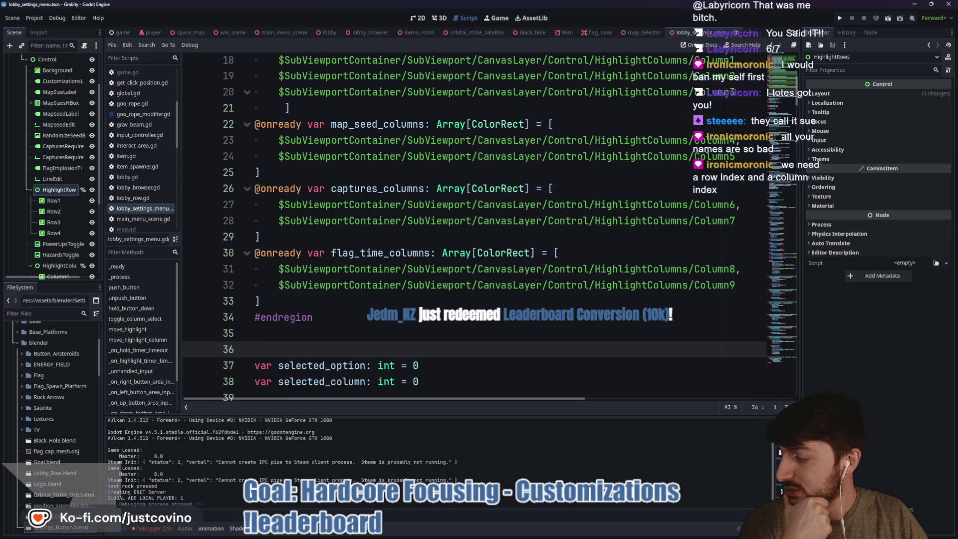
pyautogui.hotkey('alt', 'Tab')
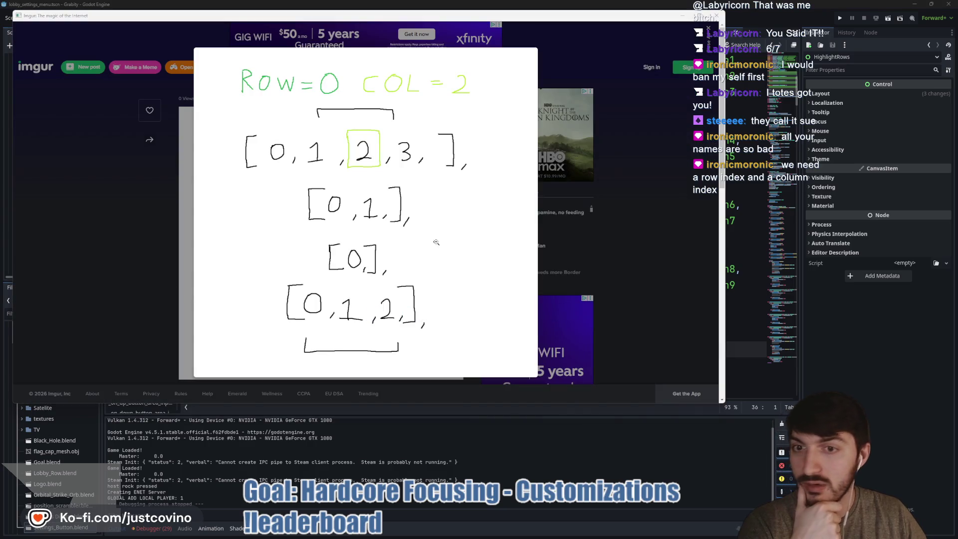
pyautogui.click(509, 444)
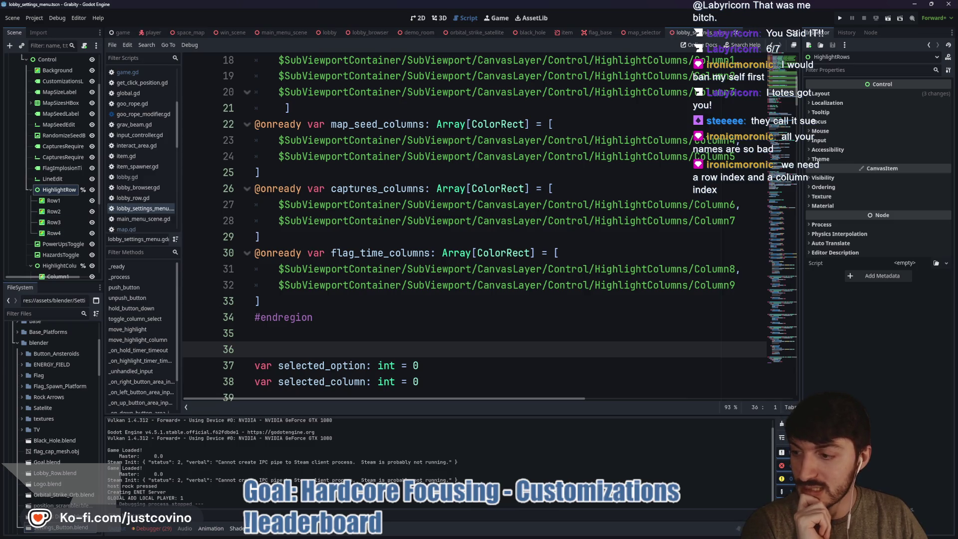
pyautogui.scroll(-4, 424, 265)
# Step: Bring the FFS Leaderboard rankings page in front of the Godot editor
pyautogui.moveTo(419, 189); pyautogui.dragTo(254, 173)
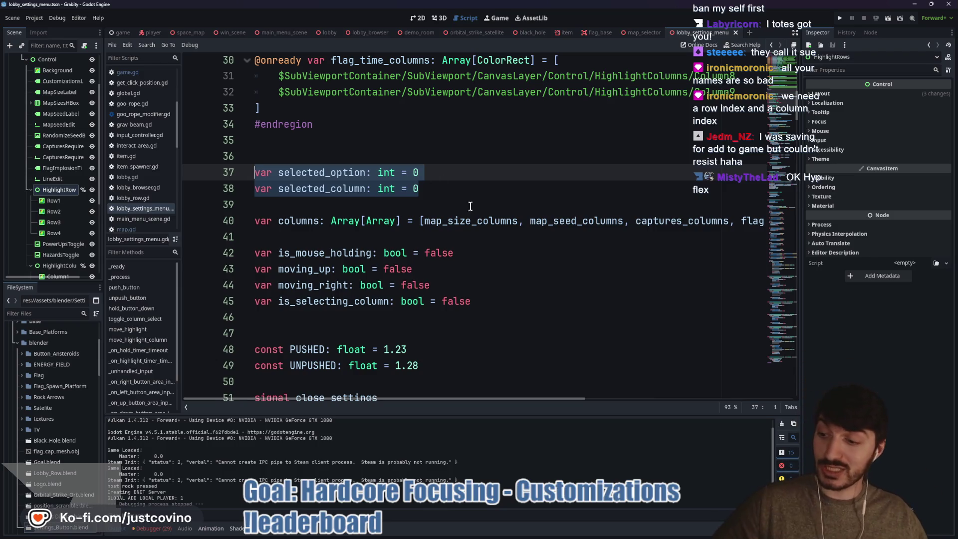
pyautogui.click(531, 535)
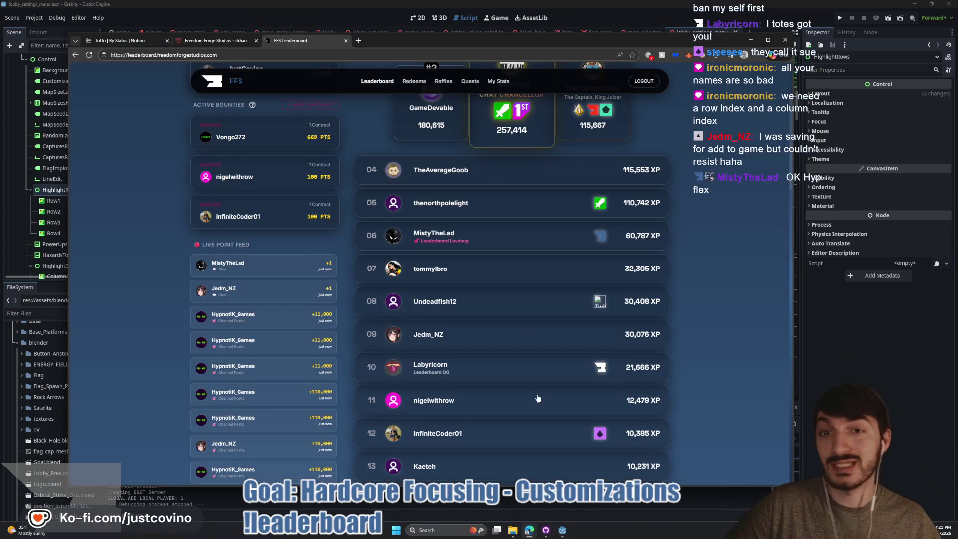
# Step: Redeem FOCUS ON WORK for 100 points on the Redeems page, then return to the Godot script
pyautogui.click(410, 83)
pyautogui.scroll(-5, 547, 209)
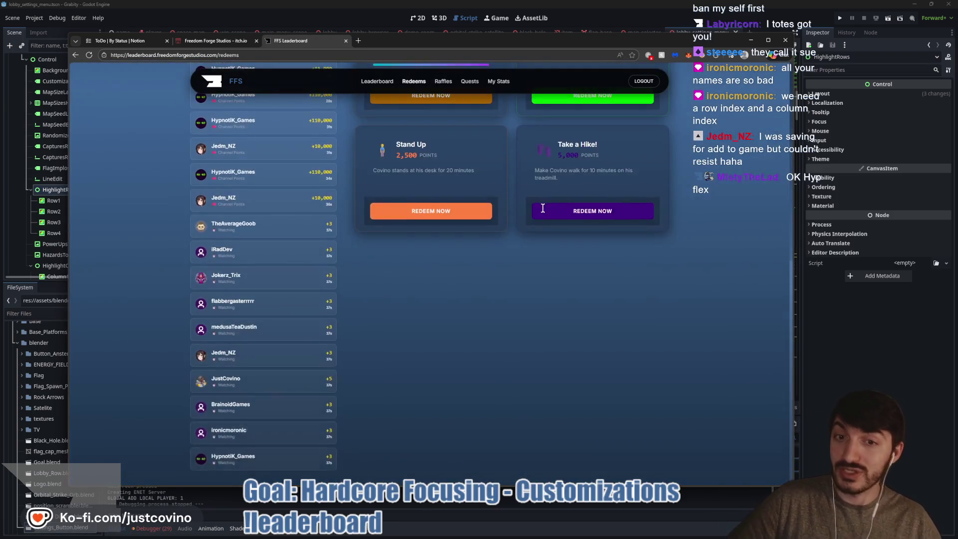
pyautogui.scroll(3, 544, 210)
pyautogui.scroll(1, 621, 248)
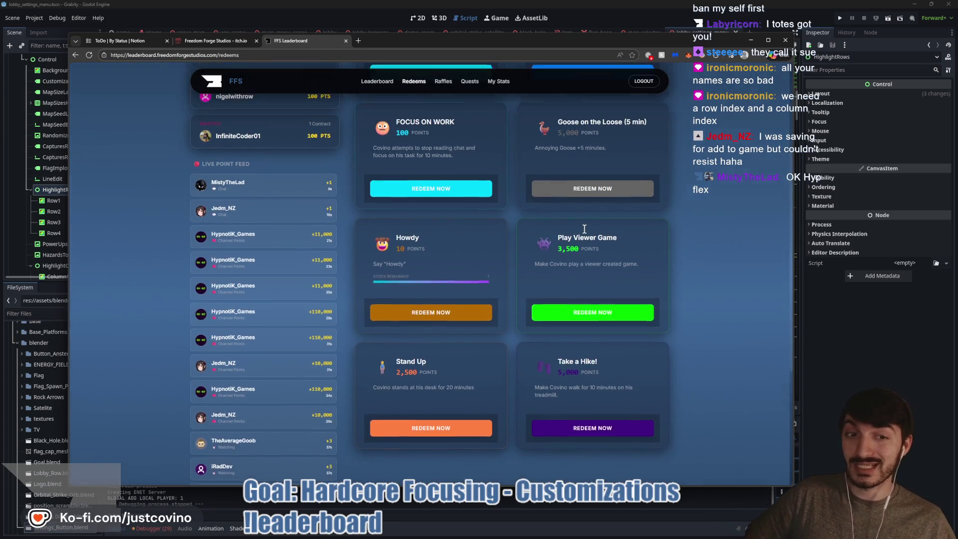
pyautogui.scroll(3, 585, 228)
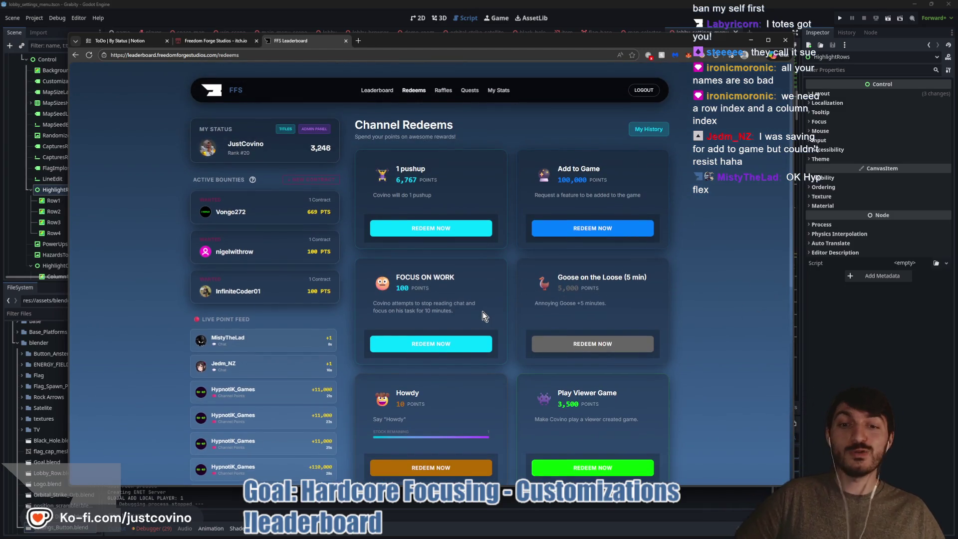
pyautogui.scroll(-1, 483, 311)
pyautogui.click(452, 316)
pyautogui.click(456, 289)
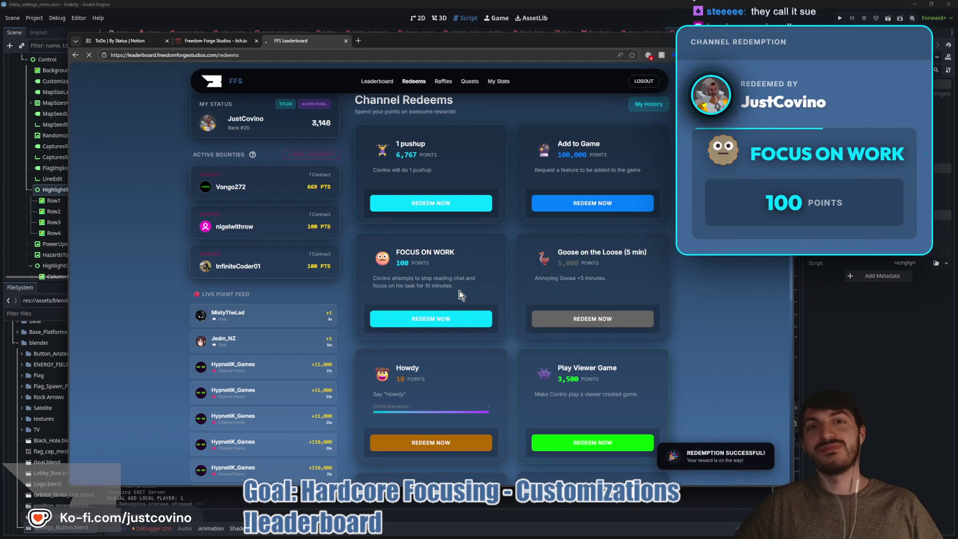
pyautogui.click(812, 328)
pyautogui.click(310, 205)
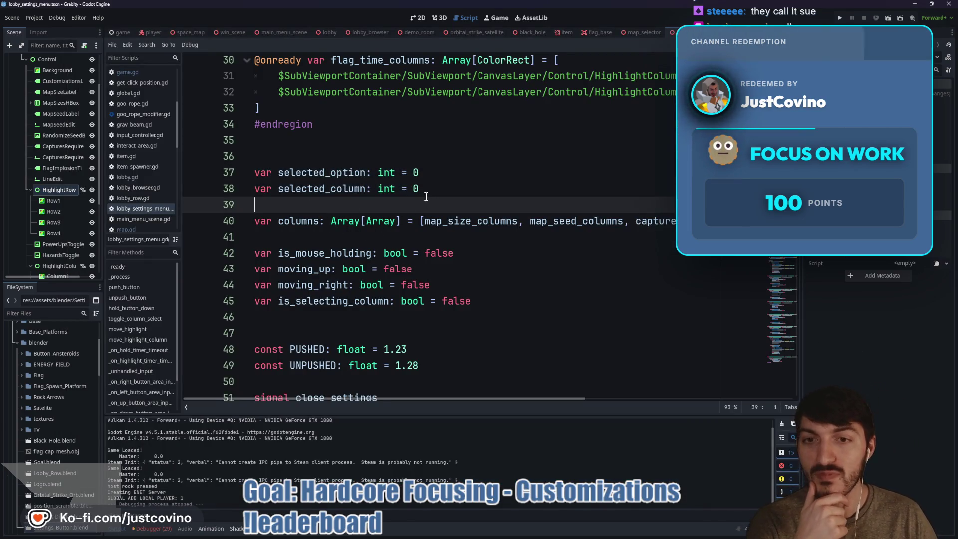
# Step: Rename the declarations on lines 37-38 to row_idx and column_idx
pyautogui.doubleClick(321, 172)
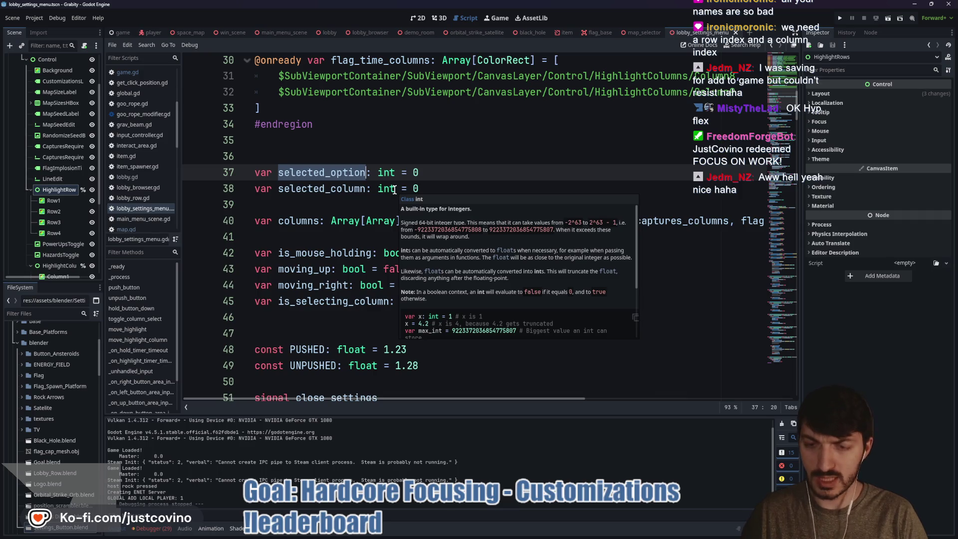
pyautogui.write('row_')
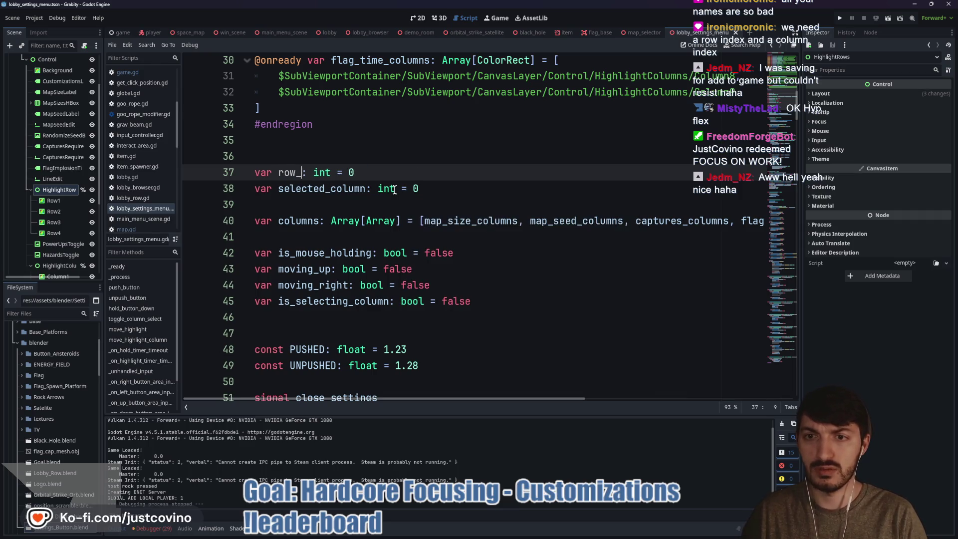
pyautogui.write('idx')
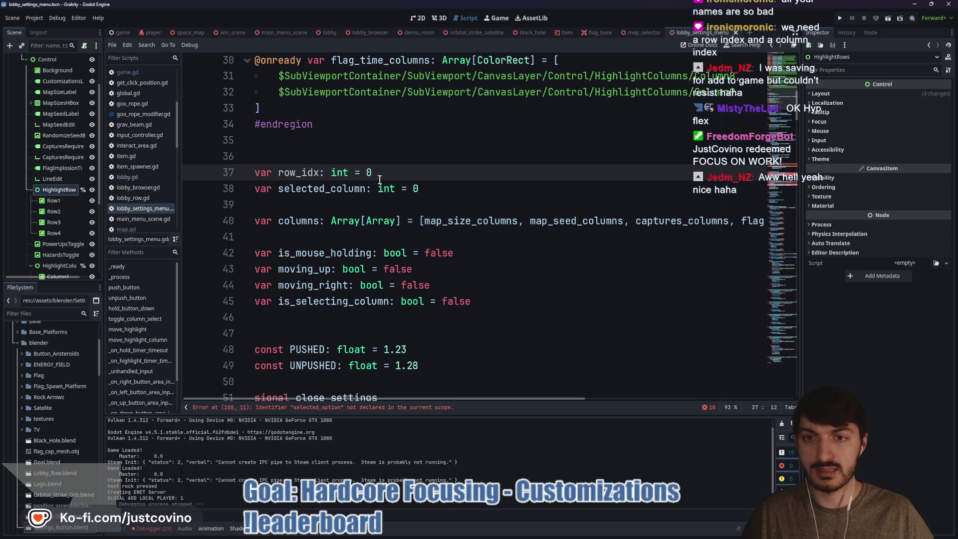
pyautogui.doubleClick(310, 191)
pyautogui.write('column_')
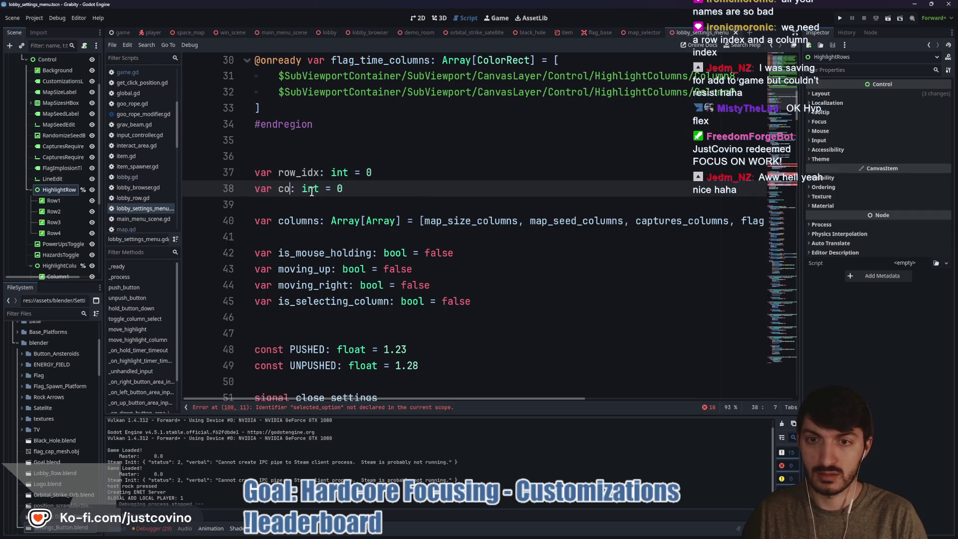
pyautogui.write('idx')
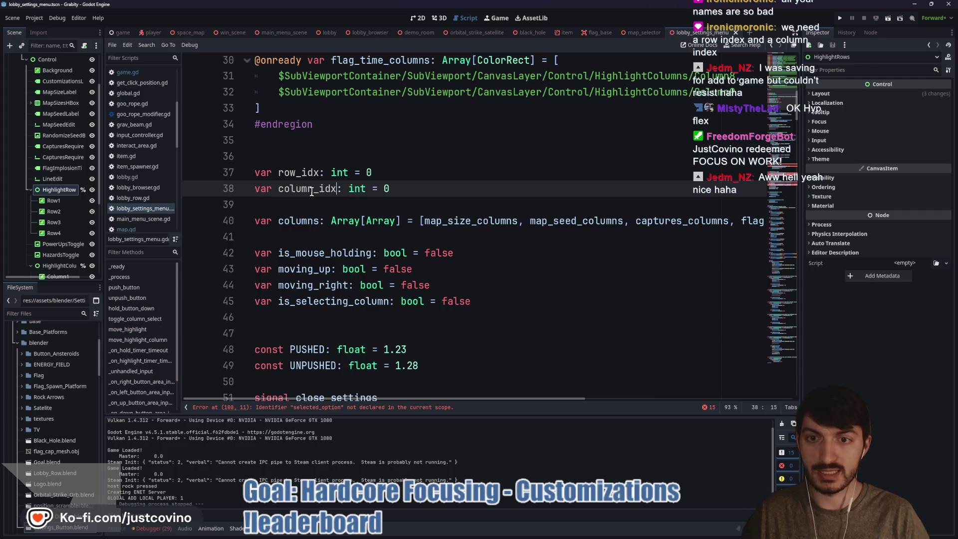
pyautogui.click(453, 204)
# Step: Replace every remaining use of selected_option with row_idx
pyautogui.scroll(-1, 453, 219)
pyautogui.scroll(-19, 454, 219)
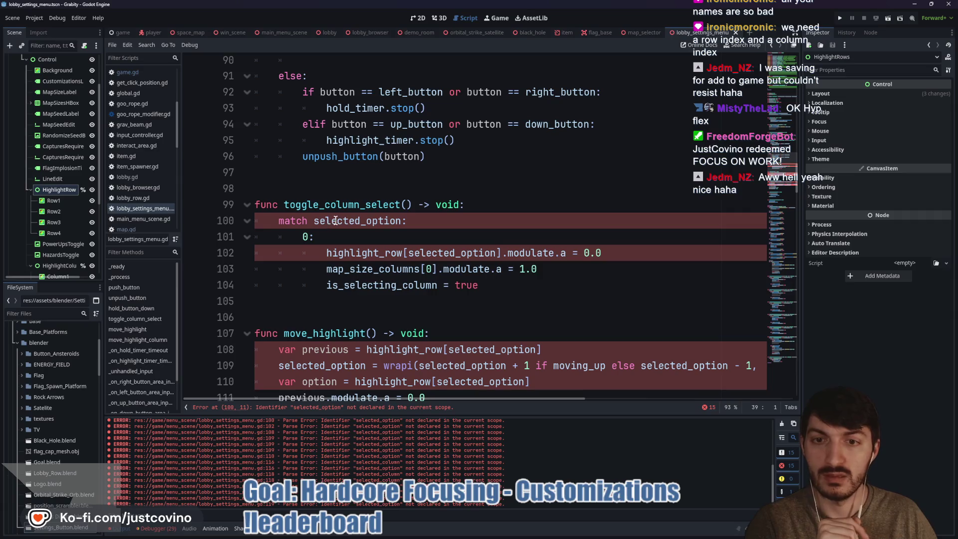
pyautogui.doubleClick(335, 221)
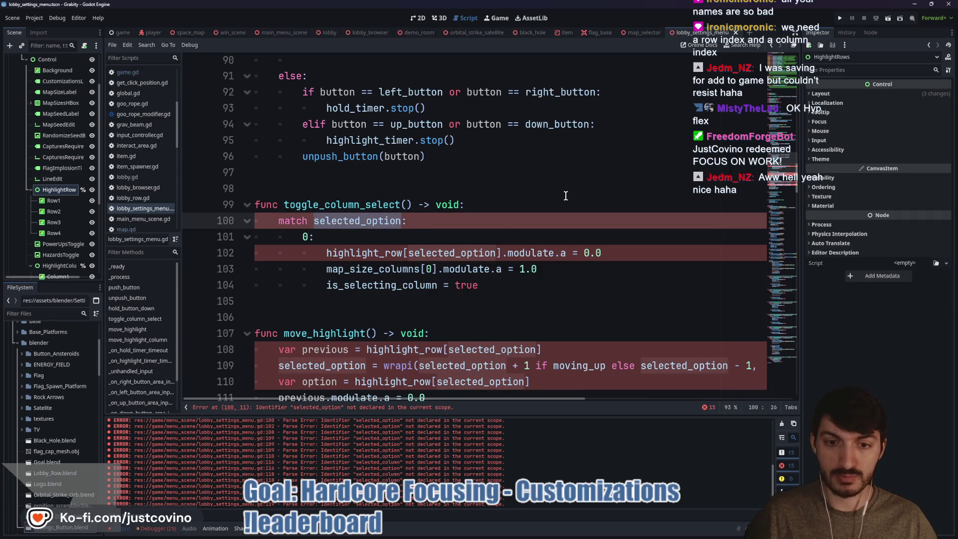
pyautogui.scroll(-3, 566, 196)
pyautogui.hscroll(3, 566, 195)
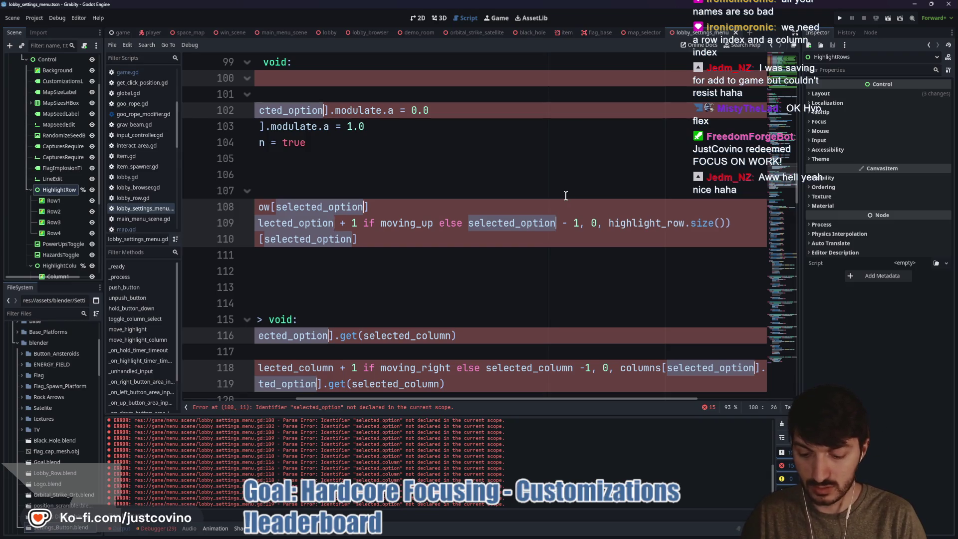
pyautogui.write('row_idx:')
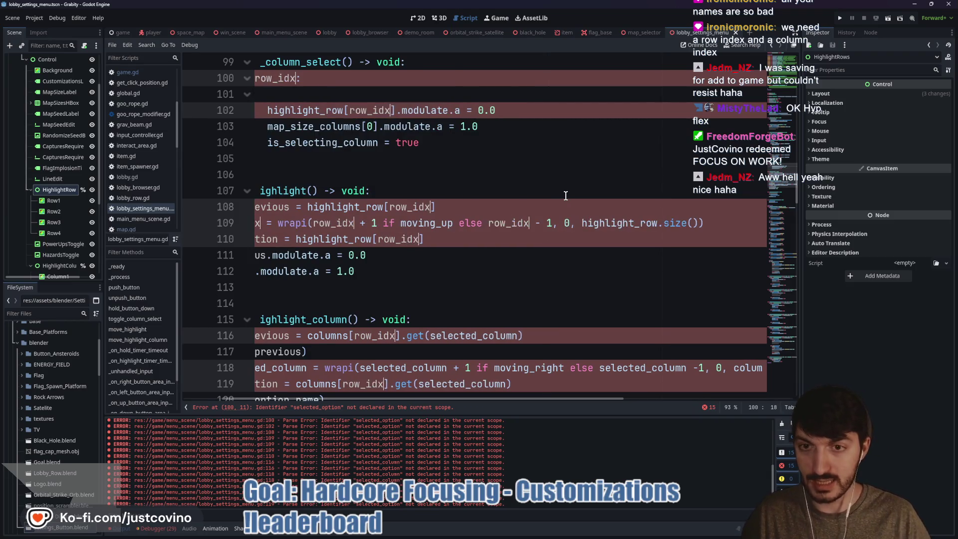
pyautogui.click(479, 180)
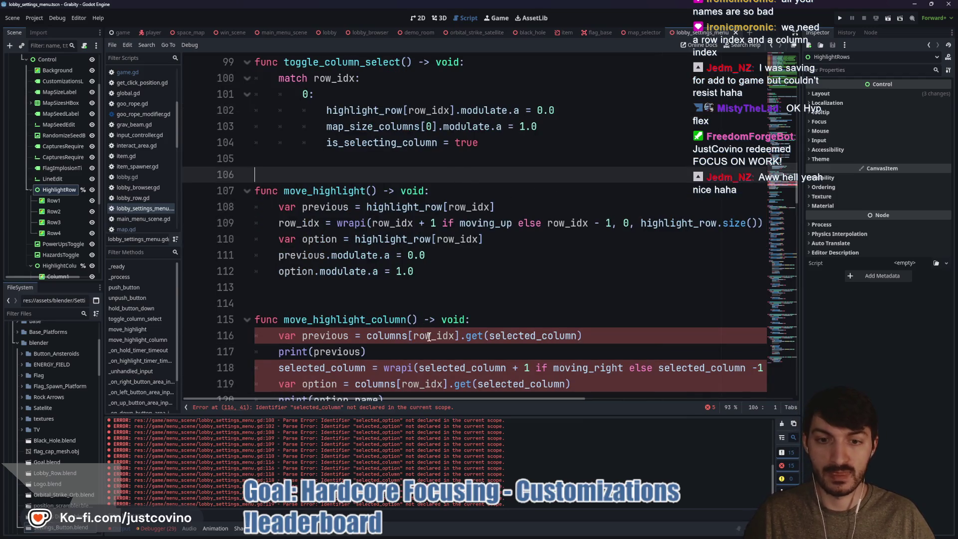
# Step: Replace all selected_column occurrences with column_idx and clear the stale parse errors
pyautogui.doubleClick(534, 335)
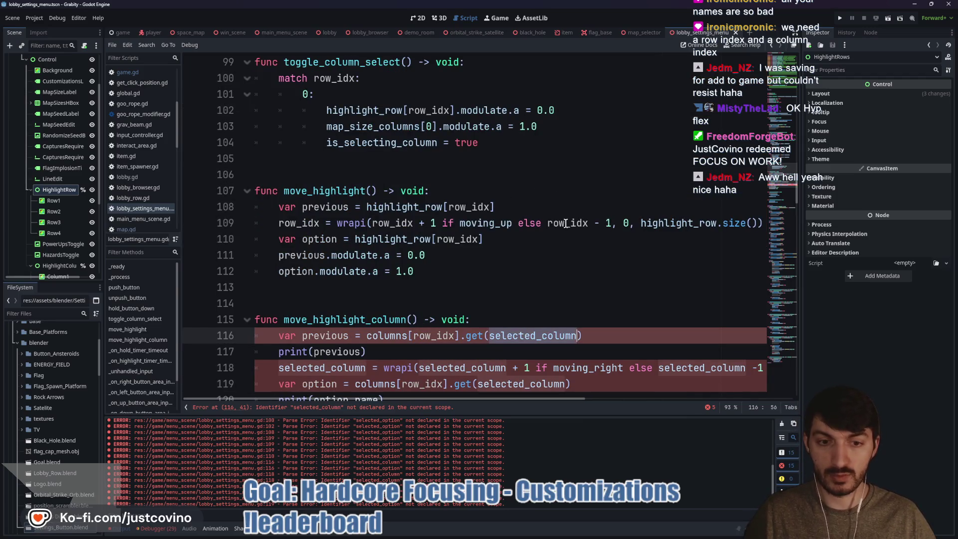
pyautogui.hotkey('ctrl', 'd')
pyautogui.hotkey('ctrl', 'd')
pyautogui.hotkey('ctrl', 'd')
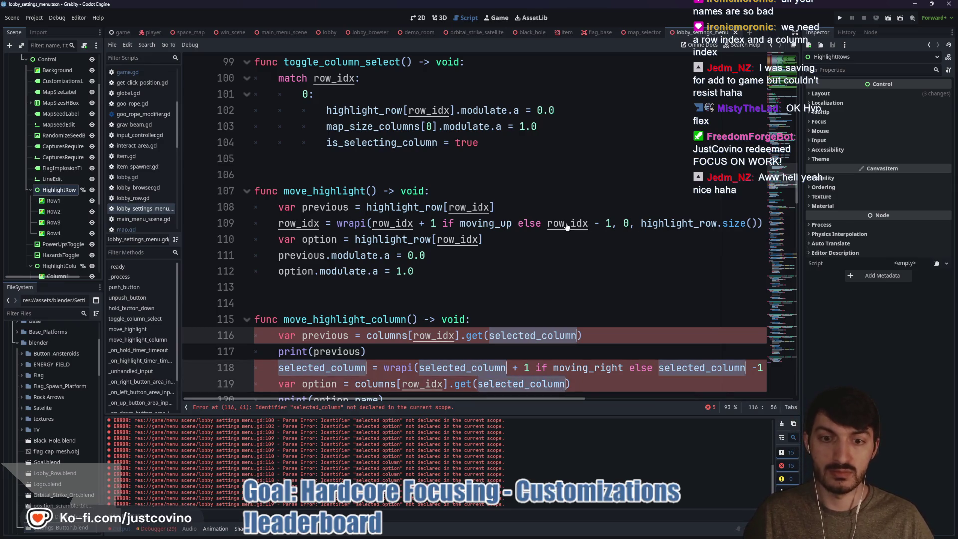
pyautogui.write('colu')
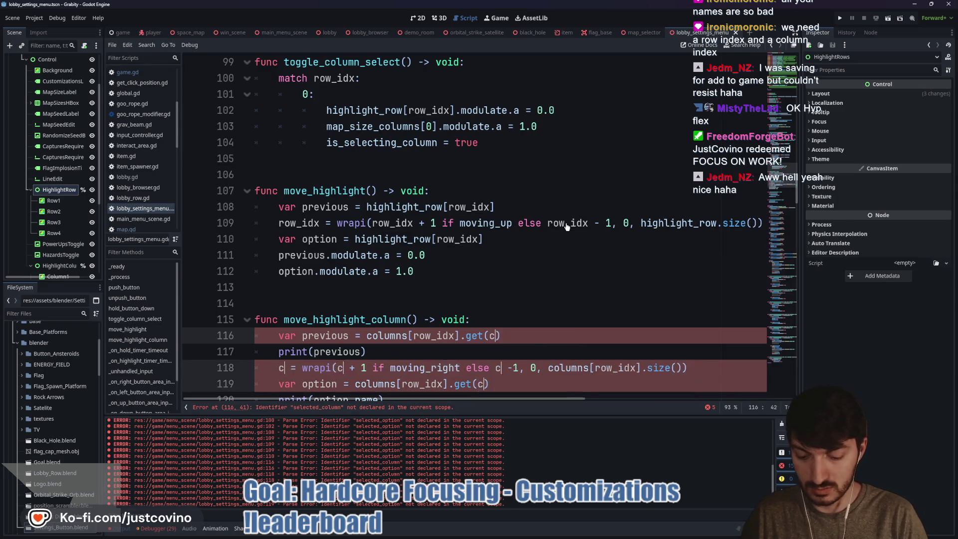
pyautogui.write('mn_idx')
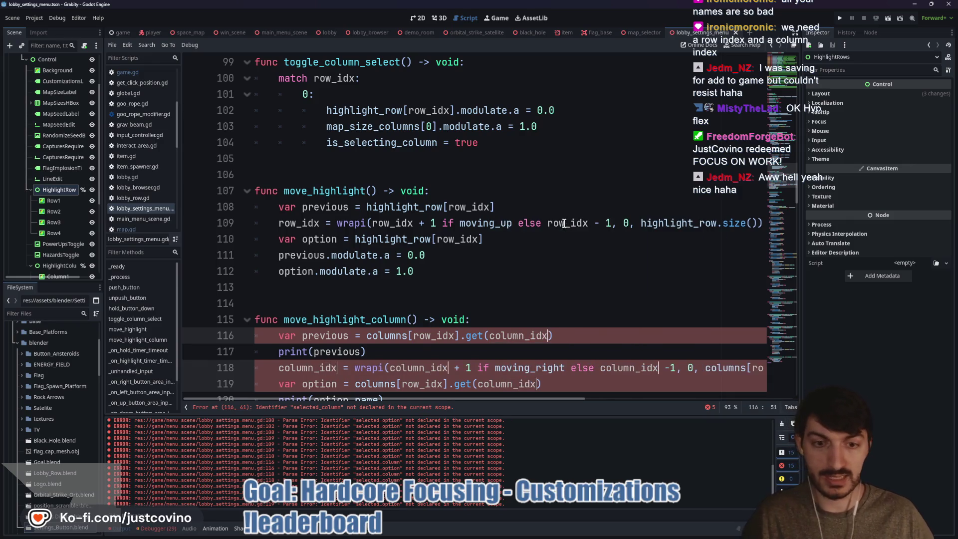
pyautogui.click(525, 292)
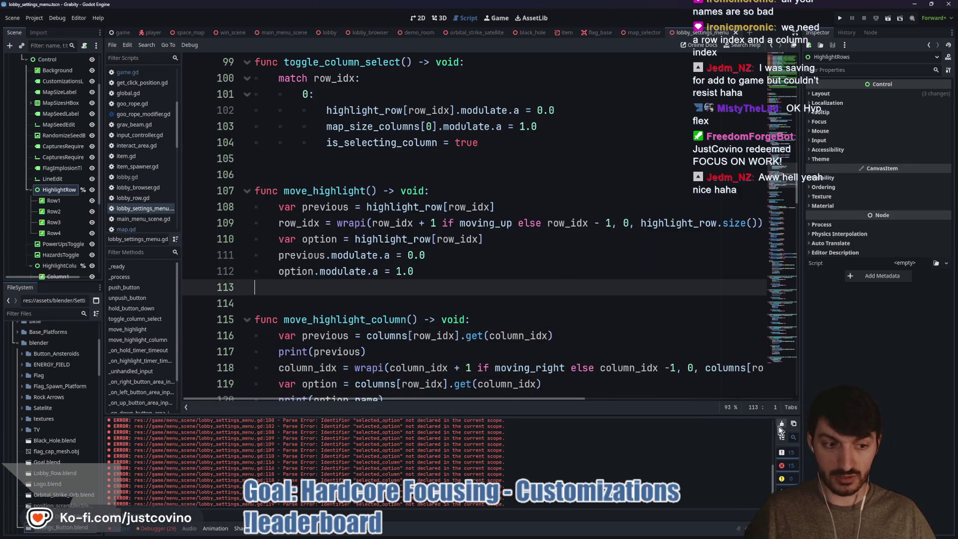
pyautogui.press('F5')
pyautogui.scroll(20, 491, 312)
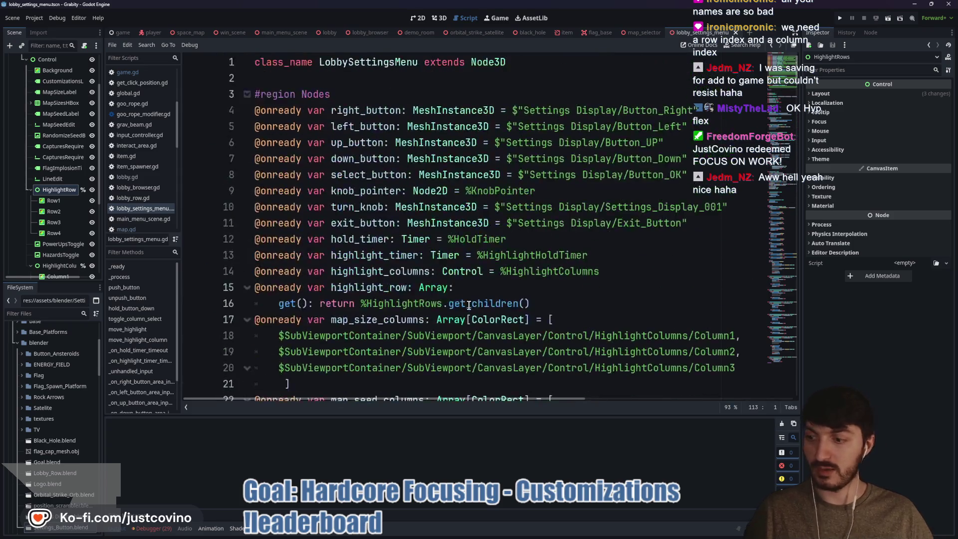
pyautogui.click(410, 287)
pyautogui.scroll(-9, 394, 279)
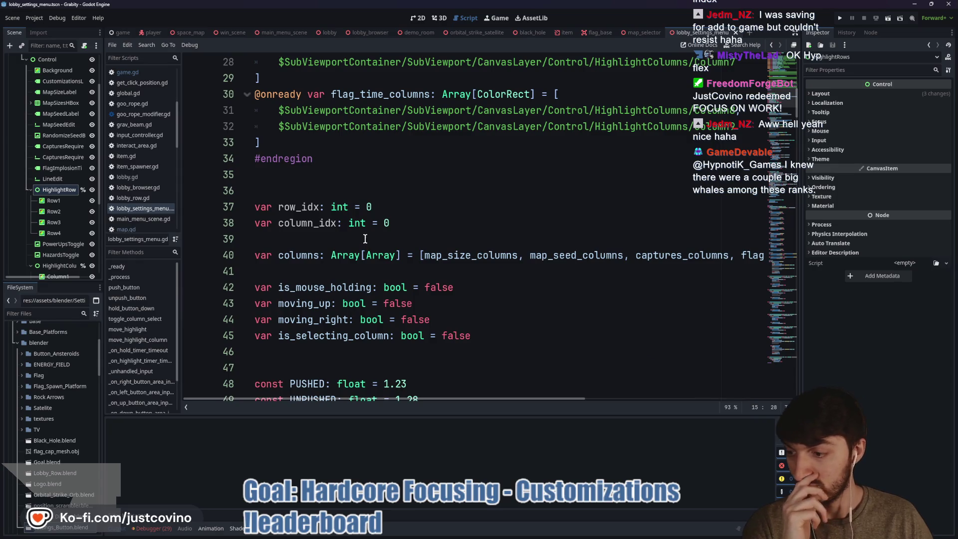
pyautogui.moveTo(518, 535)
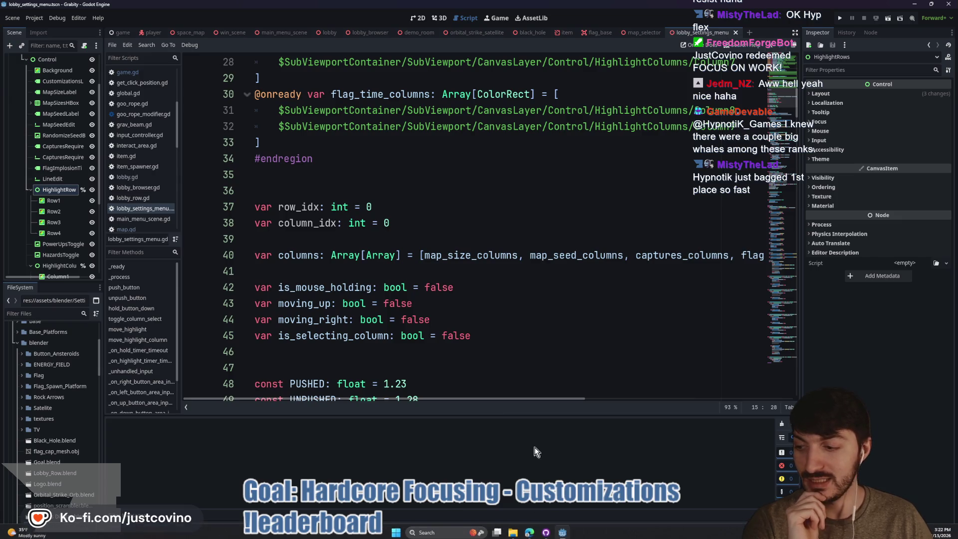
pyautogui.click(531, 534)
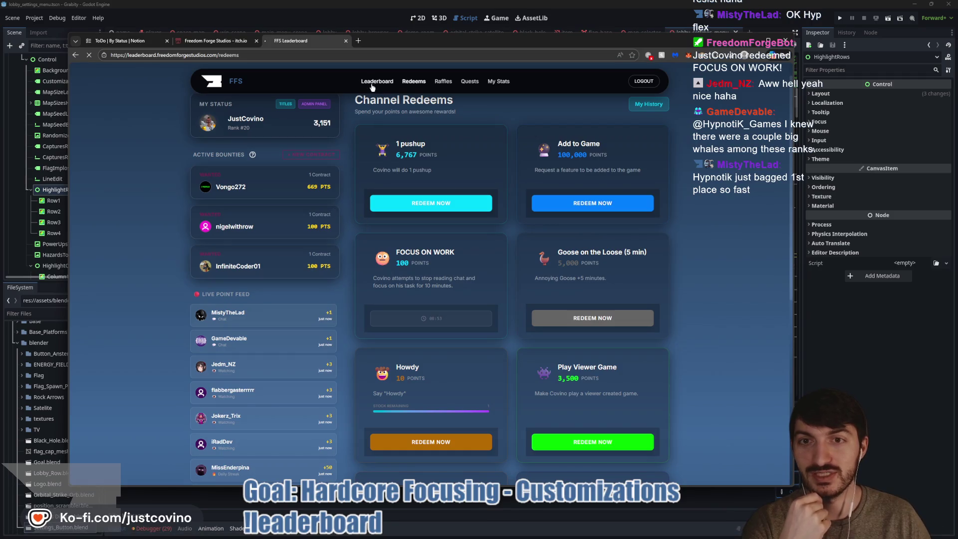
pyautogui.click(378, 83)
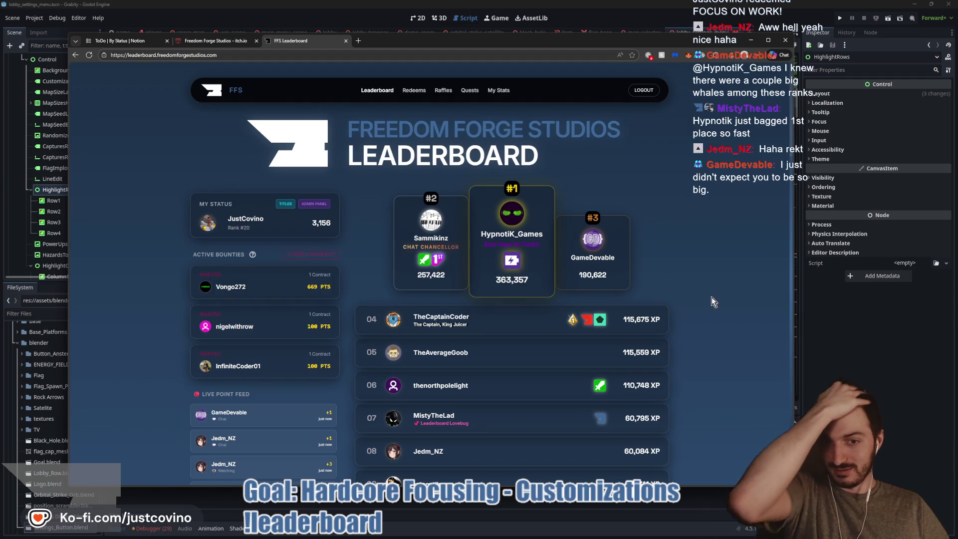
pyautogui.click(832, 322)
pyautogui.click(388, 227)
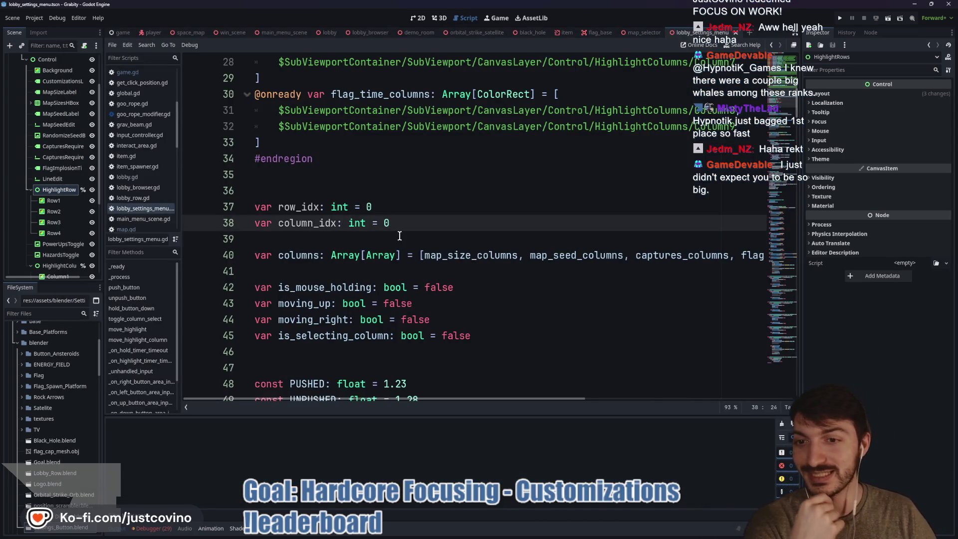
pyautogui.click(400, 235)
pyautogui.scroll(-2, 523, 310)
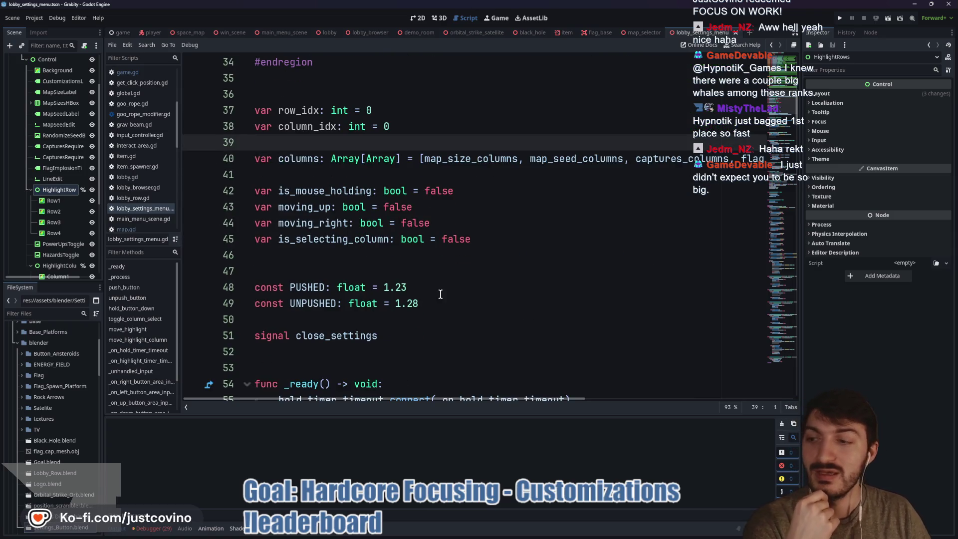
pyautogui.scroll(-2, 433, 280)
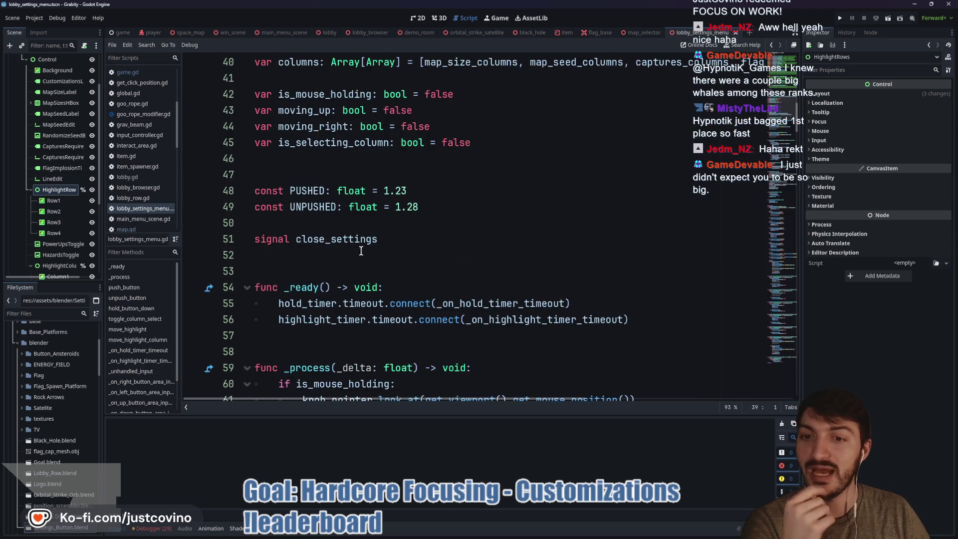
pyautogui.scroll(1, 368, 262)
pyautogui.scroll(-3, 368, 259)
pyautogui.scroll(4, 368, 256)
pyautogui.scroll(2, 312, 135)
pyautogui.scroll(1, 314, 129)
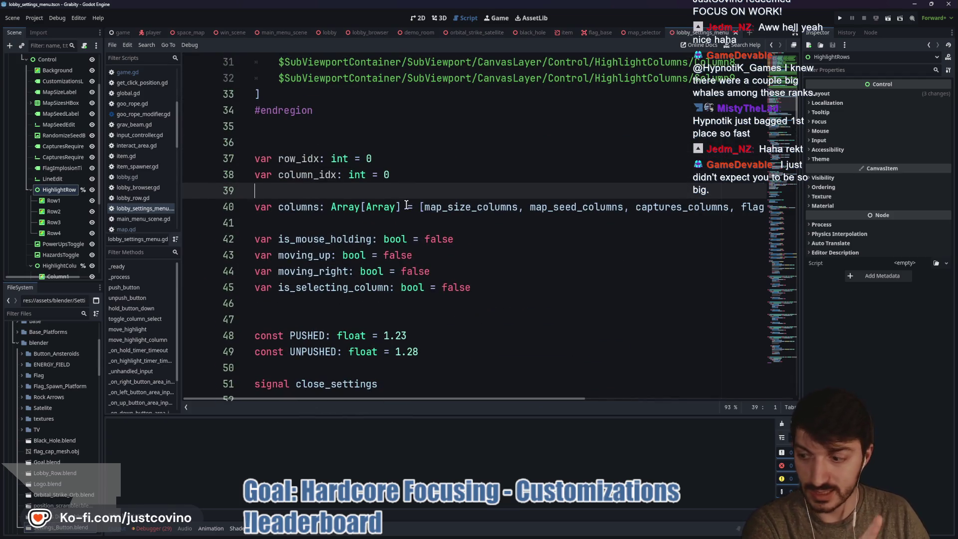
pyautogui.scroll(-11, 507, 243)
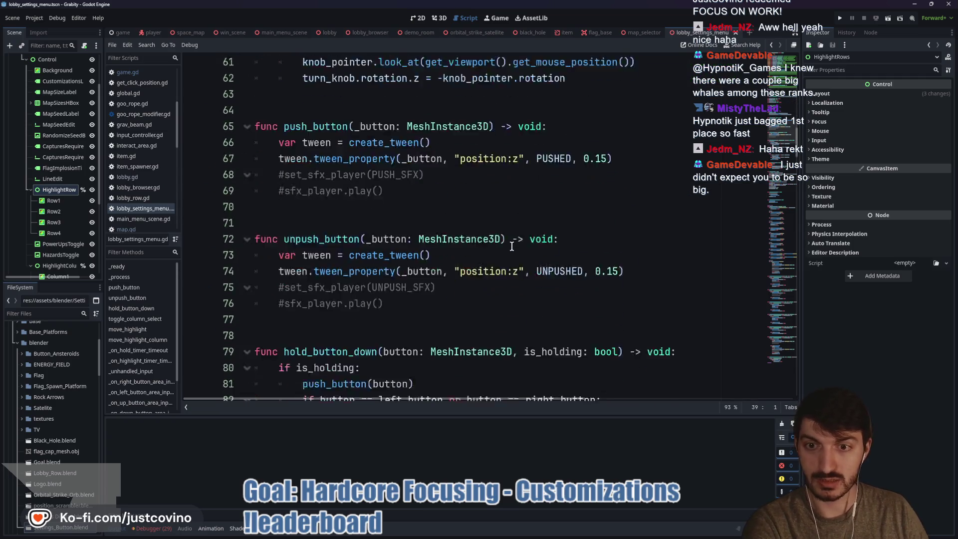
pyautogui.scroll(-8, 511, 246)
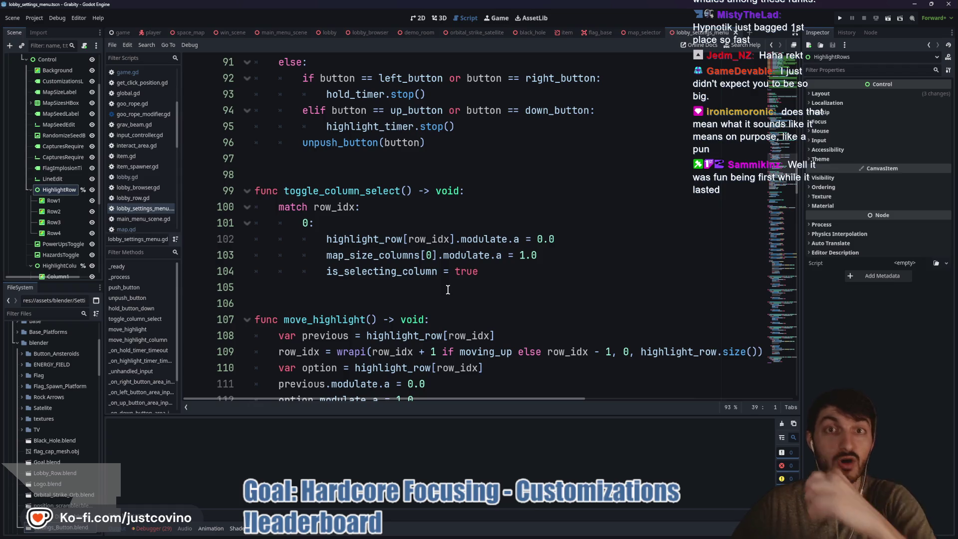
pyautogui.click(412, 298)
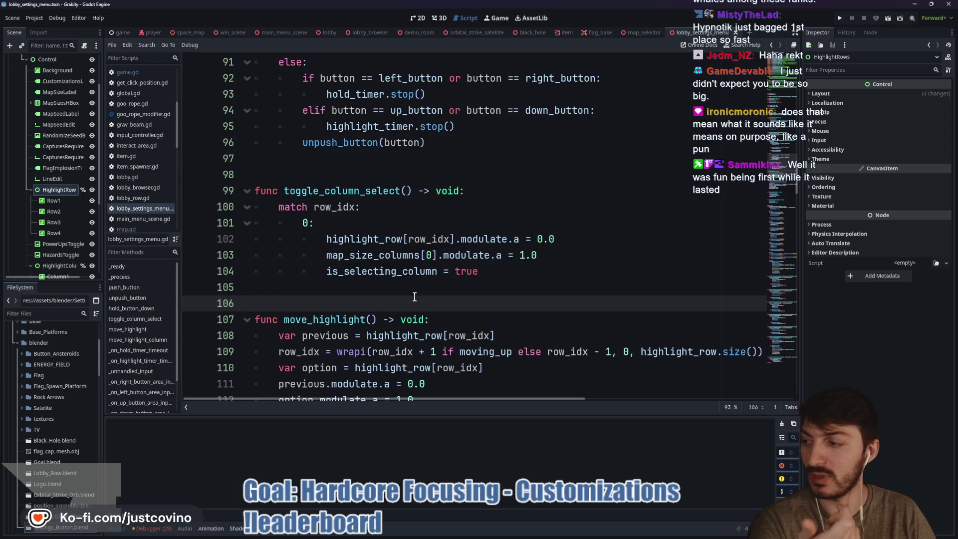
pyautogui.click(414, 289)
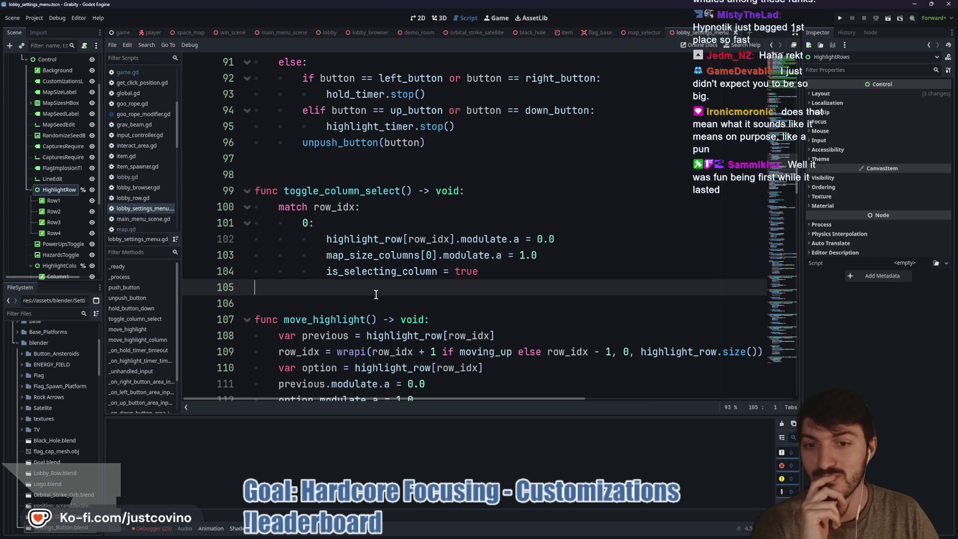
pyautogui.scroll(-1, 376, 294)
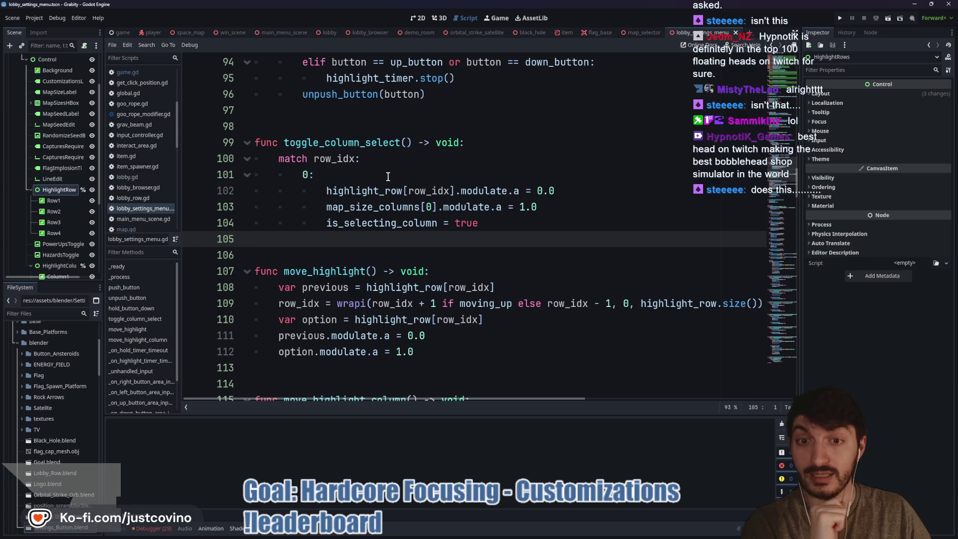
pyautogui.doubleClick(427, 193)
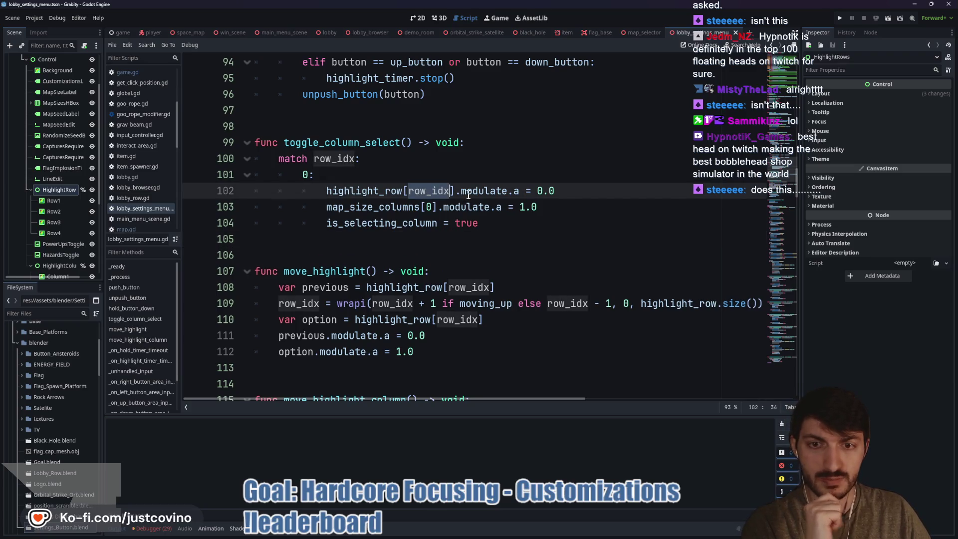
# Step: Inspect highlight_row on line 109 and the columns, row_idx and column_idx references on line 116
pyautogui.scroll(-1, 488, 208)
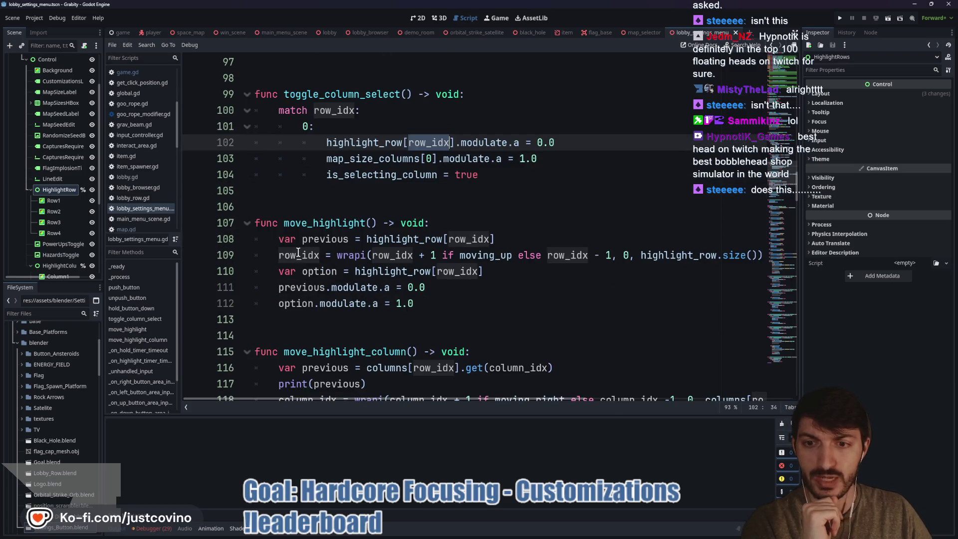
pyautogui.hscroll(3, 571, 247)
pyautogui.doubleClick(571, 257)
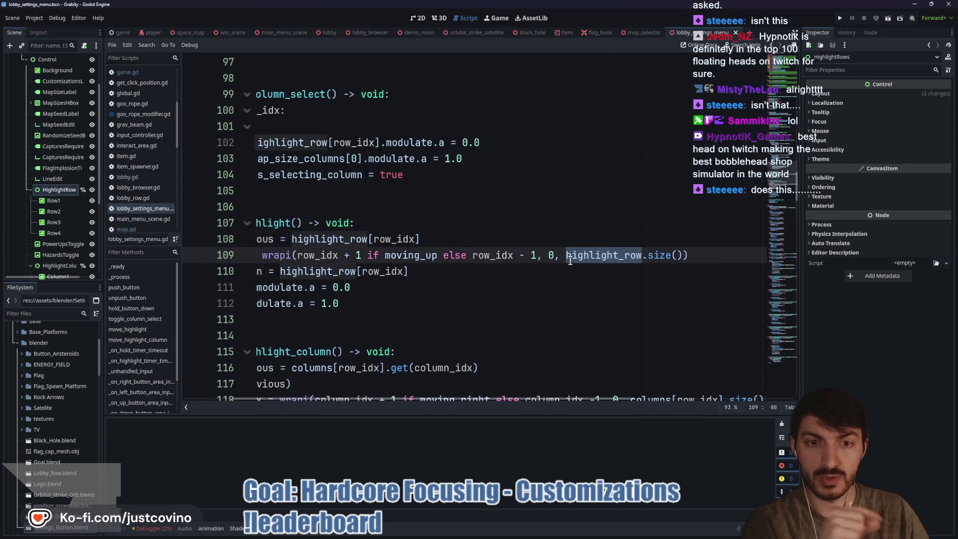
pyautogui.hscroll(-3, 569, 260)
pyautogui.scroll(-2, 474, 267)
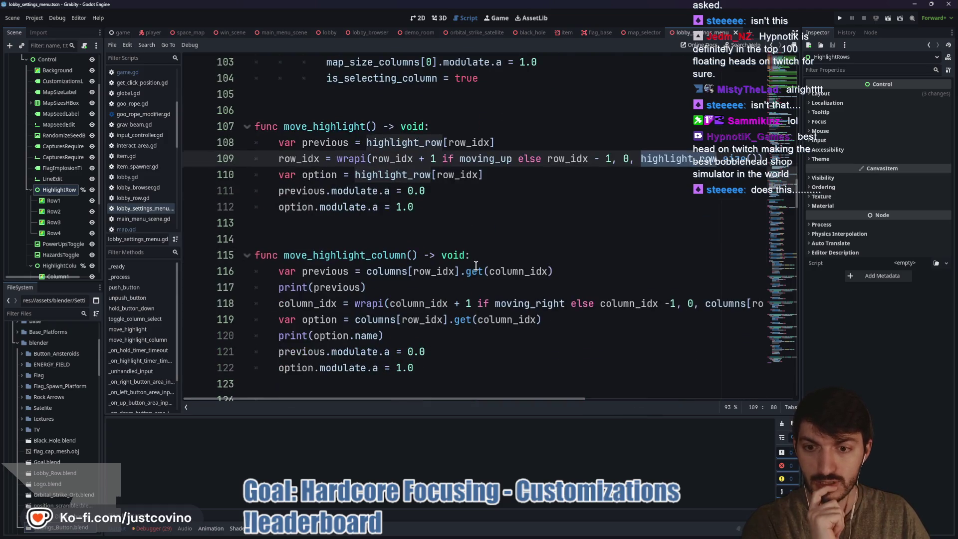
pyautogui.scroll(-1, 418, 245)
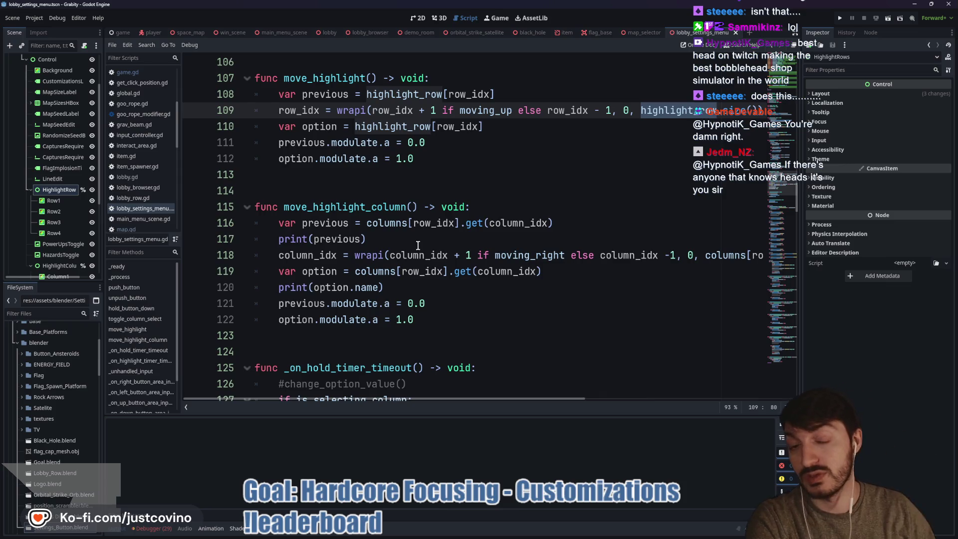
pyautogui.doubleClick(438, 223)
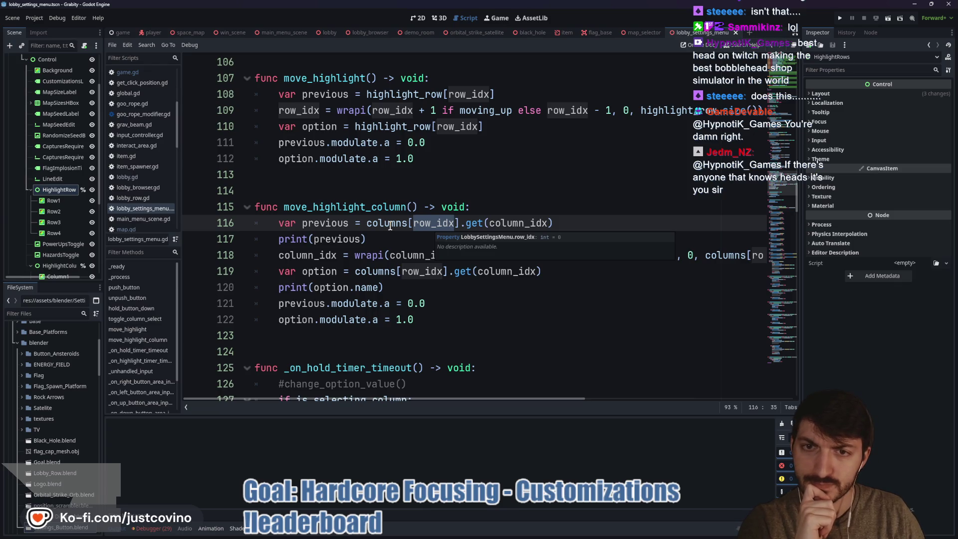
pyautogui.doubleClick(390, 226)
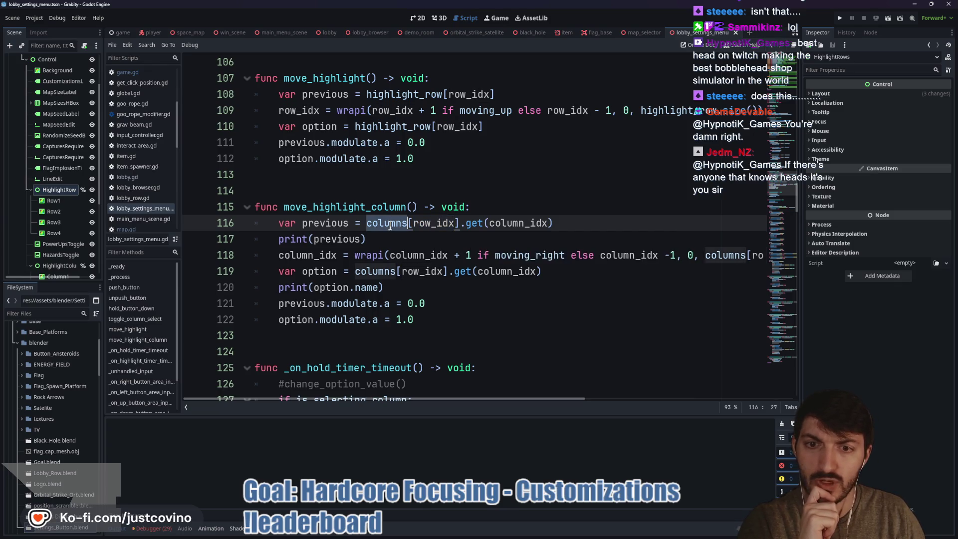
pyautogui.doubleClick(431, 223)
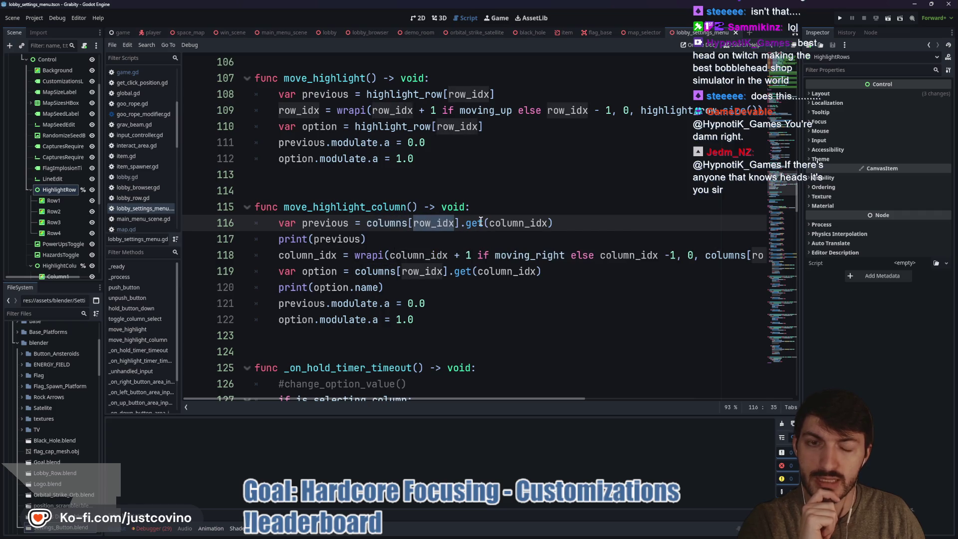
pyautogui.moveTo(481, 222)
pyautogui.doubleClick(519, 223)
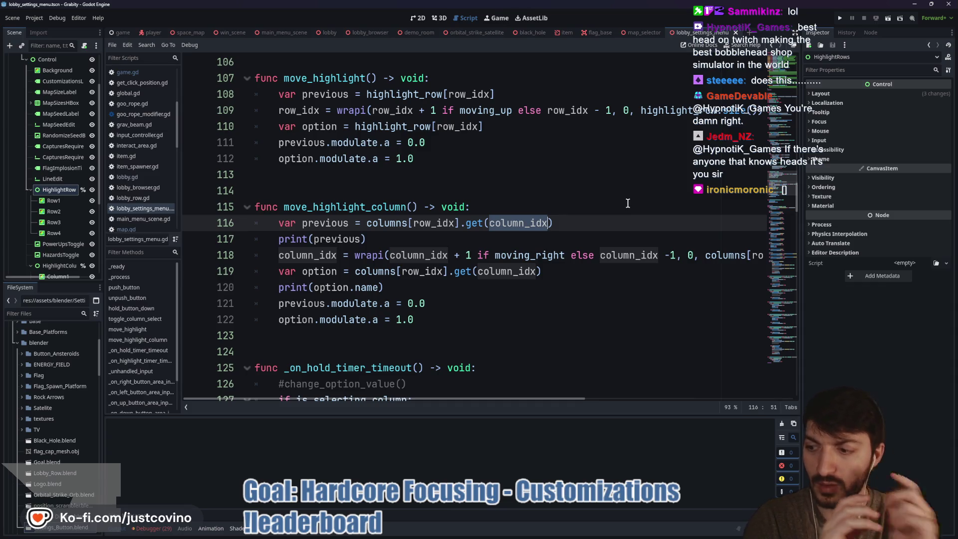
# Step: Change line 116 from .get(column_idx) to columns[row_idx][column_idx]
pyautogui.moveTo(569, 223); pyautogui.dragTo(467, 223)
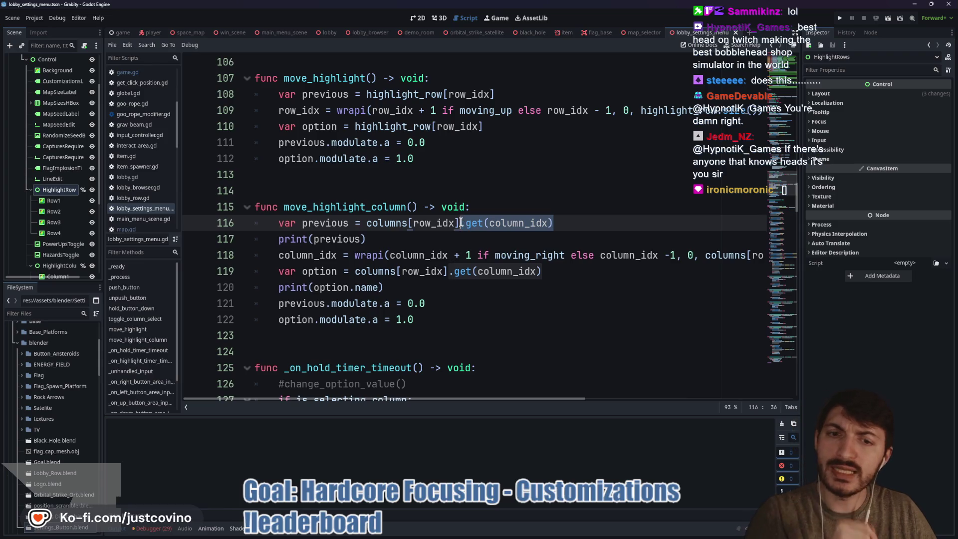
pyautogui.write('[')
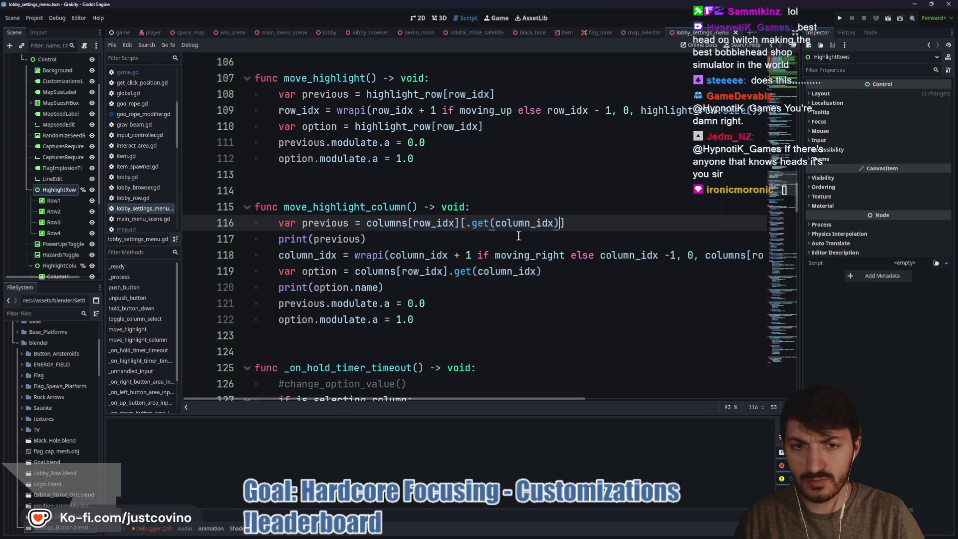
pyautogui.press('BackSpace')
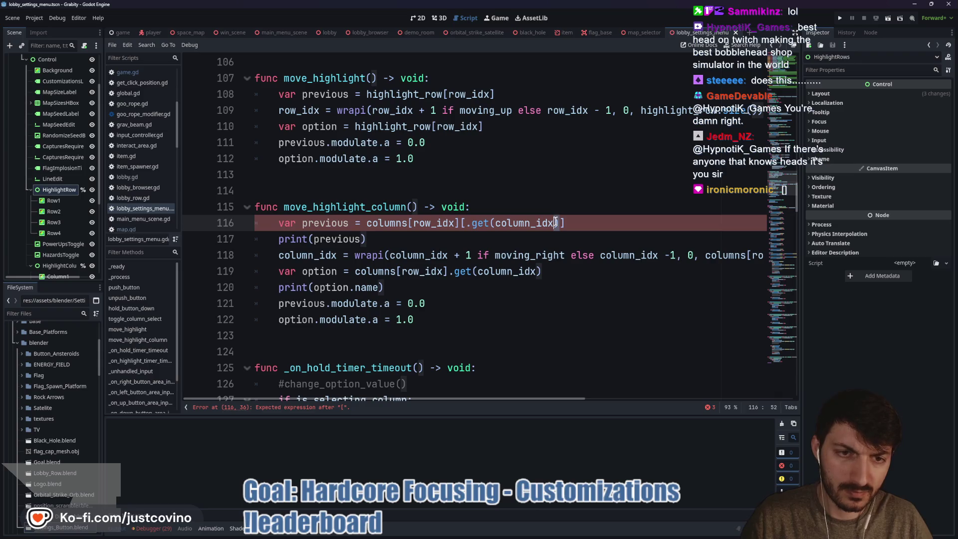
pyautogui.doubleClick(482, 226)
pyautogui.press('BackSpace')
pyautogui.press('BackSpace')
pyautogui.press('Delete')
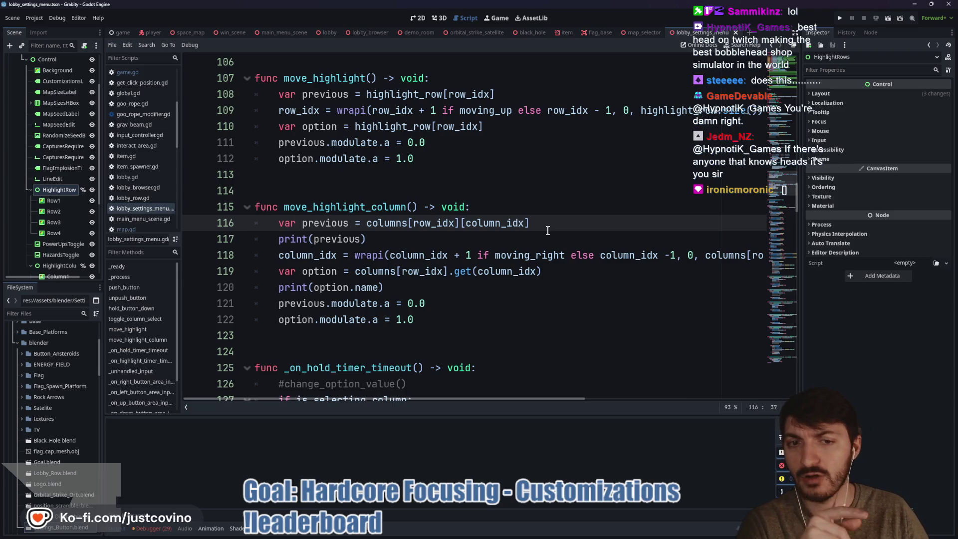
# Step: Change line 119 from .get(column_idx) to columns[row_idx][column_idx] as well
pyautogui.moveTo(542, 272); pyautogui.dragTo(449, 271)
pyautogui.click(455, 272)
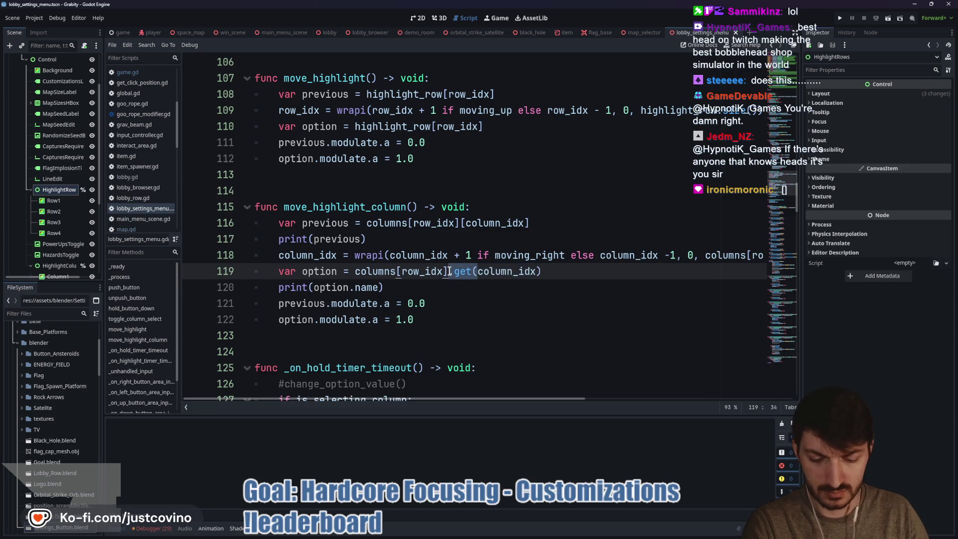
pyautogui.write('[')
pyautogui.press('BackSpace')
pyautogui.write(']')
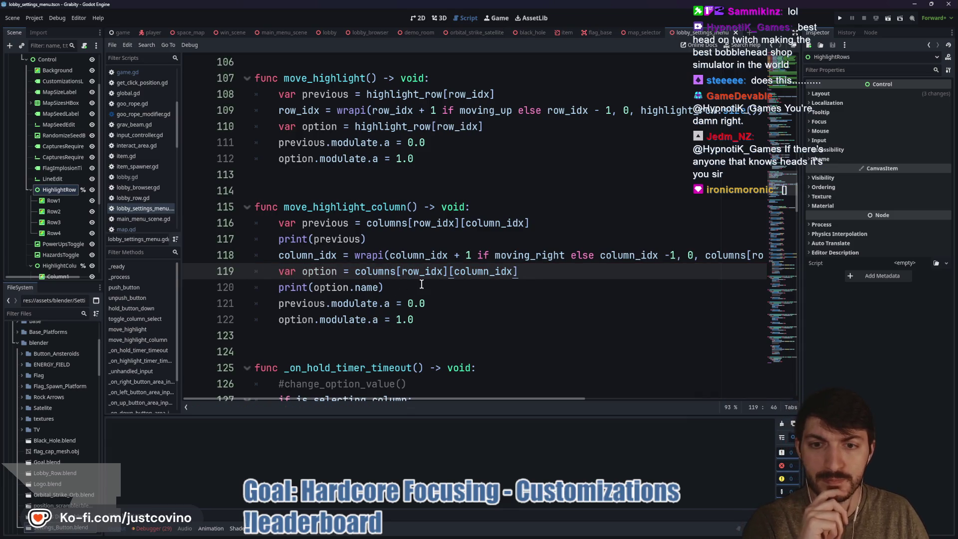
pyautogui.click(422, 284)
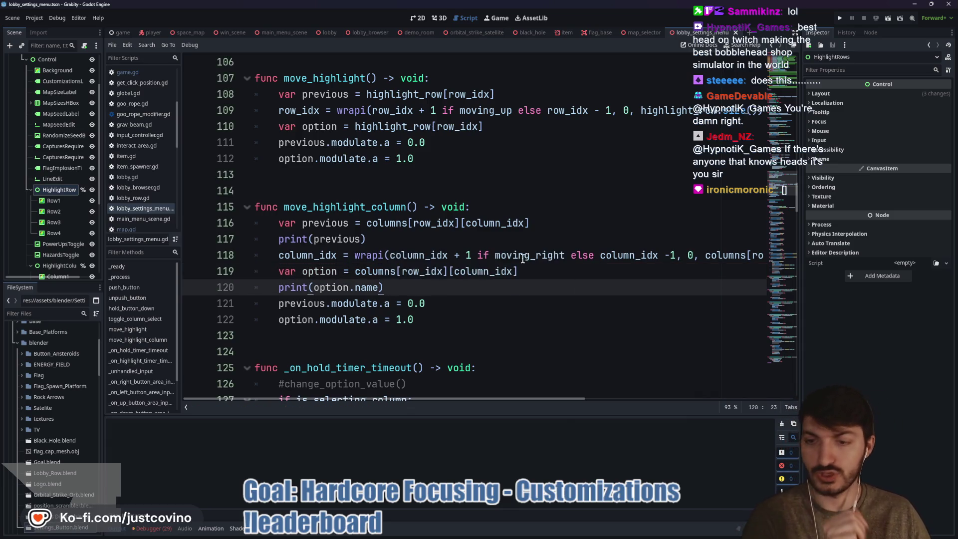
pyautogui.hscroll(5, 631, 243)
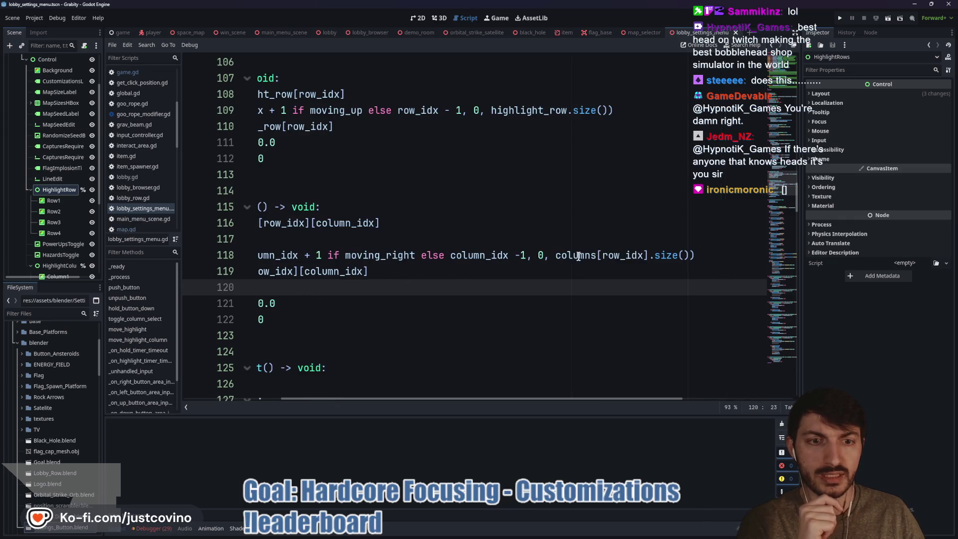
pyautogui.doubleClick(579, 255)
pyautogui.doubleClick(613, 255)
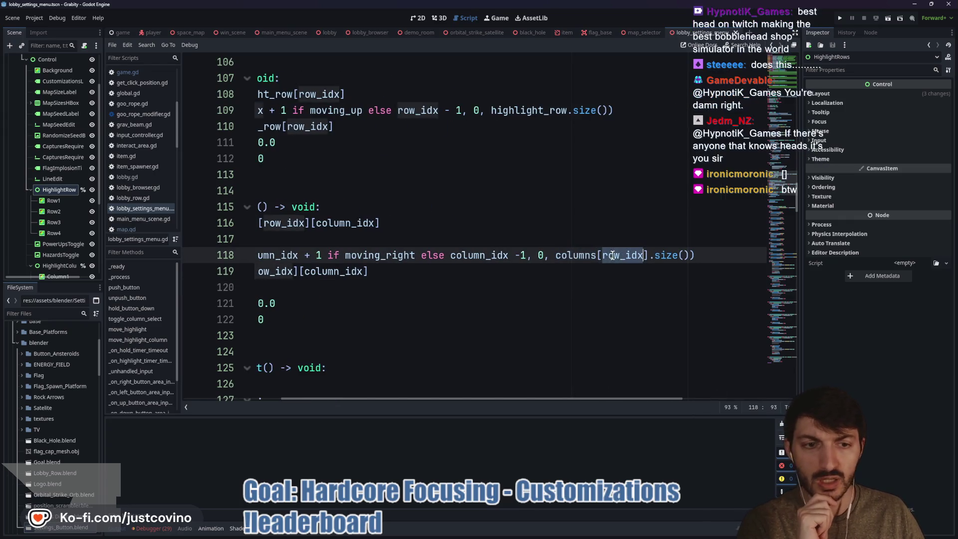
pyautogui.hscroll(-3, 598, 263)
pyautogui.hscroll(3, 593, 262)
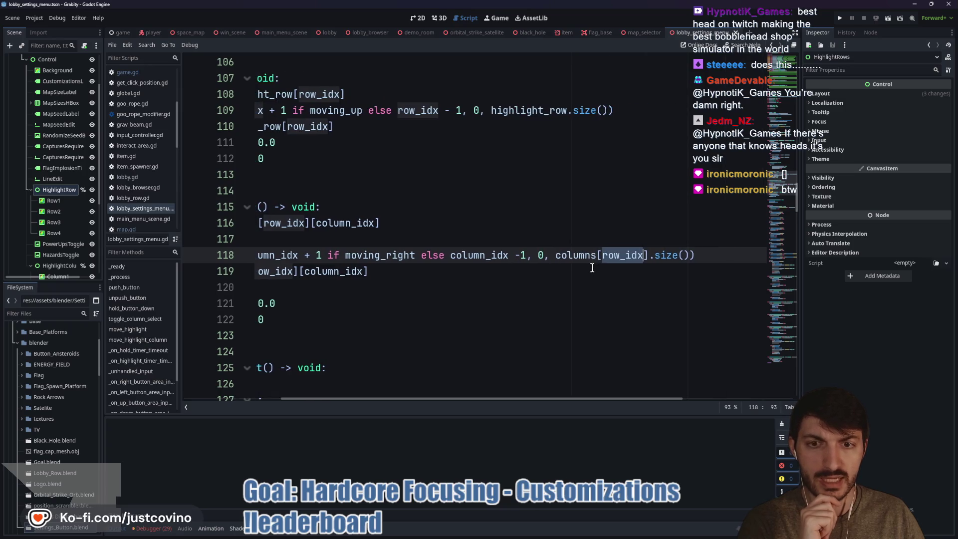
pyautogui.doubleClick(661, 261)
pyautogui.hscroll(-6, 615, 258)
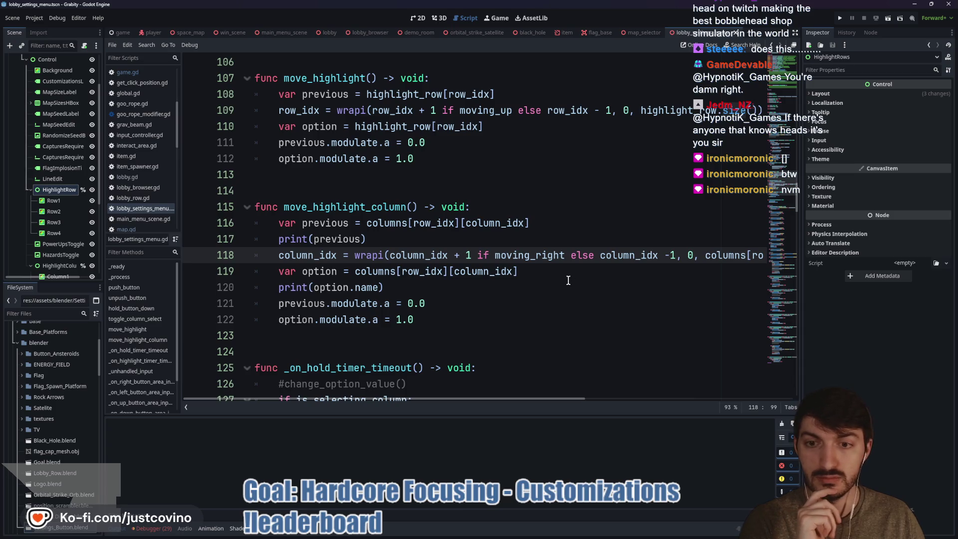
pyautogui.click(444, 289)
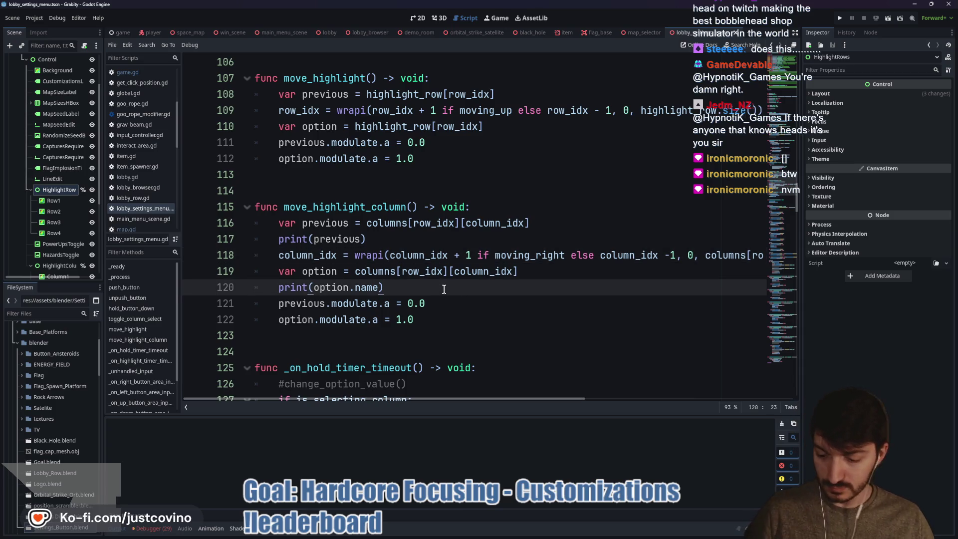
pyautogui.press('F5')
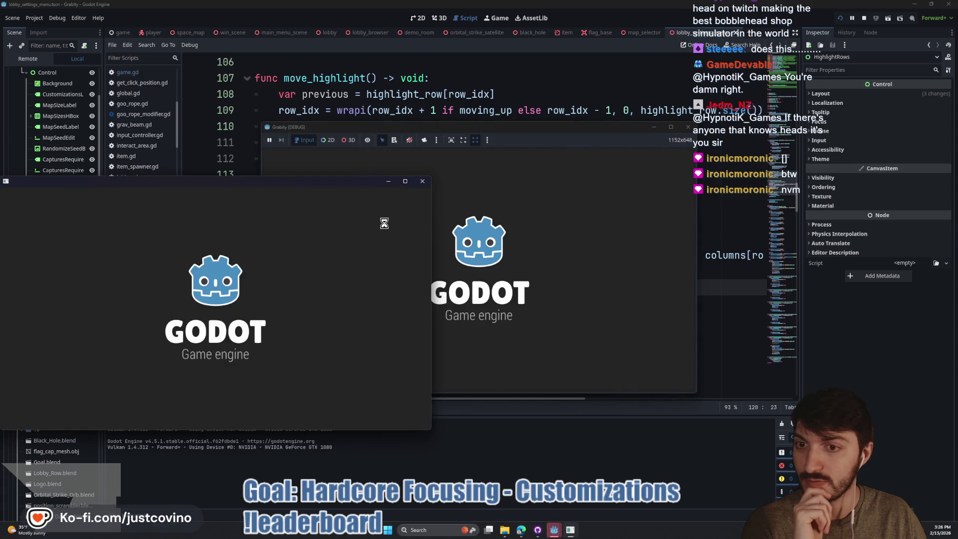
# Step: Host a Grabity lobby, open Game Customizations and press Down, triggering the line 116 out-of-bounds error
pyautogui.click(110, 278)
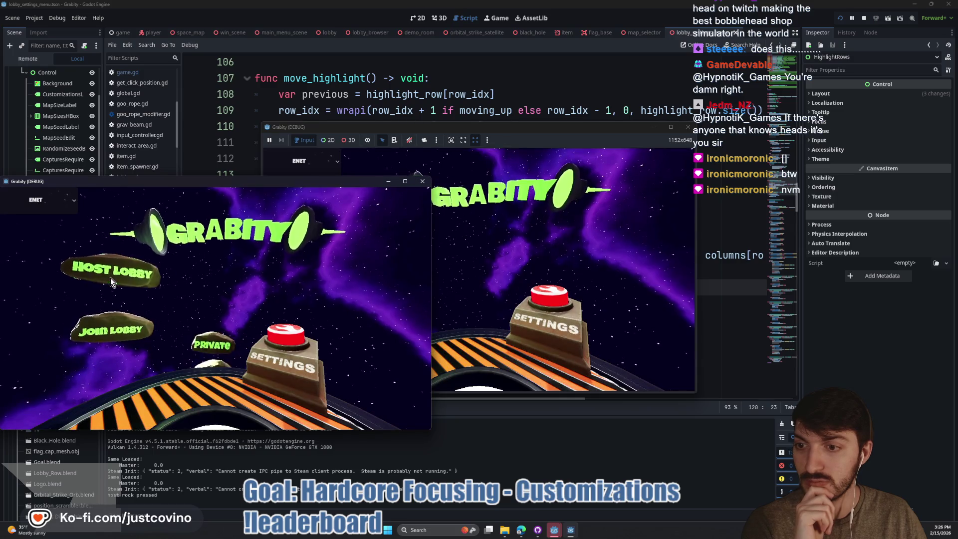
pyautogui.click(194, 262)
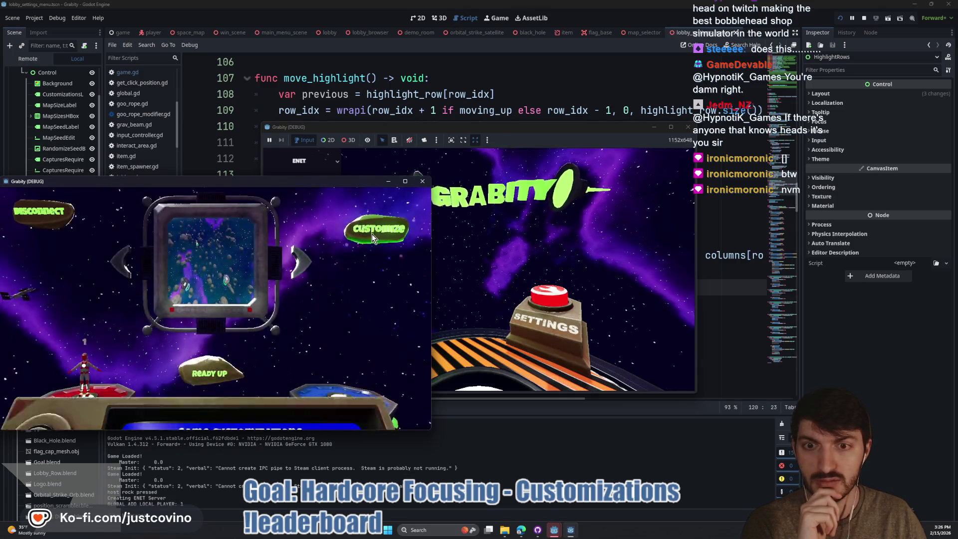
pyautogui.click(372, 233)
pyautogui.press('Down')
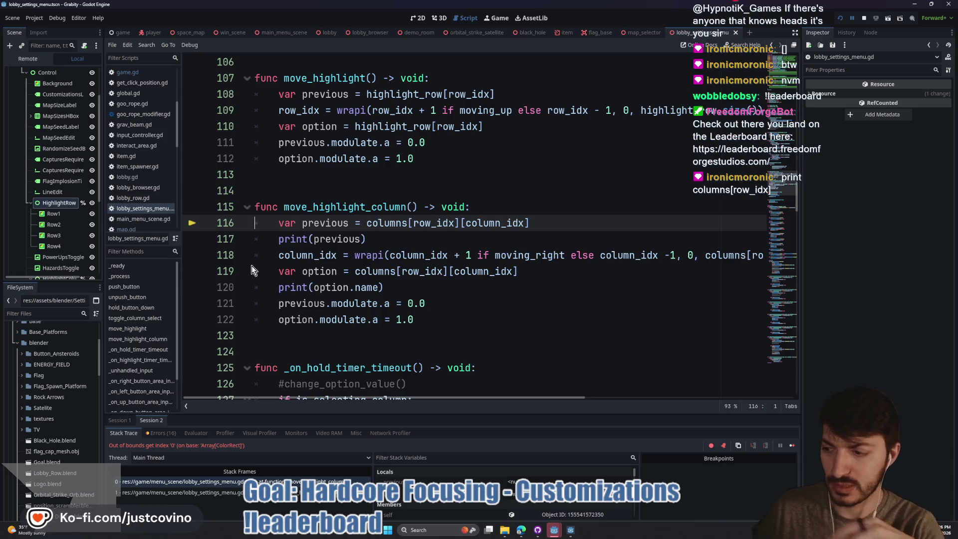
# Step: Turn the debug line into print(columns[row_idx]) above var previous, then rerun Grabity
pyautogui.click(314, 240)
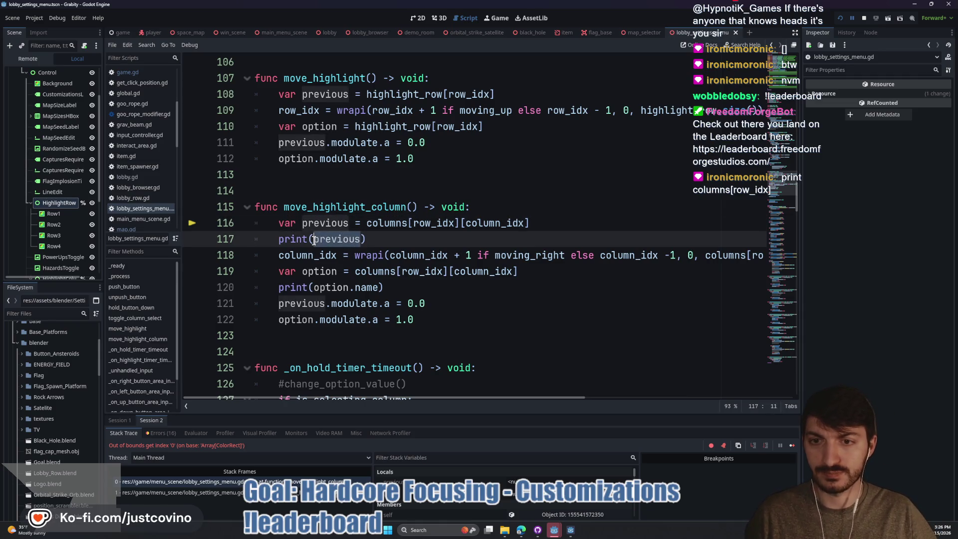
pyautogui.doubleClick(314, 240)
pyautogui.write('colu')
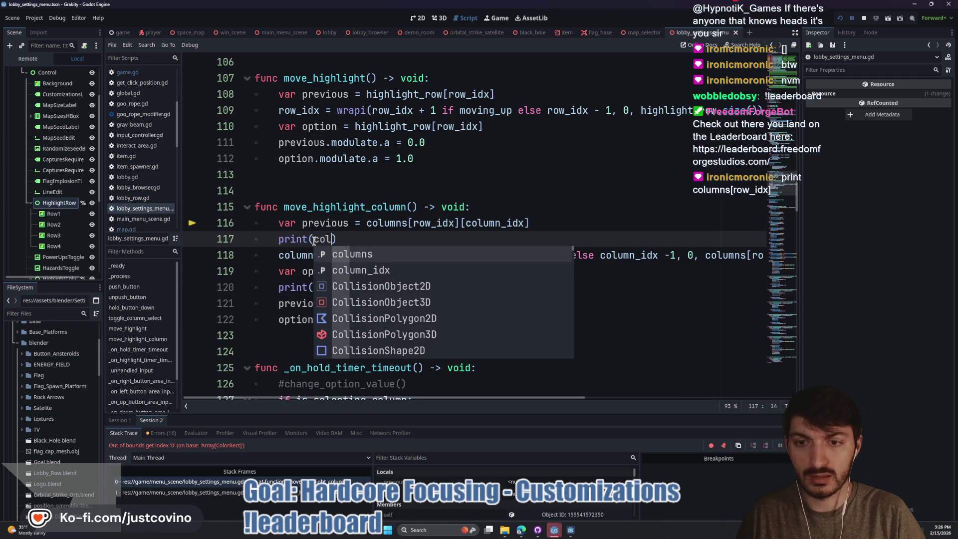
pyautogui.write('mns')
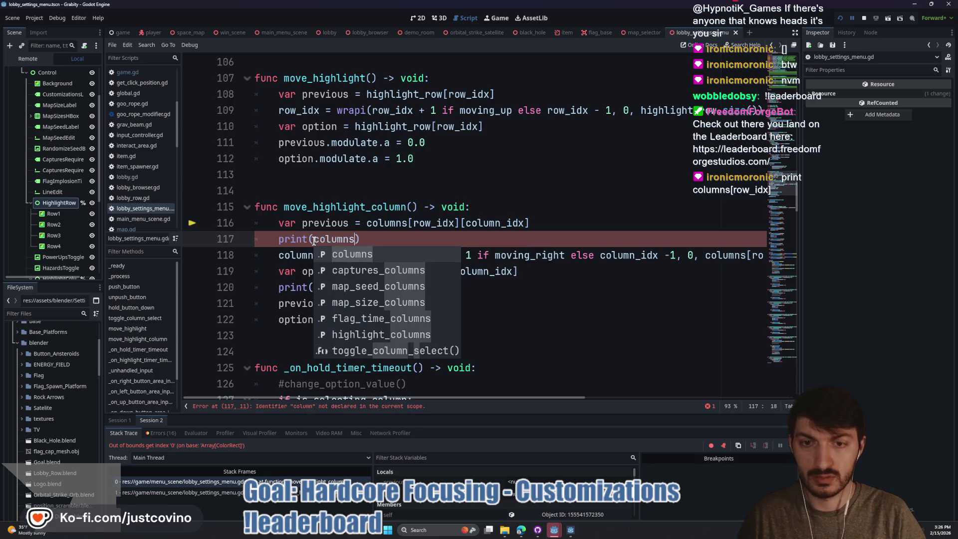
pyautogui.write('[row_id')
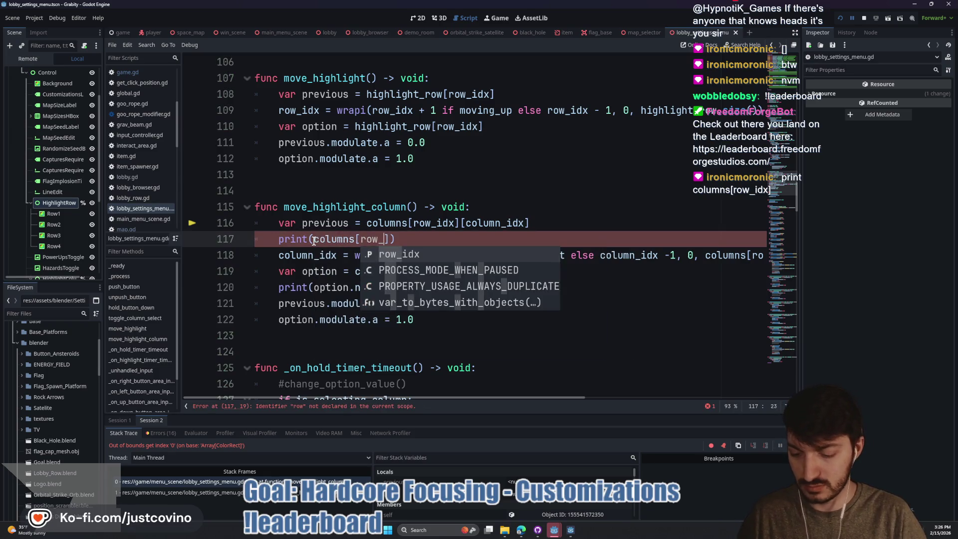
pyautogui.write('x')
pyautogui.moveTo(414, 239); pyautogui.dragTo(262, 240)
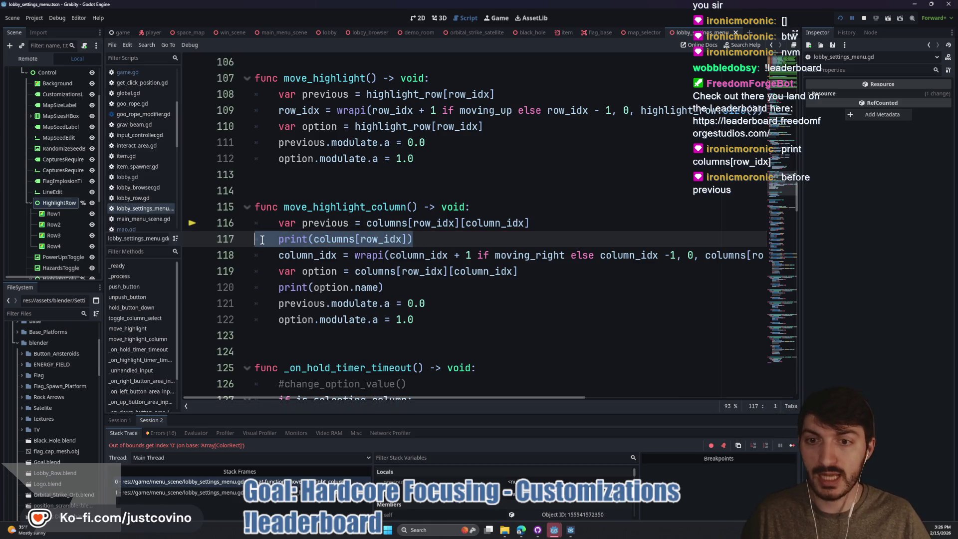
pyautogui.hotkey('alt', 'Up')
pyautogui.press('End')
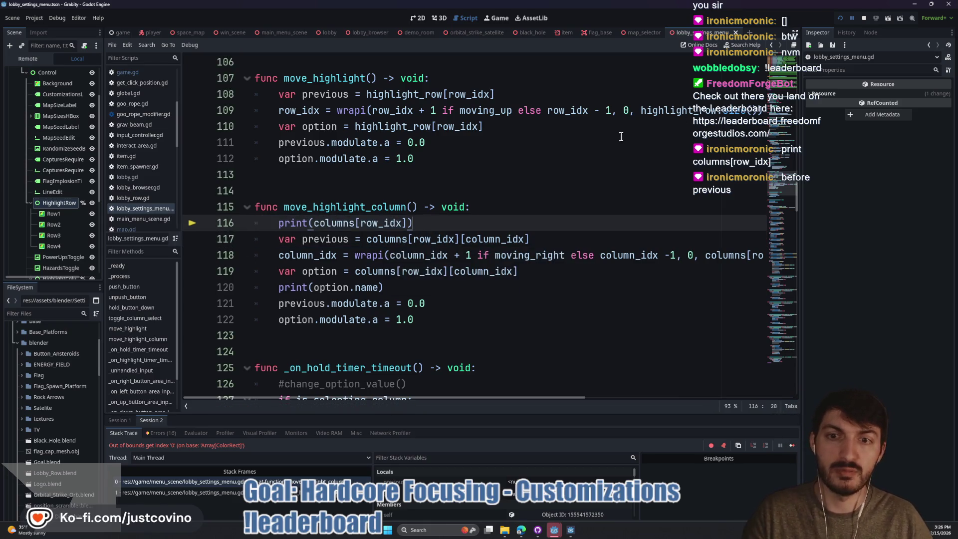
pyautogui.click(840, 18)
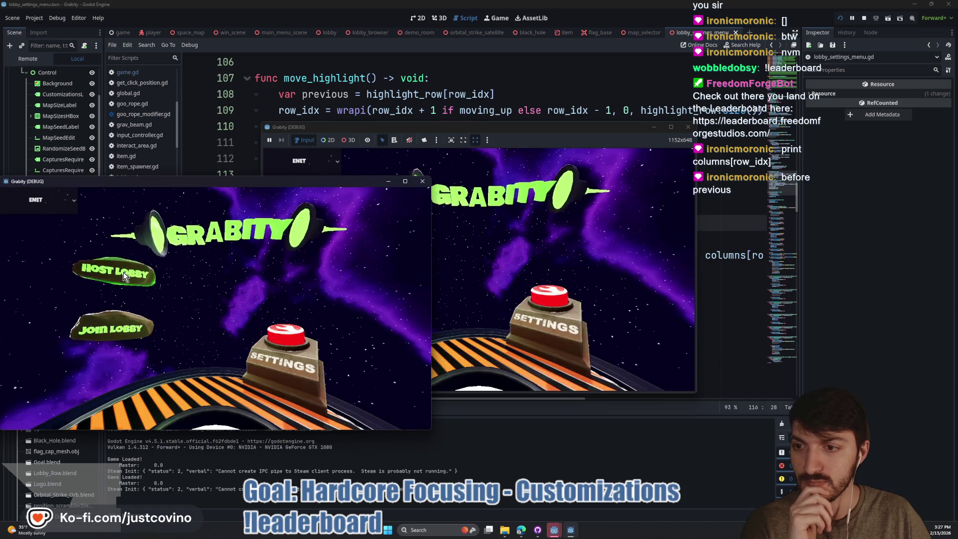
# Step: Host a private lobby, open Game Customizations, press Right to hit the index '0' error, then stop the game
pyautogui.click(124, 272)
pyautogui.click(230, 266)
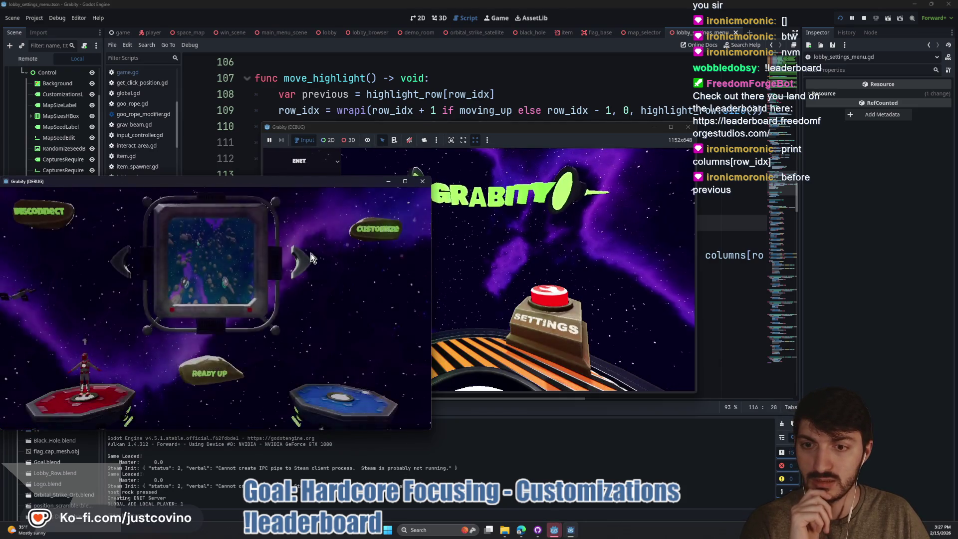
pyautogui.click(384, 227)
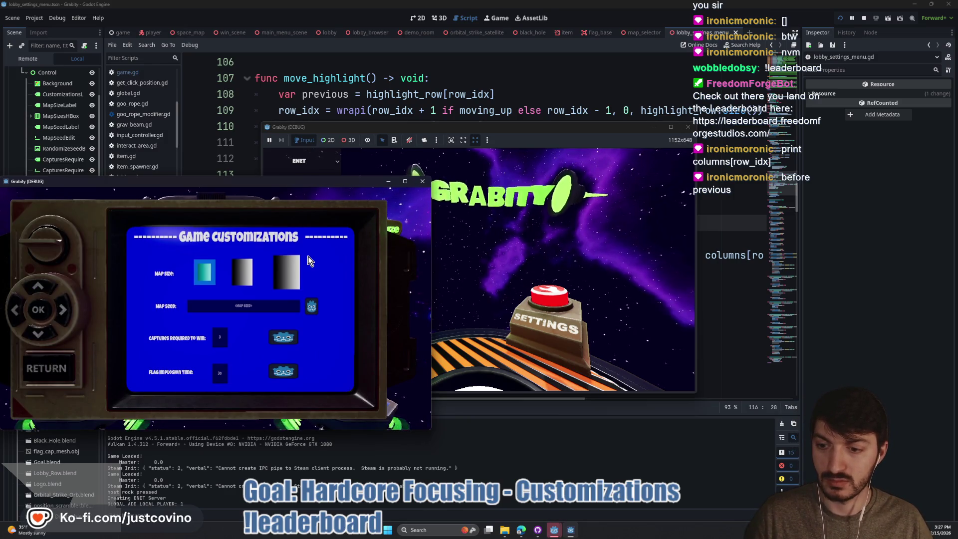
pyautogui.press('Right')
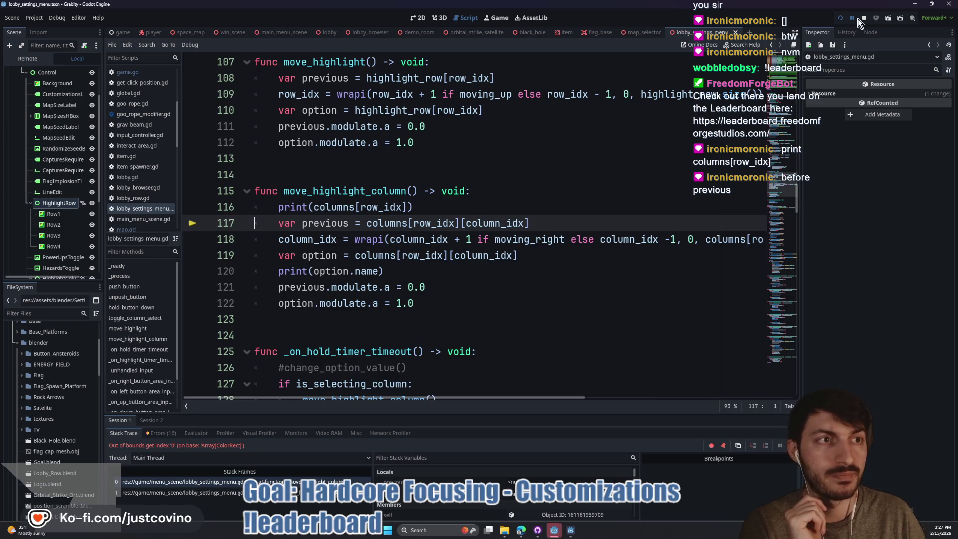
pyautogui.click(860, 19)
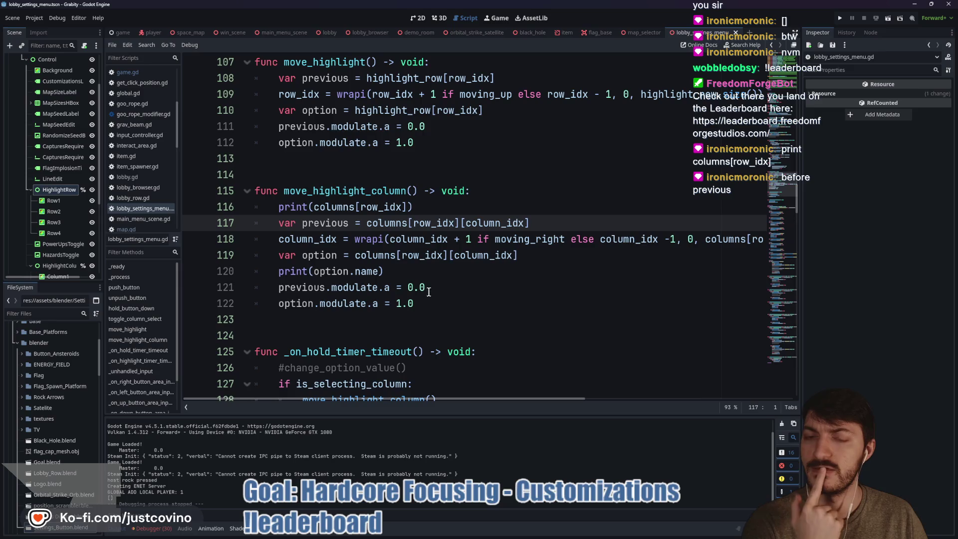
# Step: Find the columns array on line 40 and give each of the first column lists its own line
pyautogui.doubleClick(384, 220)
pyautogui.scroll(15, 470, 301)
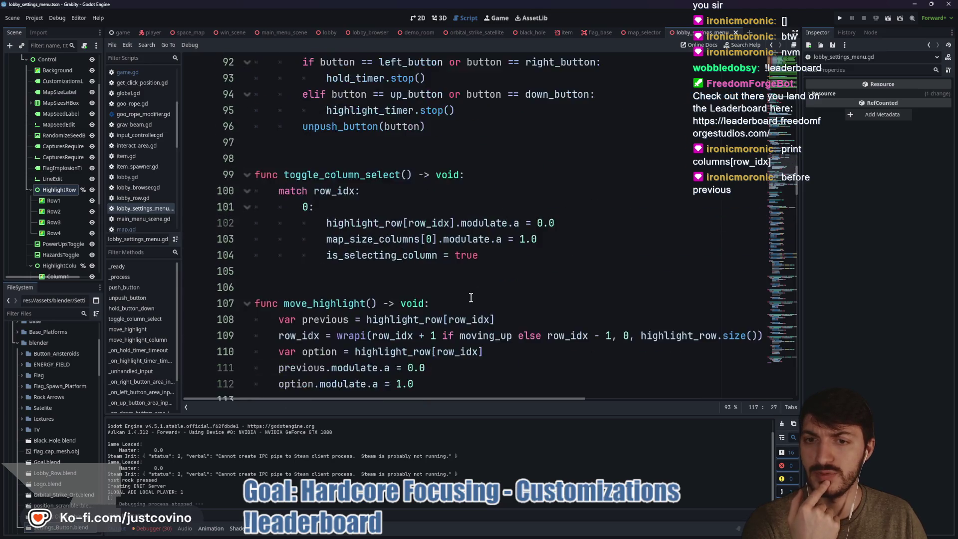
pyautogui.scroll(10, 470, 300)
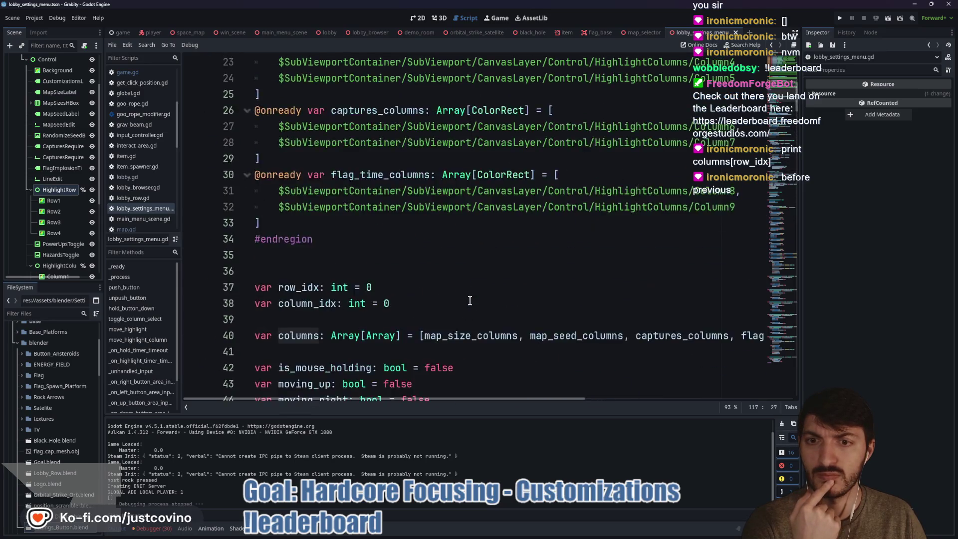
pyautogui.scroll(-3, 409, 249)
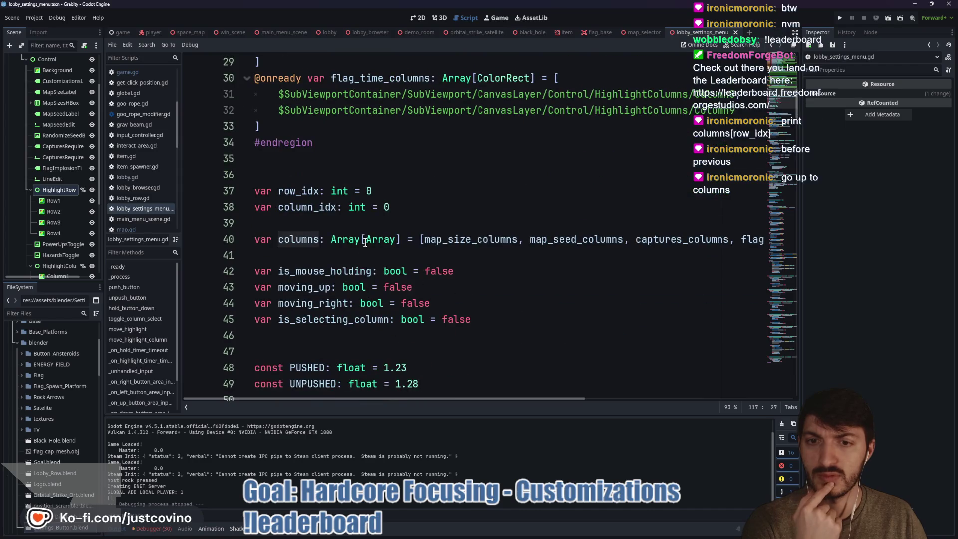
pyautogui.click(423, 238)
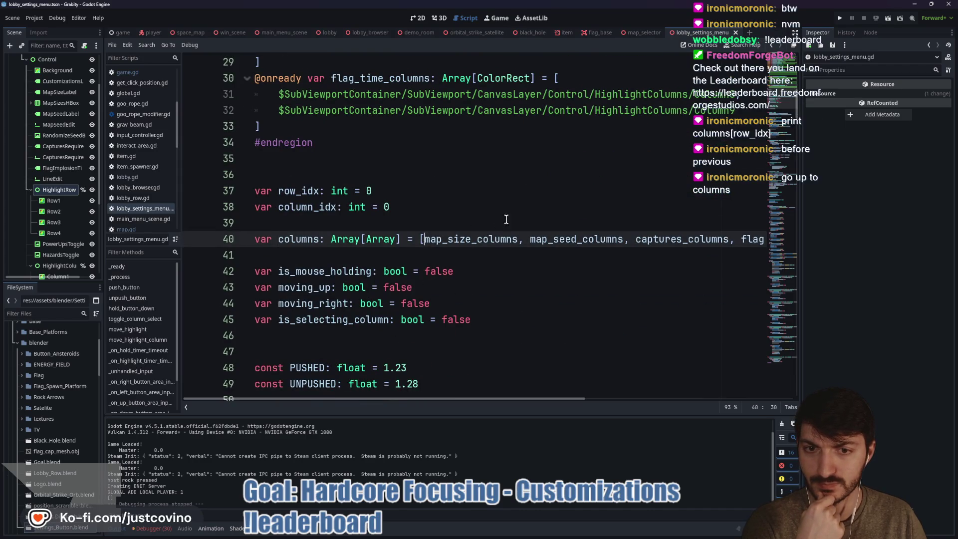
pyautogui.press('Return')
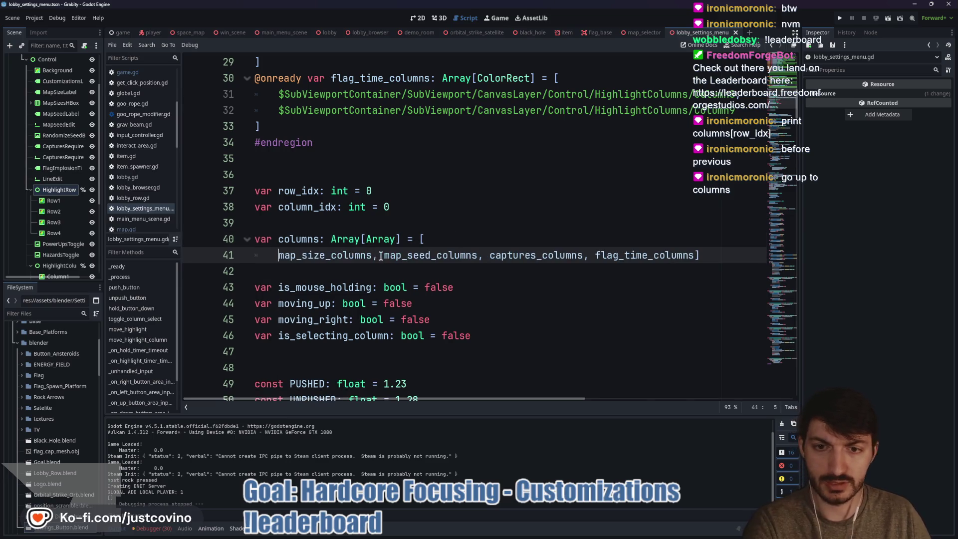
pyautogui.click(383, 255)
pyautogui.press('Return')
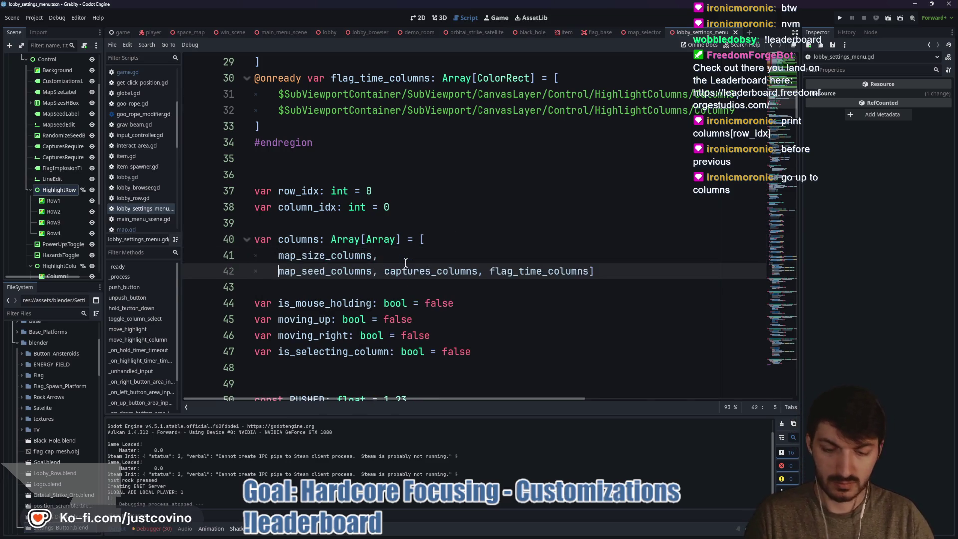
pyautogui.press('Return')
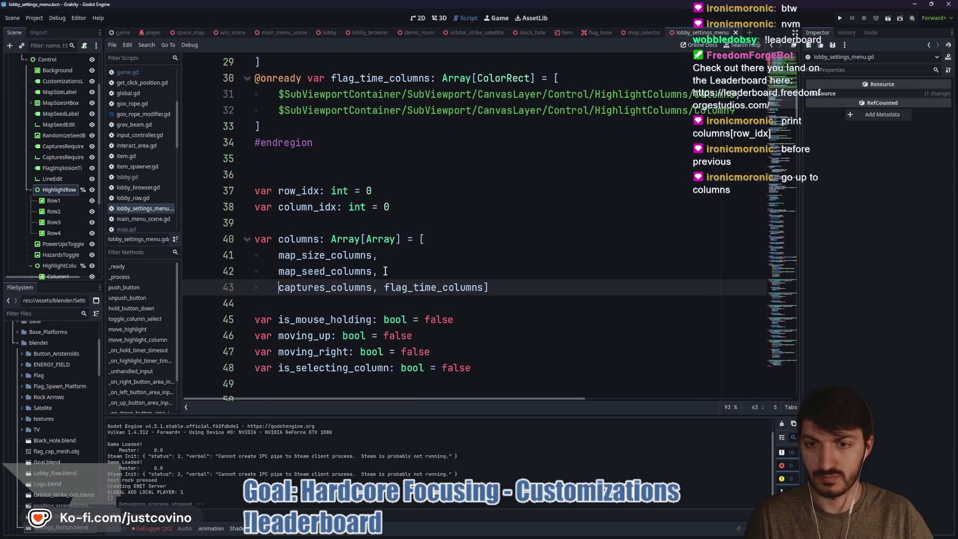
# Step: Put flag_time_columns and the closing bracket on their own lines
pyautogui.click(385, 288)
pyautogui.press('Return')
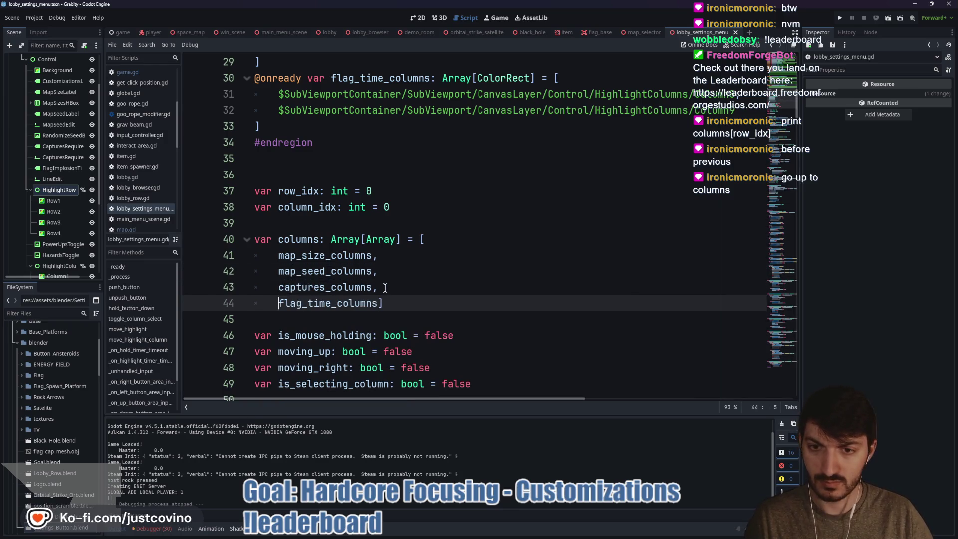
pyautogui.click(381, 303)
pyautogui.press('Return')
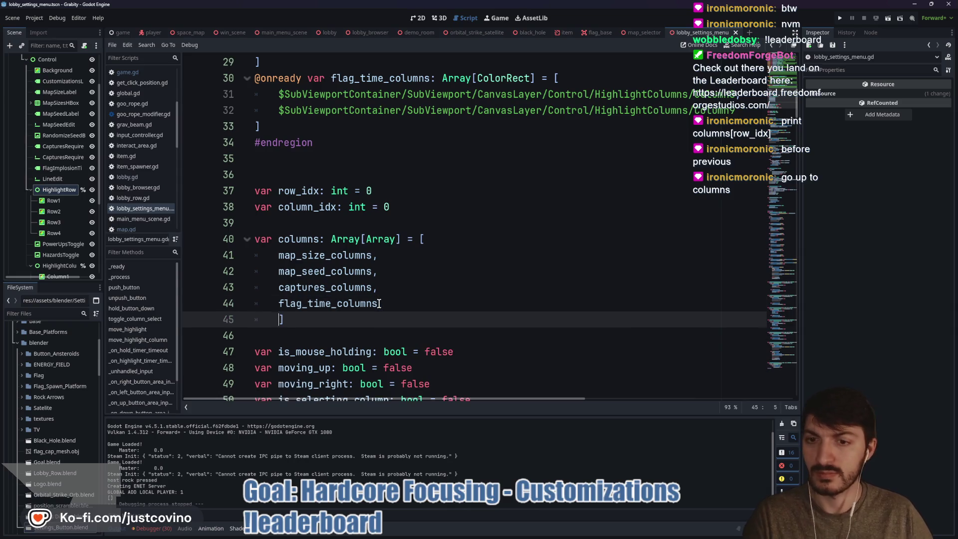
pyautogui.click(425, 289)
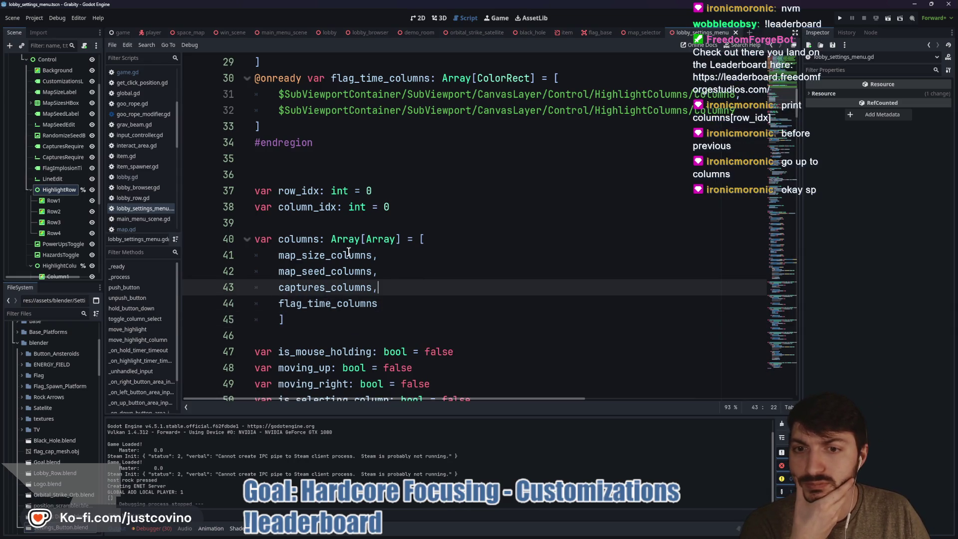
pyautogui.click(494, 317)
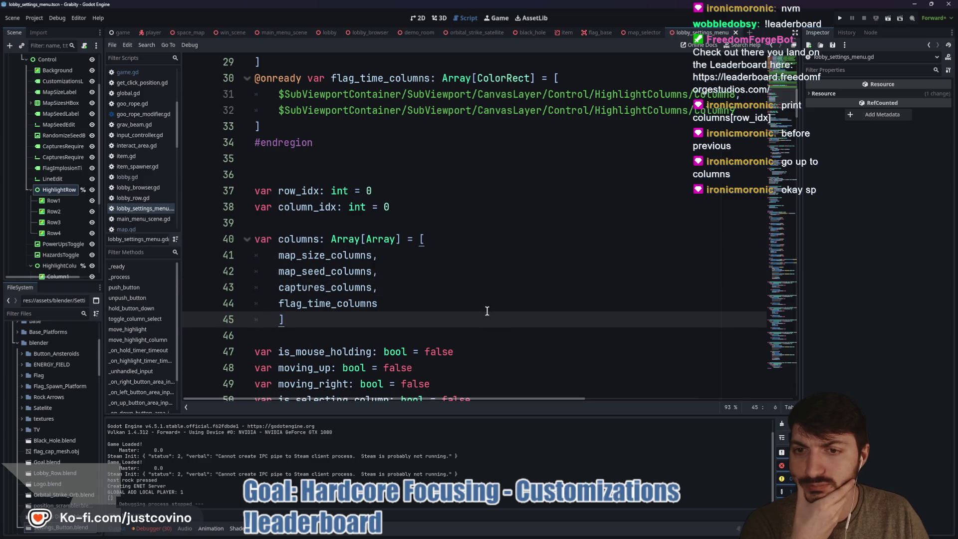
pyautogui.scroll(-1, 487, 311)
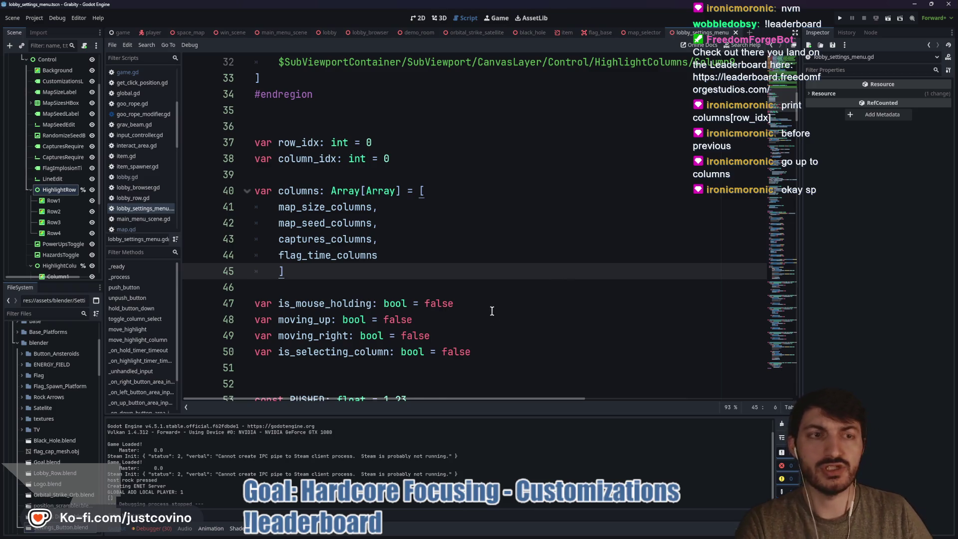
pyautogui.scroll(2, 484, 269)
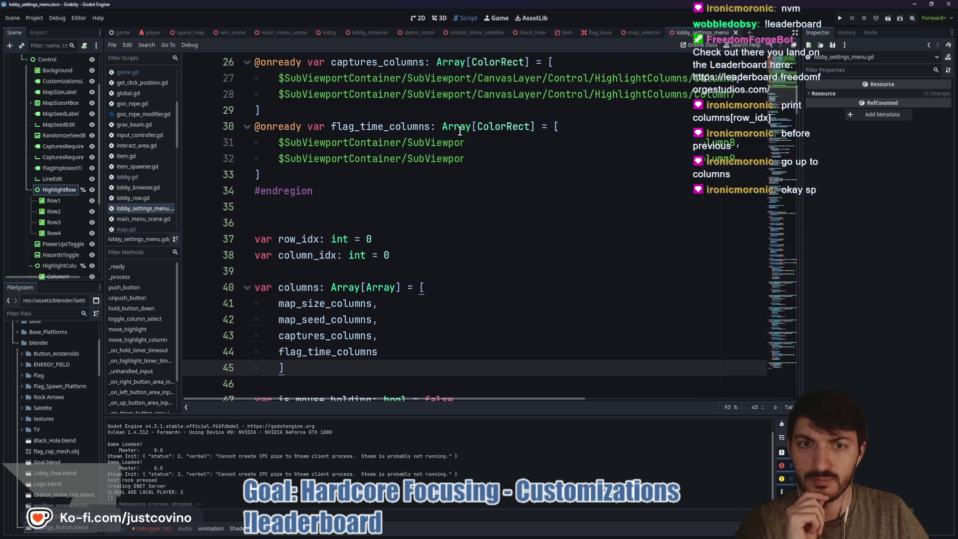
pyautogui.doubleClick(350, 143)
pyautogui.click(348, 158)
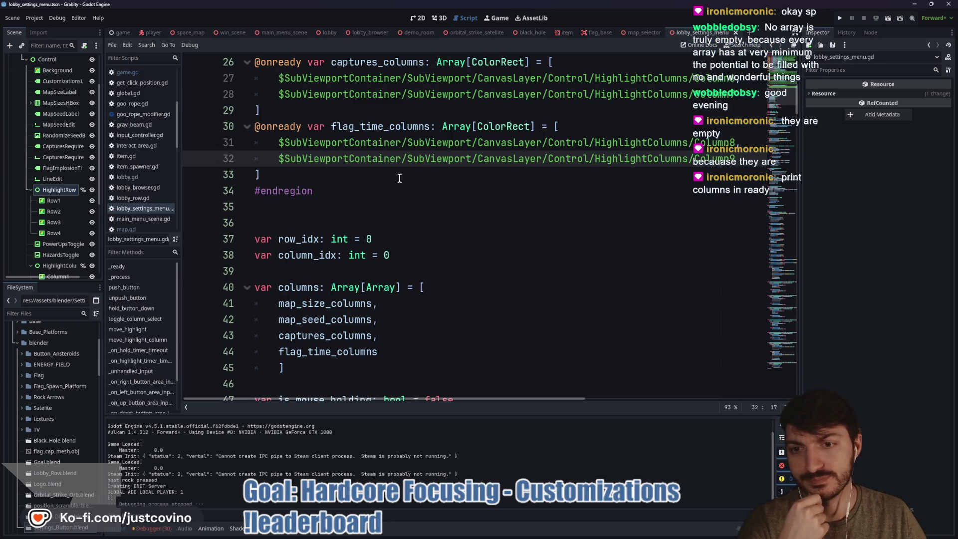
pyautogui.scroll(-9, 399, 179)
# Step: Append print(columns) to the end of _ready, save the script, and run the project
pyautogui.click(346, 204)
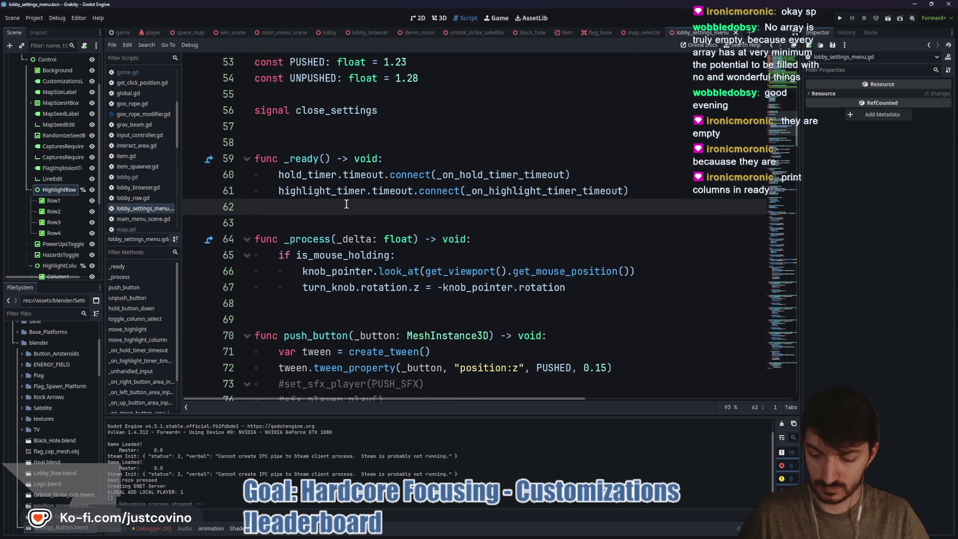
pyautogui.press('Tab')
pyautogui.write('print(')
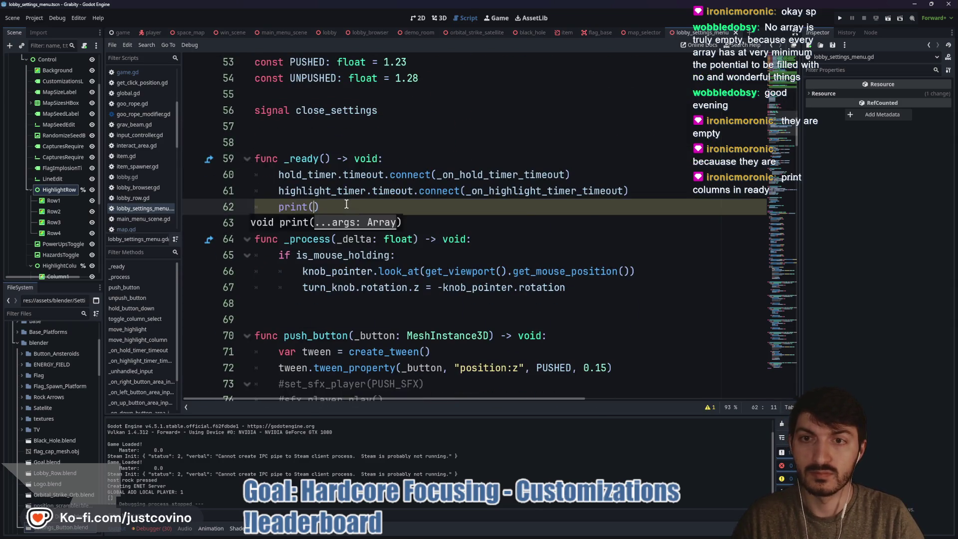
pyautogui.write('colu')
pyautogui.press('Return')
pyautogui.hotkey('ctrl', 's')
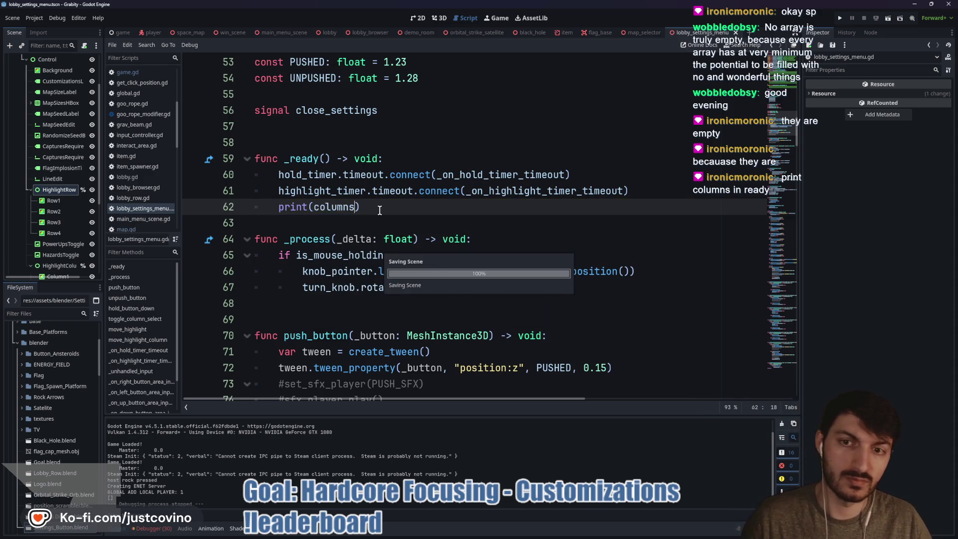
pyautogui.click(839, 18)
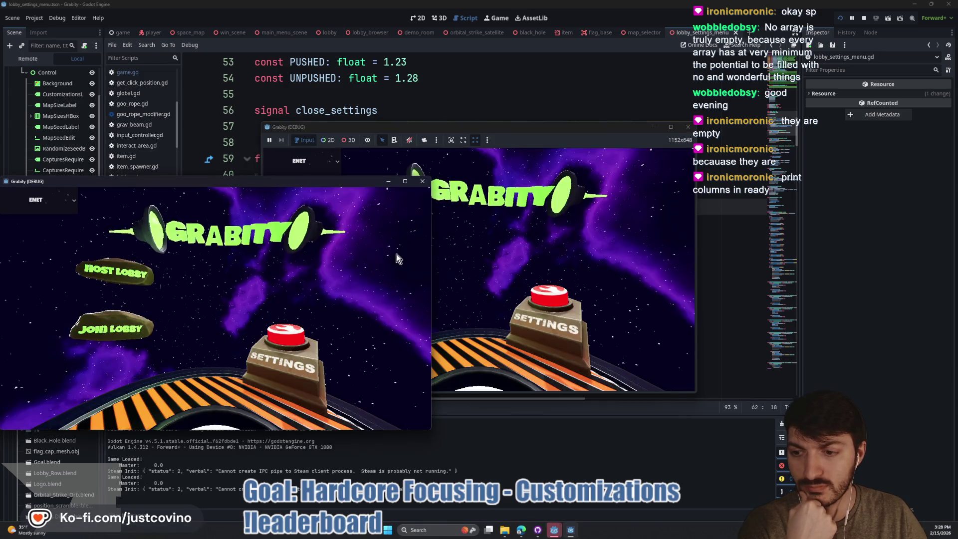
# Step: Host a private lobby, see columns print as [[], [], [], []], and stop the game
pyautogui.click(115, 272)
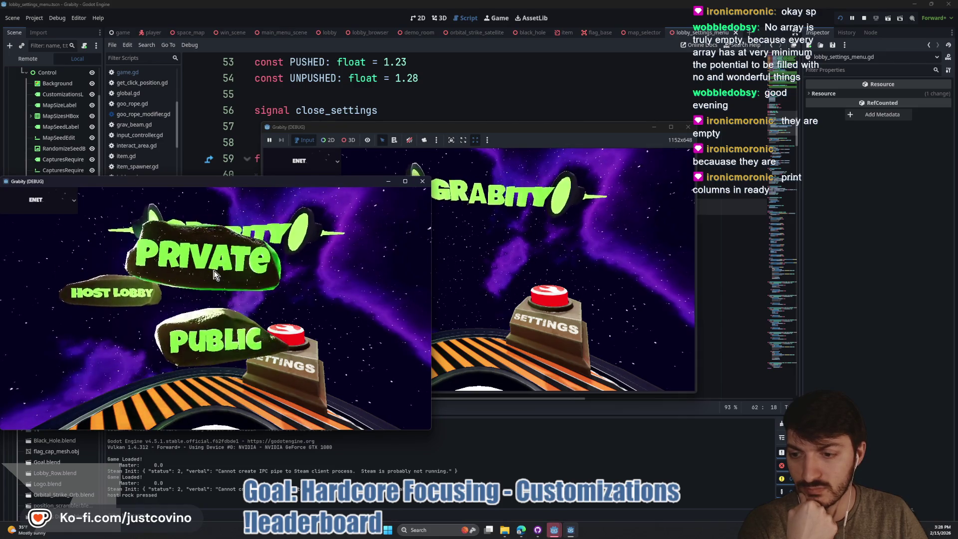
pyautogui.click(214, 274)
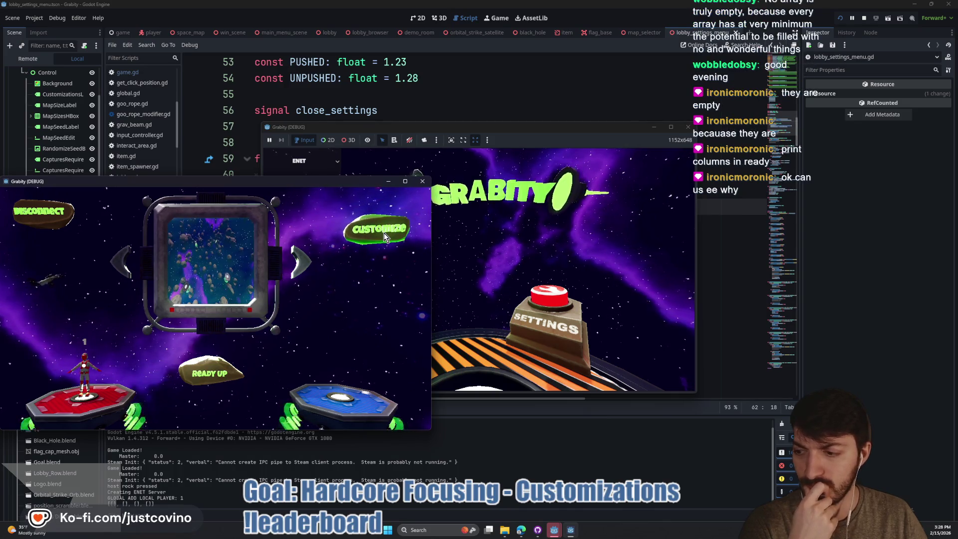
pyautogui.click(864, 18)
pyautogui.scroll(10, 441, 226)
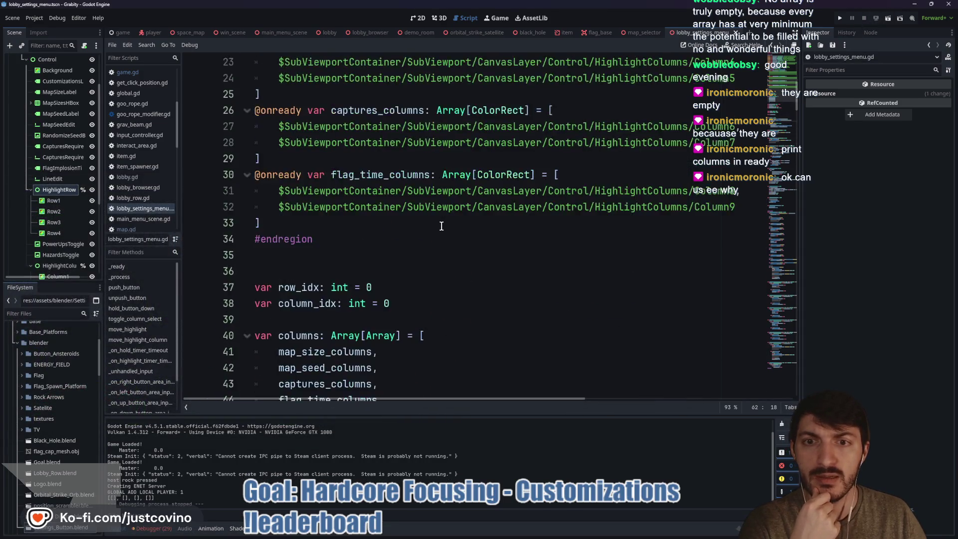
pyautogui.scroll(1, 441, 226)
pyautogui.doubleClick(382, 223)
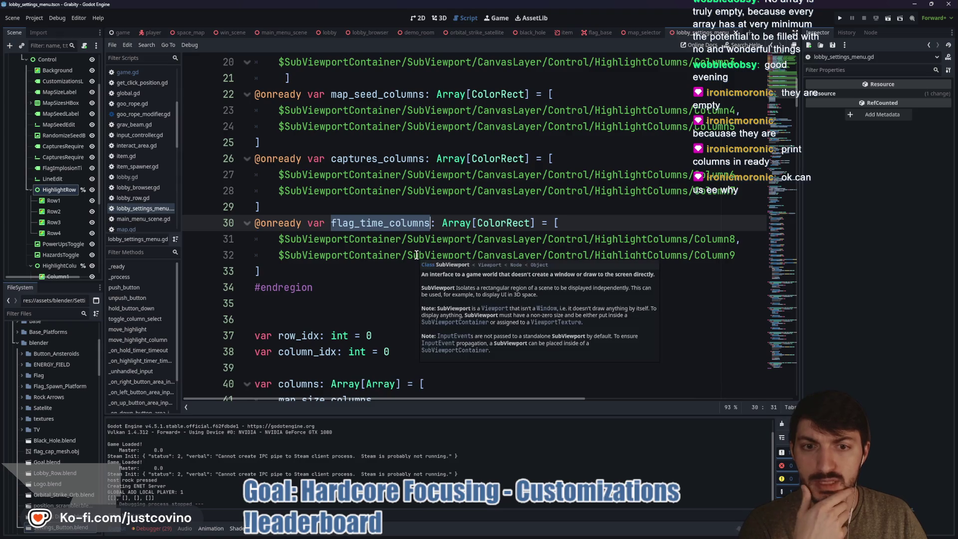
pyautogui.hscroll(3, 486, 242)
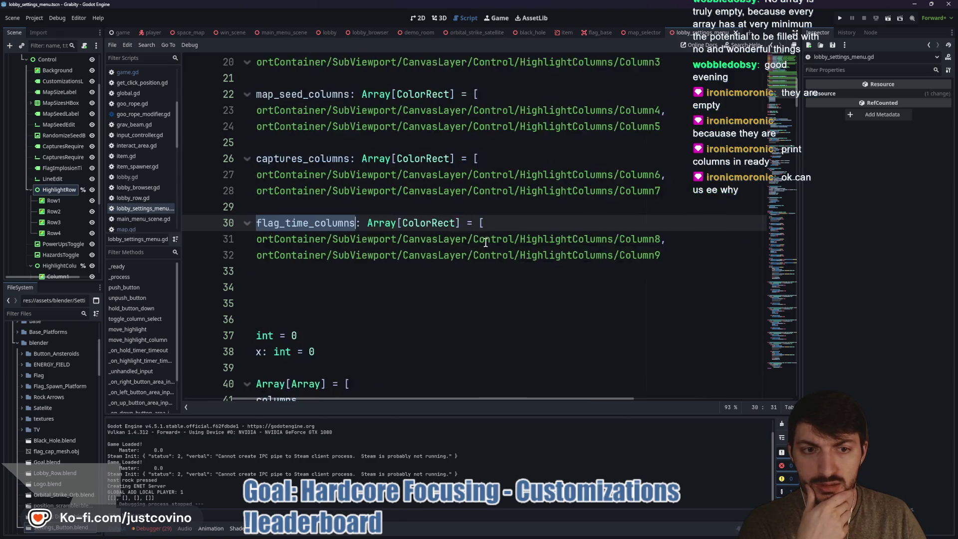
pyautogui.hscroll(-3, 493, 239)
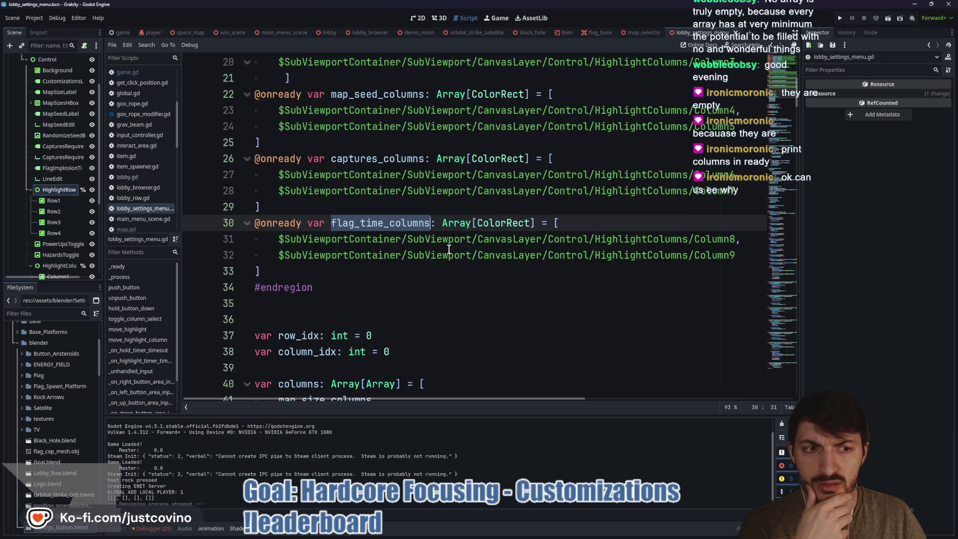
pyautogui.moveTo(444, 247)
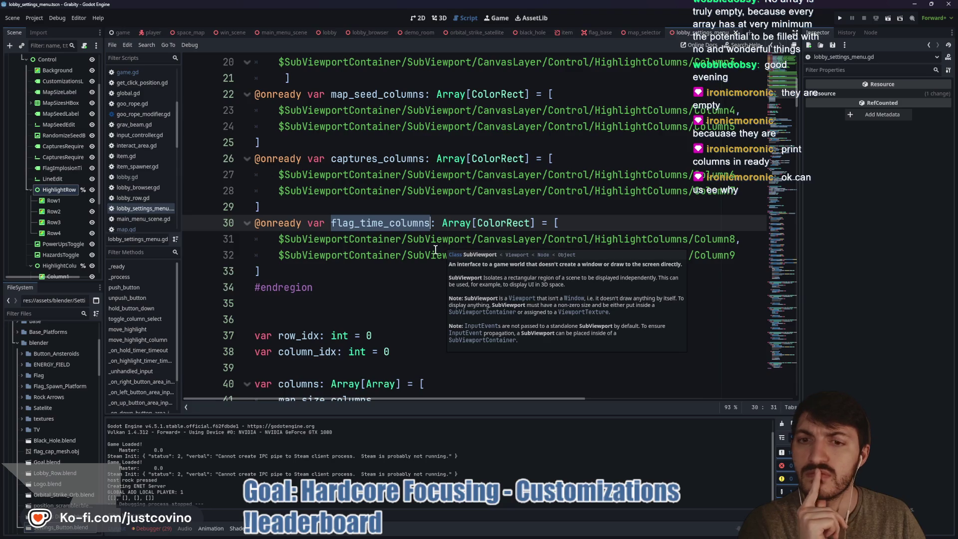
pyautogui.rightClick(431, 253)
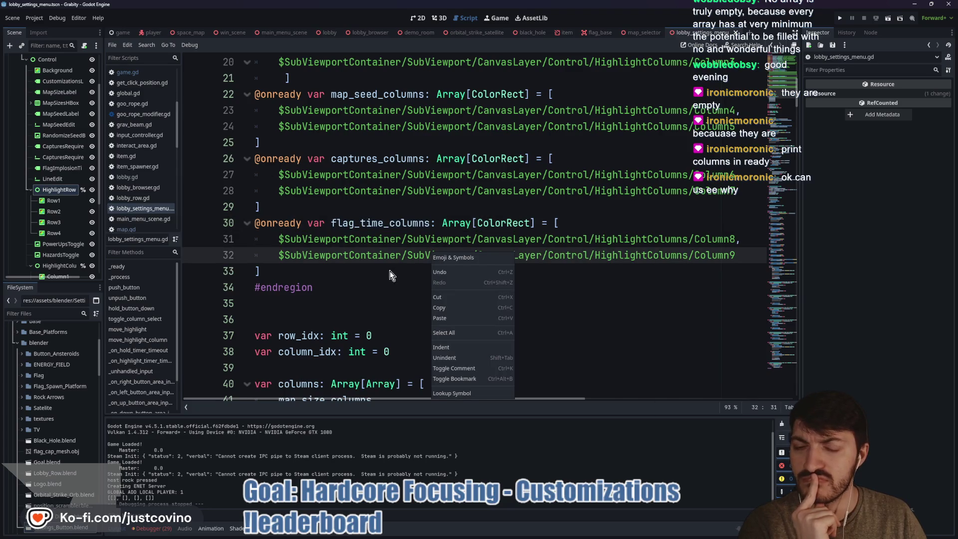
pyautogui.press('Escape')
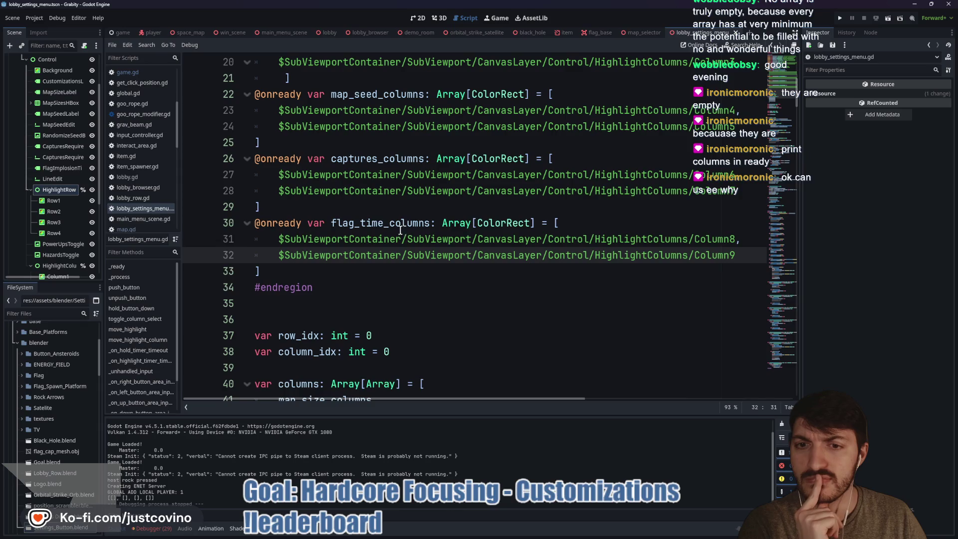
pyautogui.scroll(-4, 374, 226)
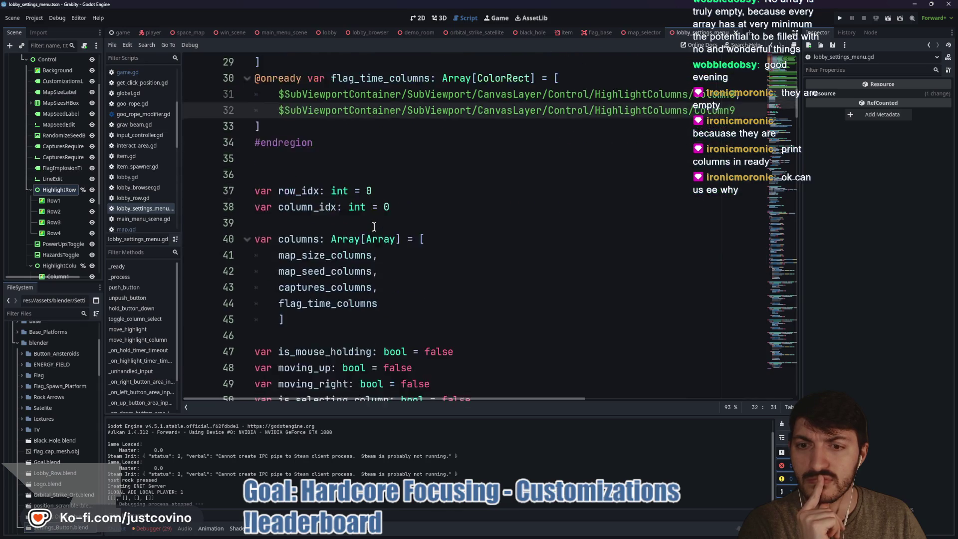
pyautogui.scroll(3, 374, 226)
pyautogui.scroll(-1, 374, 226)
pyautogui.scroll(3, 374, 223)
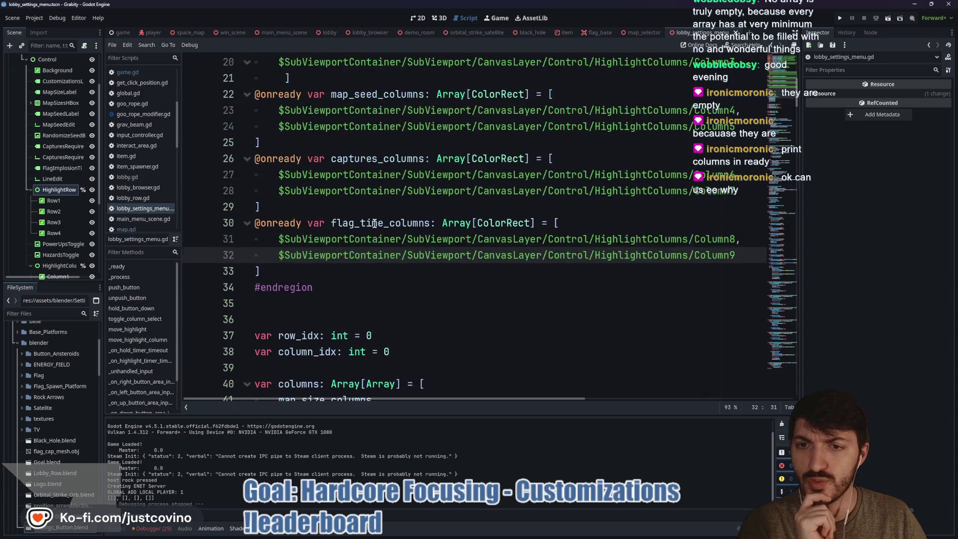
pyautogui.doubleClick(373, 223)
pyautogui.scroll(-3, 457, 257)
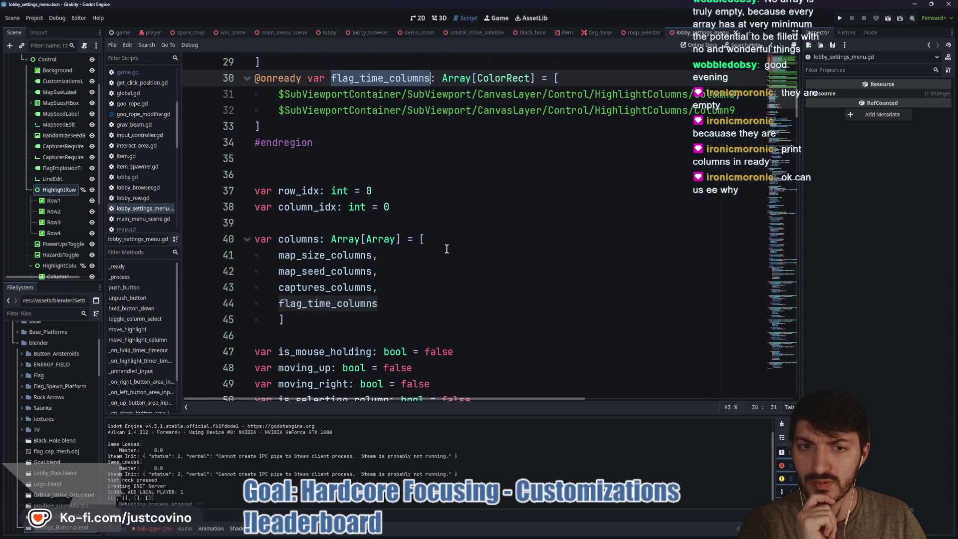
pyautogui.doubleClick(315, 240)
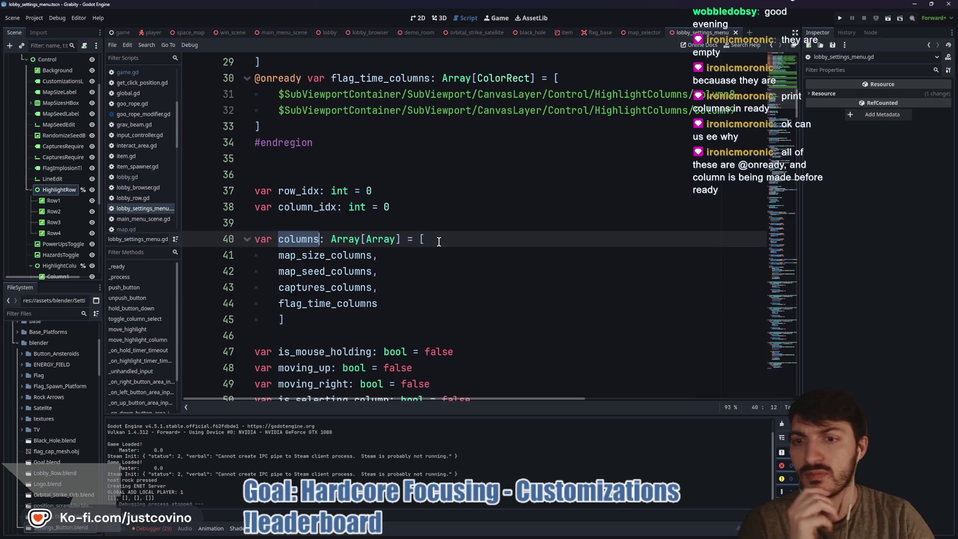
pyautogui.scroll(-1, 423, 271)
# Step: Delete the '= [ ... ]' initializer from the columns declaration on line 40
pyautogui.moveTo(287, 271)
pyautogui.mouseDown()
pyautogui.moveTo(257, 271)
pyautogui.moveTo(407, 193)
pyautogui.mouseUp()
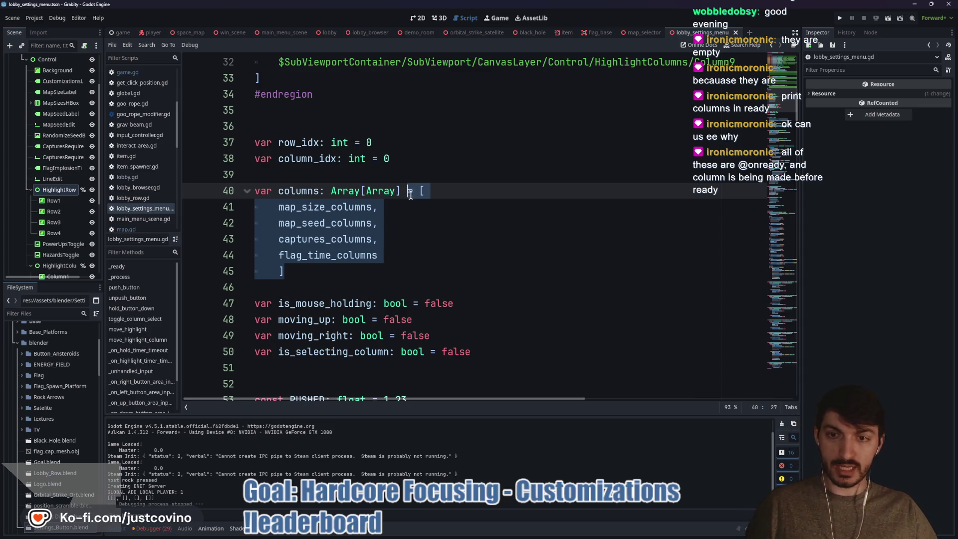
pyautogui.scroll(-1, 426, 225)
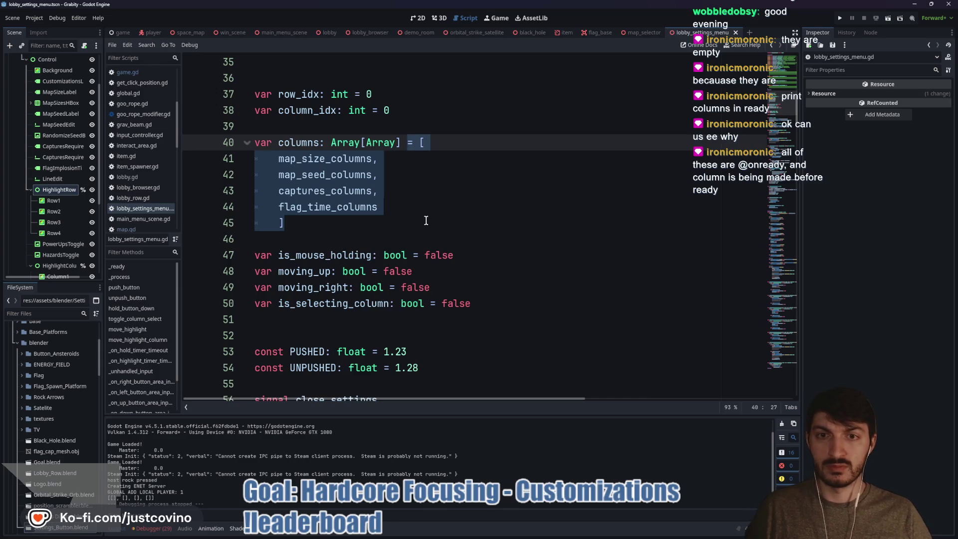
pyautogui.press('BackSpace')
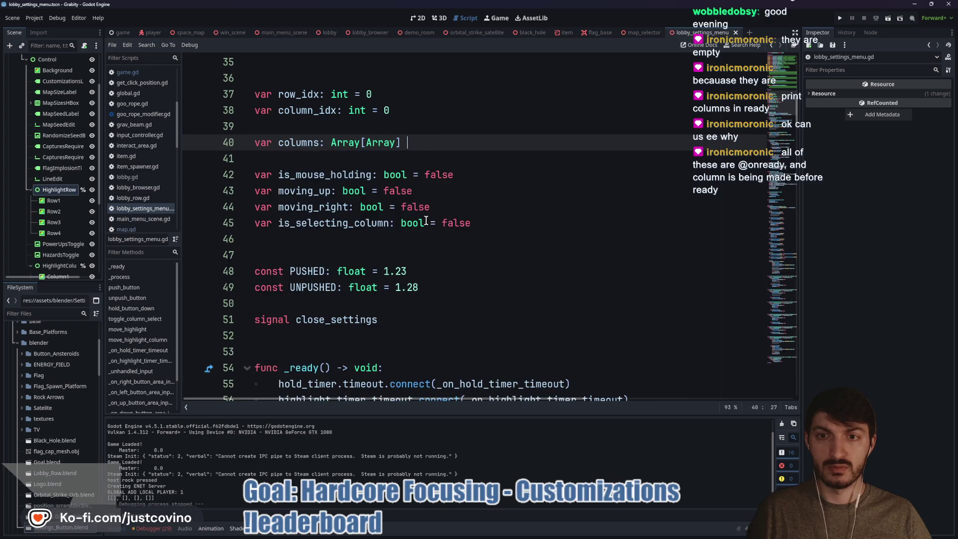
pyautogui.scroll(-4, 426, 220)
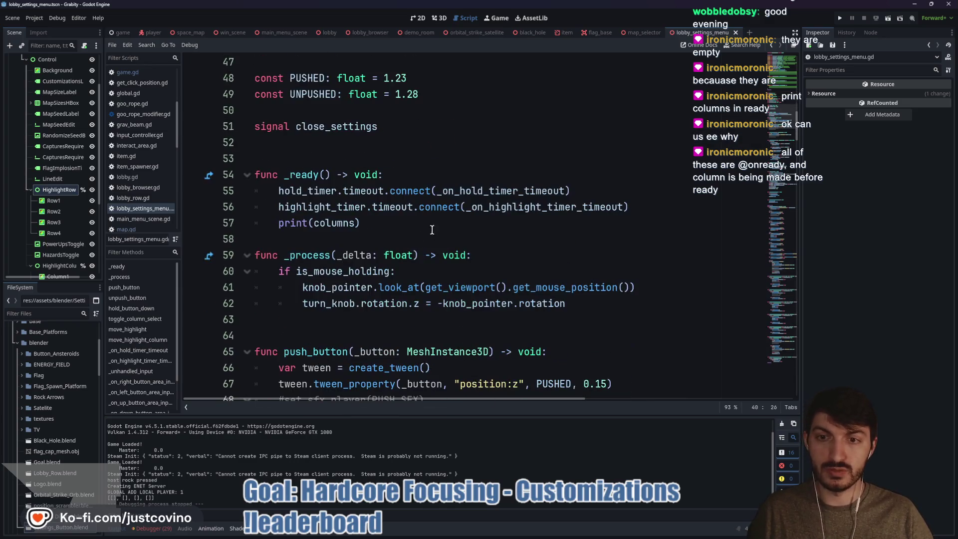
# Step: In _ready, assign the pasted four column arrays to columns above print(columns)
pyautogui.click(385, 223)
pyautogui.moveTo(386, 223); pyautogui.dragTo(276, 223)
pyautogui.click(410, 173)
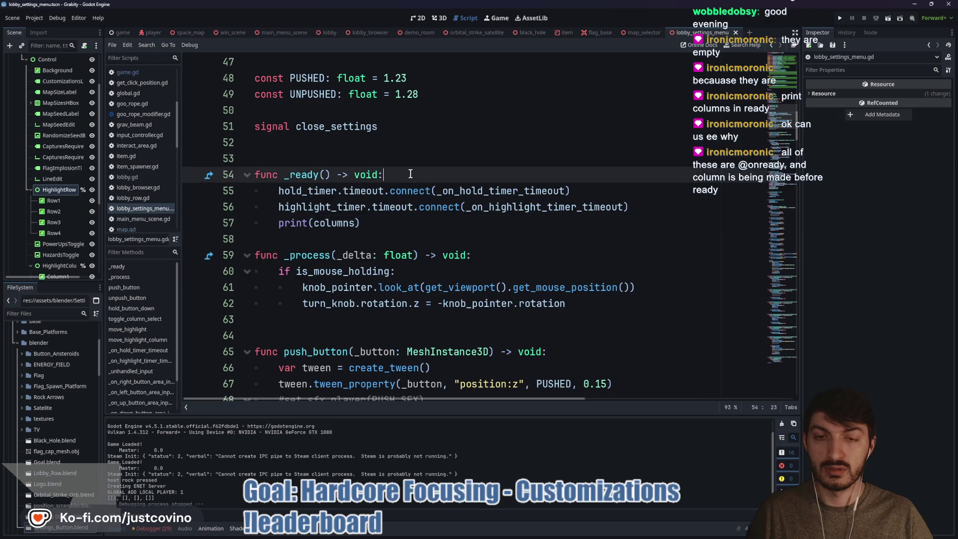
pyautogui.click(671, 208)
pyautogui.press('Return')
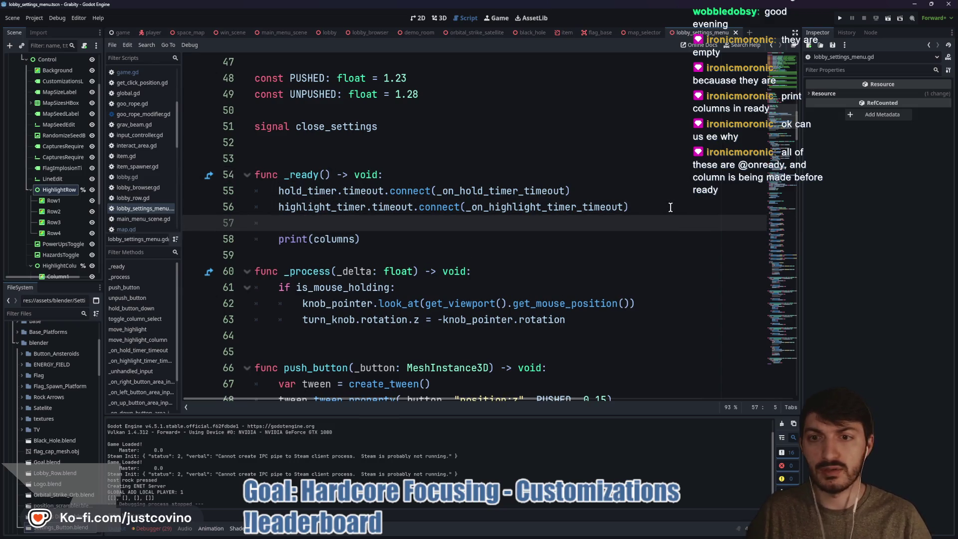
pyautogui.press('Return')
pyautogui.press('Up')
pyautogui.write('colu')
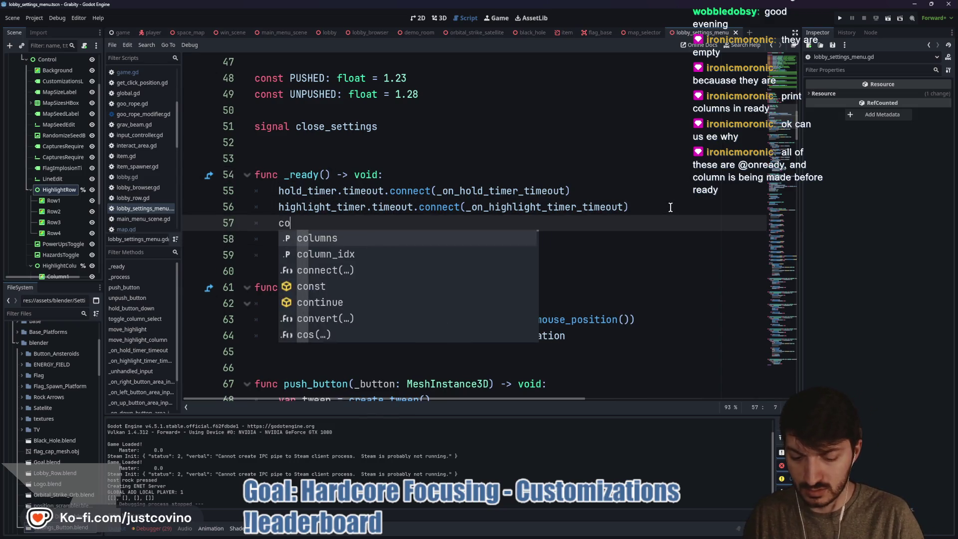
pyautogui.press('Return')
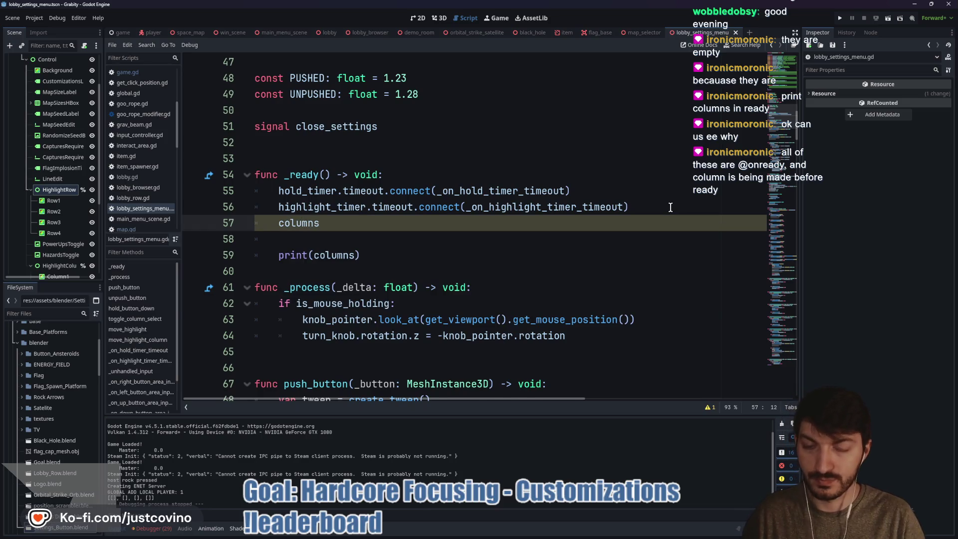
pyautogui.write('= [ \tmap_size_columns, \tmap_seed_columns, \tcaptures_columns, \tflag_time_columns \t]')
# Step: Tidy the spacing of the new columns assignment and launch the game
pyautogui.click(321, 223)
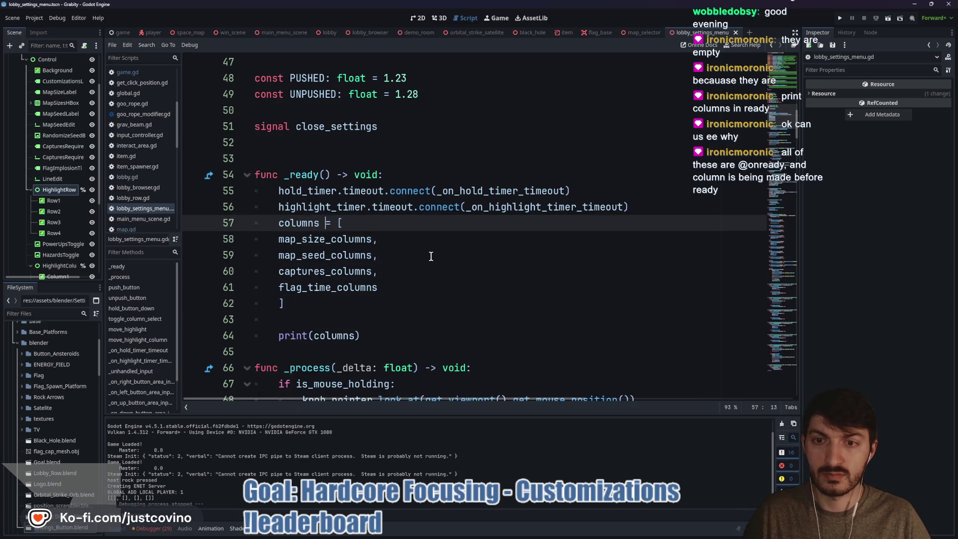
pyautogui.click(428, 284)
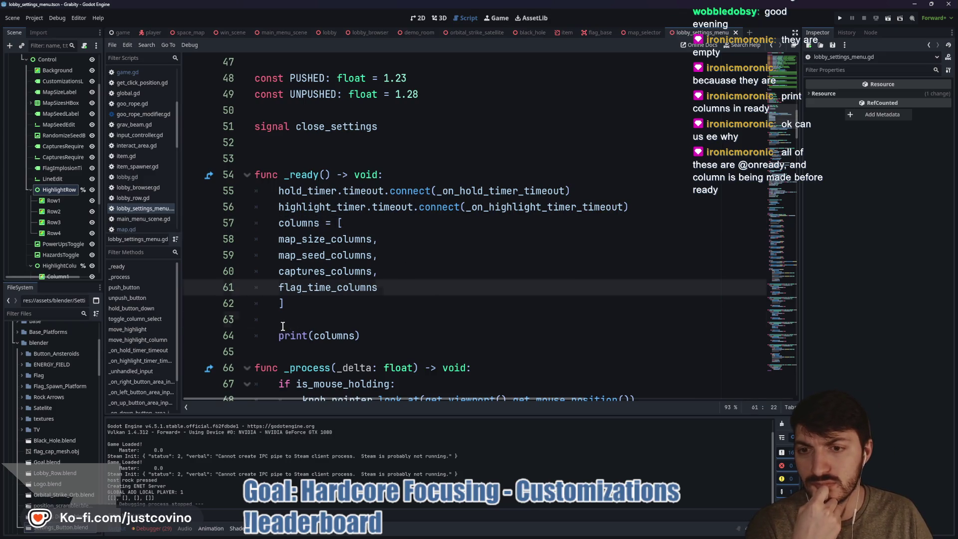
pyautogui.click(385, 315)
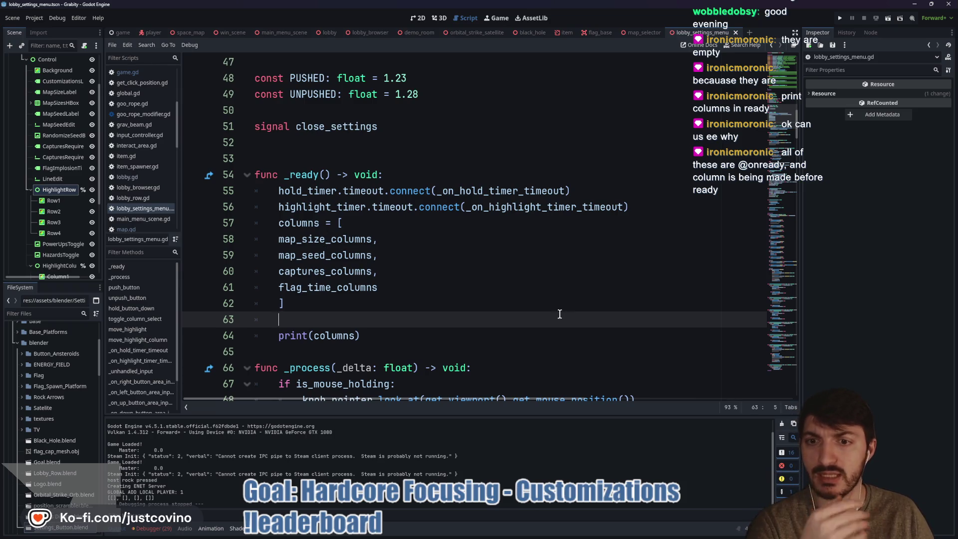
pyautogui.click(839, 19)
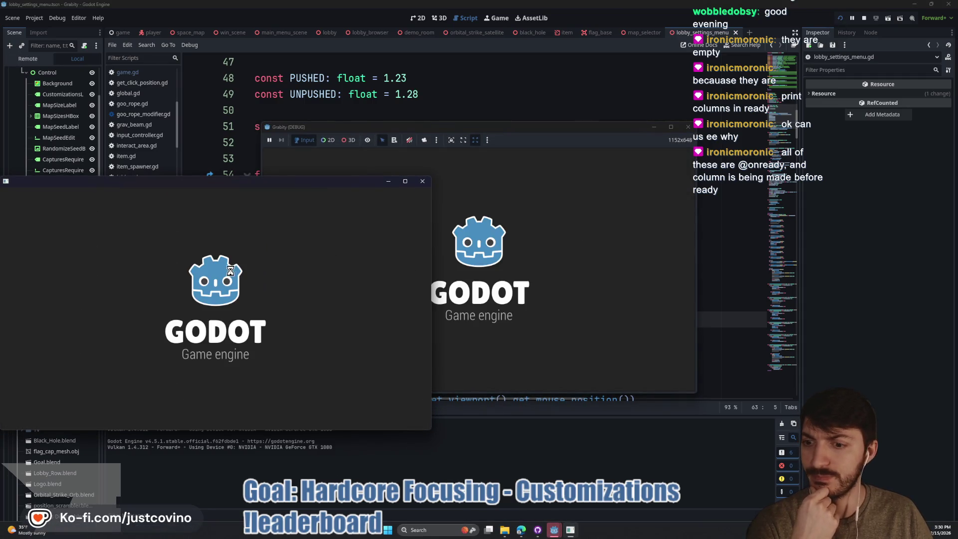
# Step: Host a lobby in Grabity and open the Game Customizations panel
pyautogui.click(210, 268)
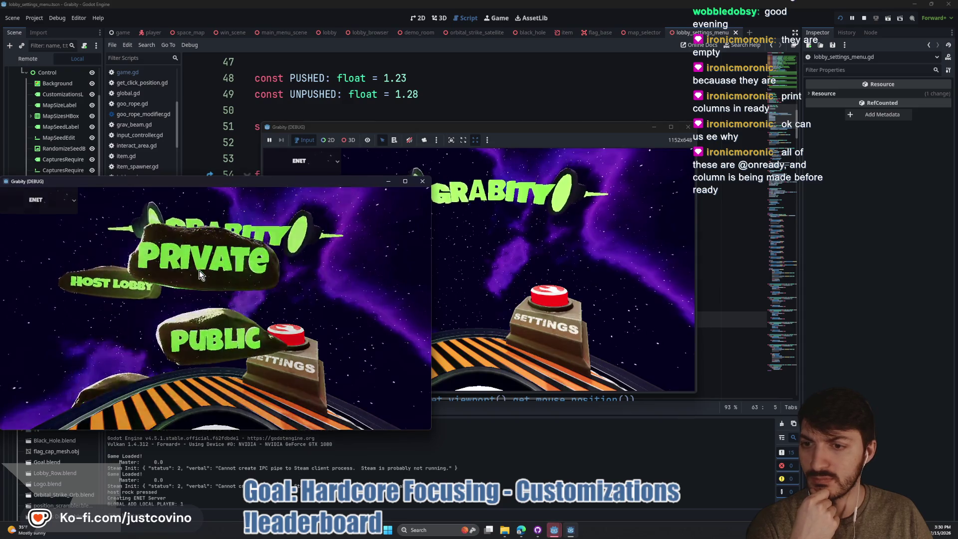
pyautogui.click(199, 270)
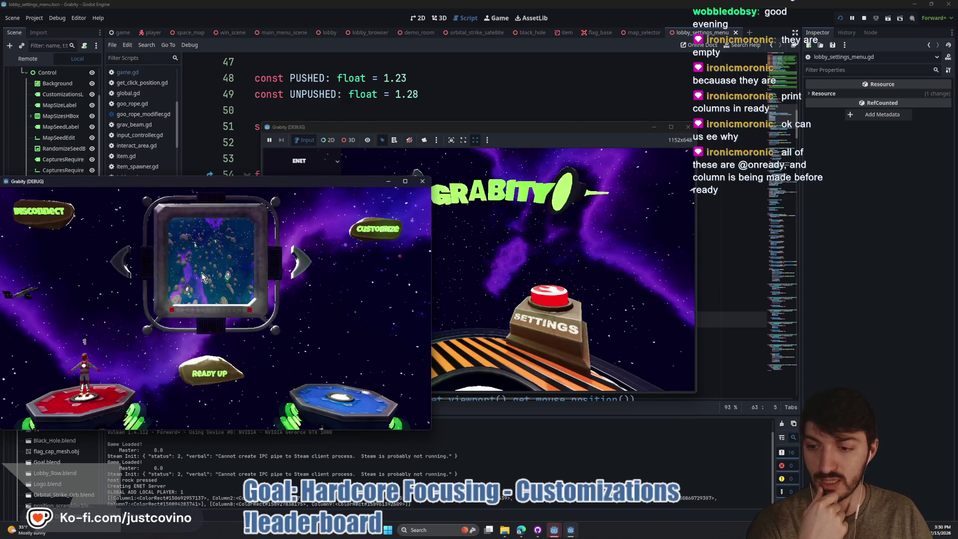
pyautogui.click(380, 228)
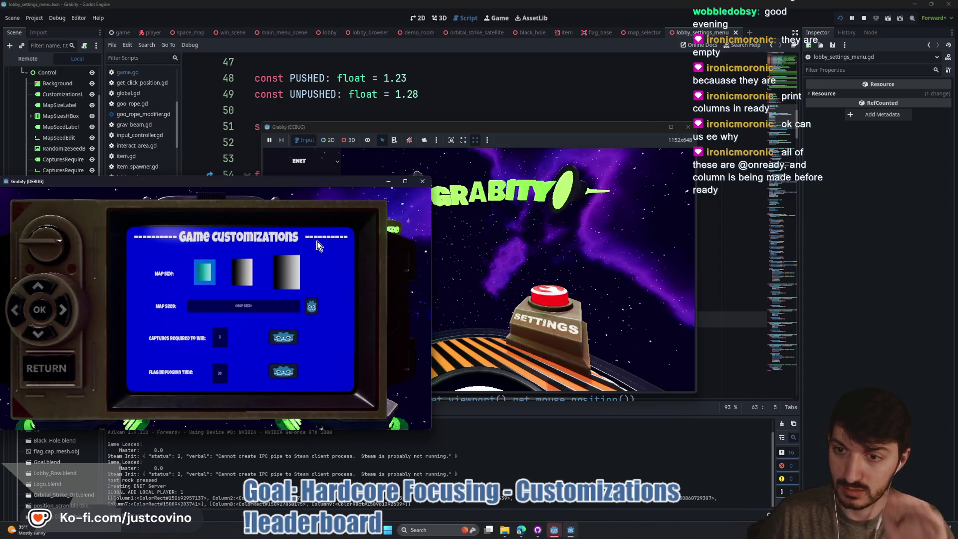
# Step: Cycle Map Size between the small, medium and large squares, then stop the game with F8
pyautogui.press('Right')
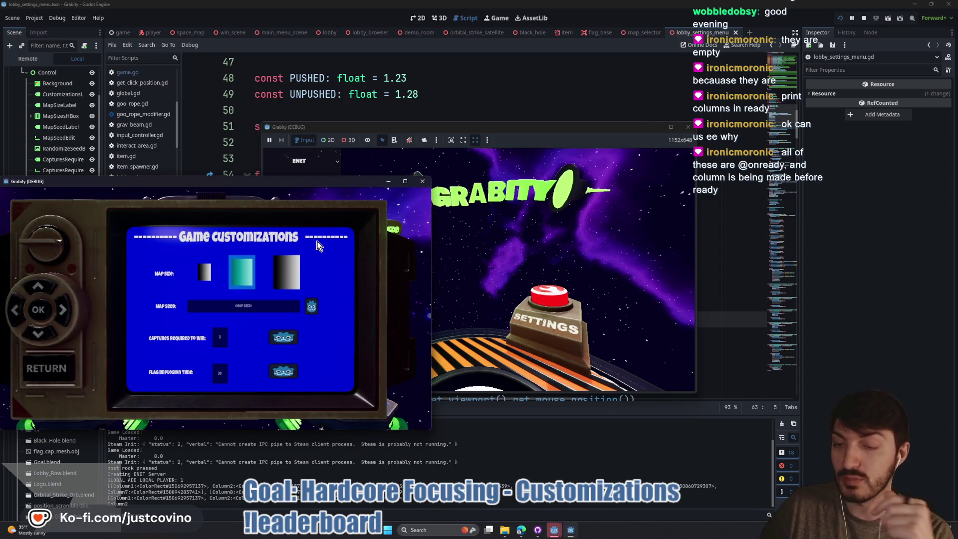
pyautogui.press('Right')
pyautogui.press('Left')
pyautogui.press('Right')
pyautogui.press('Left')
pyautogui.press('Right')
pyautogui.press('Left')
pyautogui.press('Right')
pyautogui.press('Left')
pyautogui.press('Right')
pyautogui.press('Right')
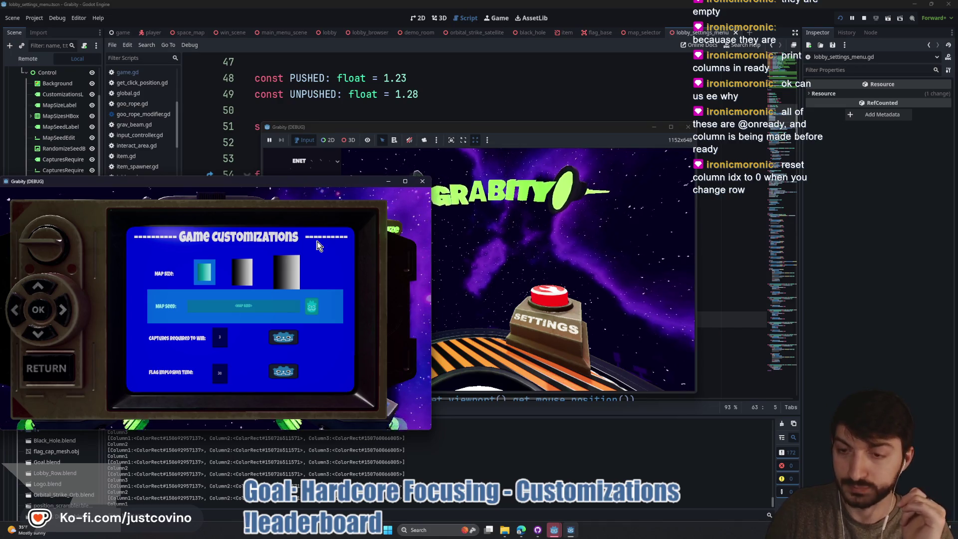
pyautogui.press('F8')
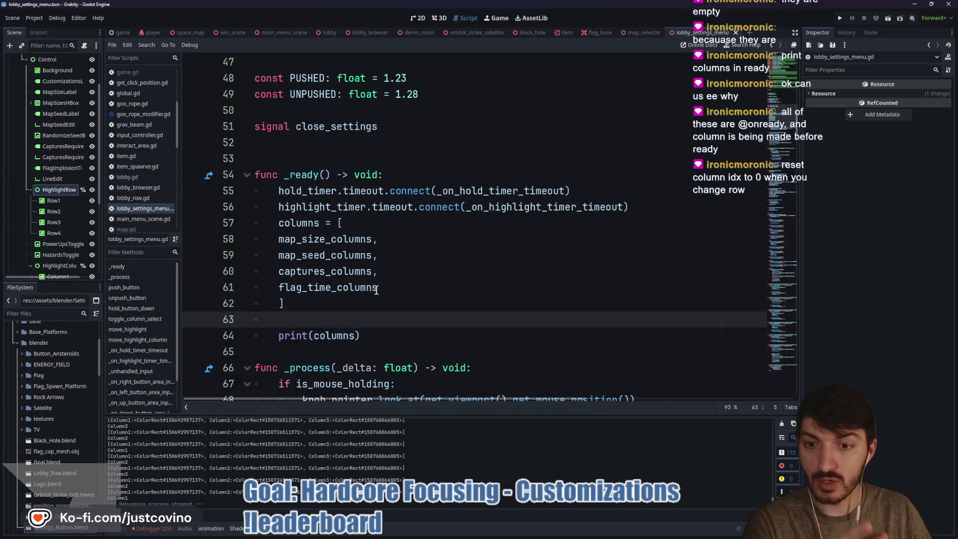
# Step: Delete the print(columns) debug line from _ready
pyautogui.moveTo(372, 335); pyautogui.dragTo(253, 338)
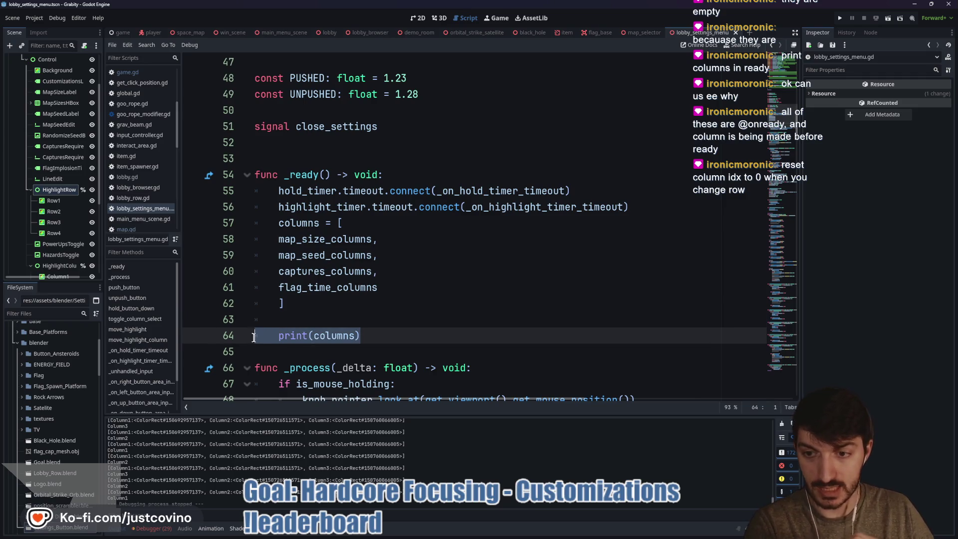
pyautogui.press('BackSpace')
pyautogui.scroll(-7, 238, 358)
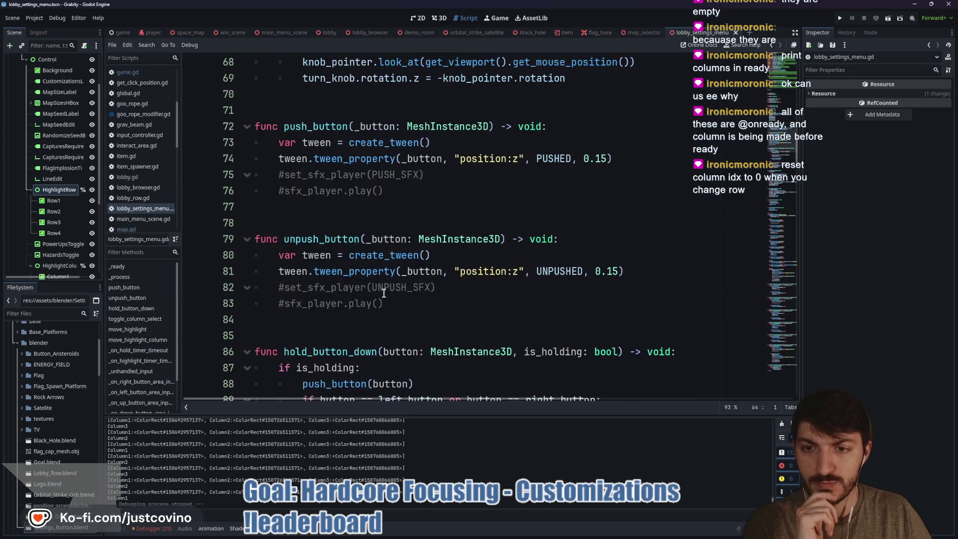
pyautogui.scroll(-11, 360, 285)
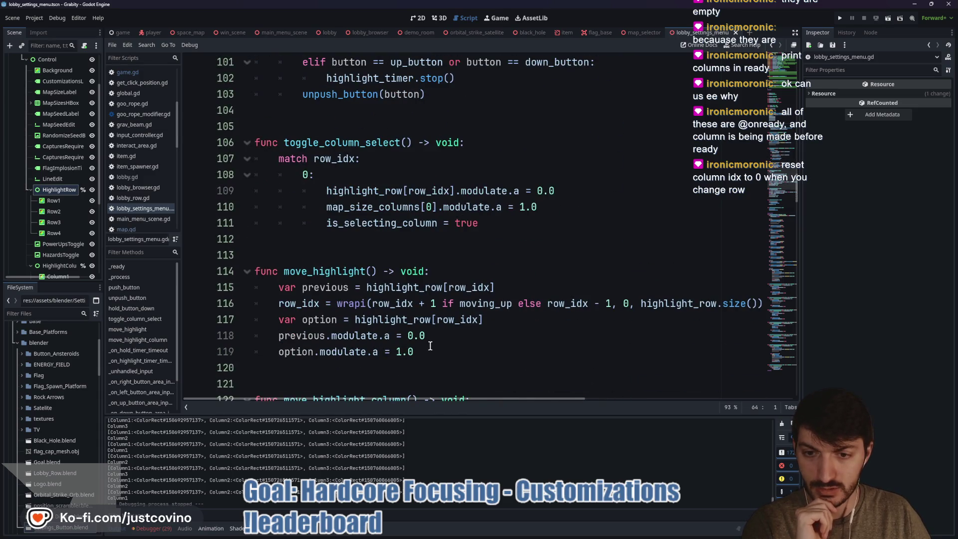
# Step: Add a column_idx reset line after line 119 at the end of move_highlight
pyautogui.click(439, 352)
pyautogui.press('Return')
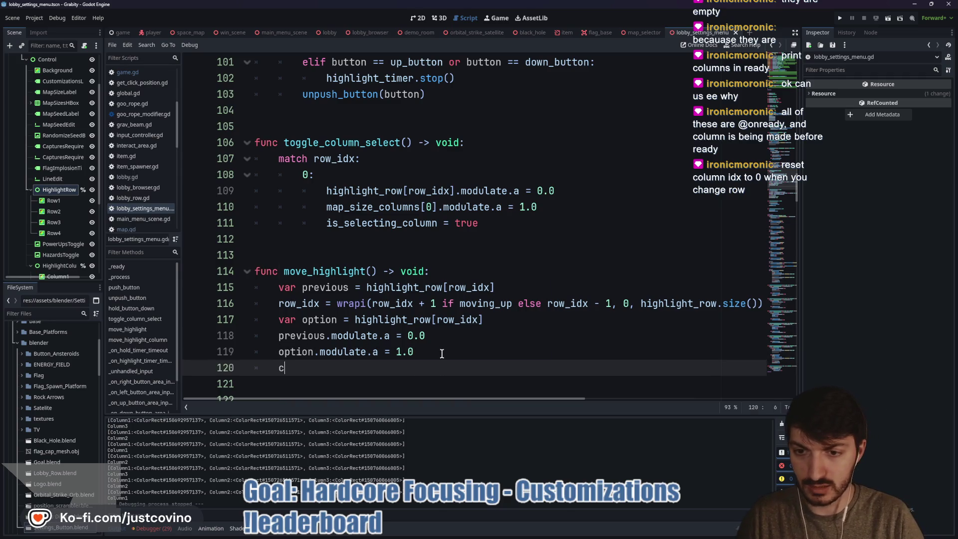
pyautogui.write('ol')
pyautogui.press('Down')
pyautogui.press('Return')
pyautogui.write('= 0')
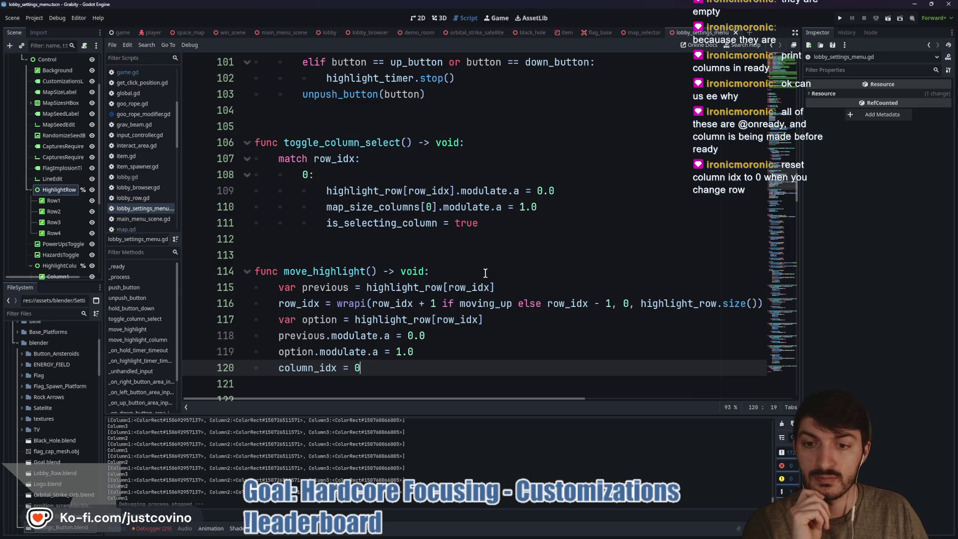
# Step: Review the code below and inspect columns[row_idx][column_idx] before returning to line 119
pyautogui.scroll(-3, 473, 230)
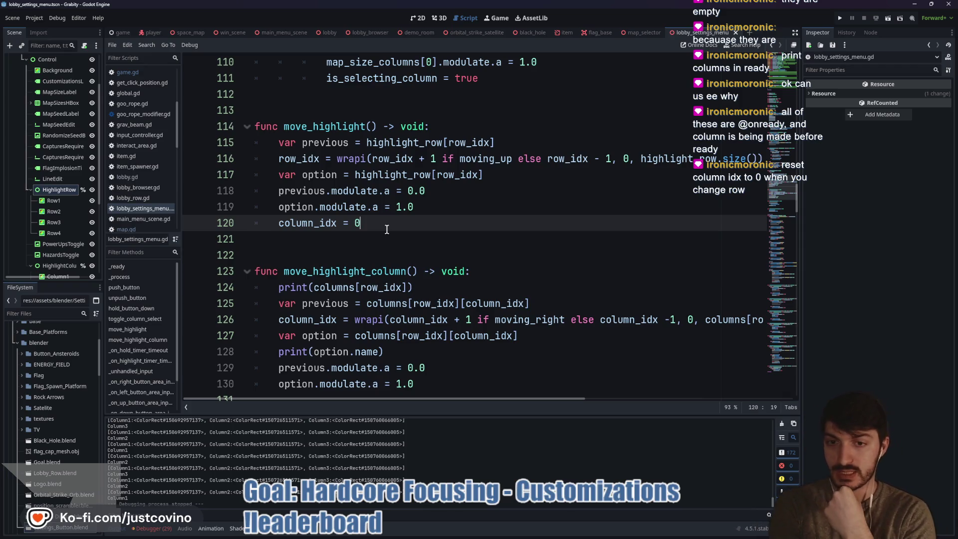
pyautogui.scroll(-1, 380, 224)
pyautogui.moveTo(425, 319); pyautogui.dragTo(269, 315)
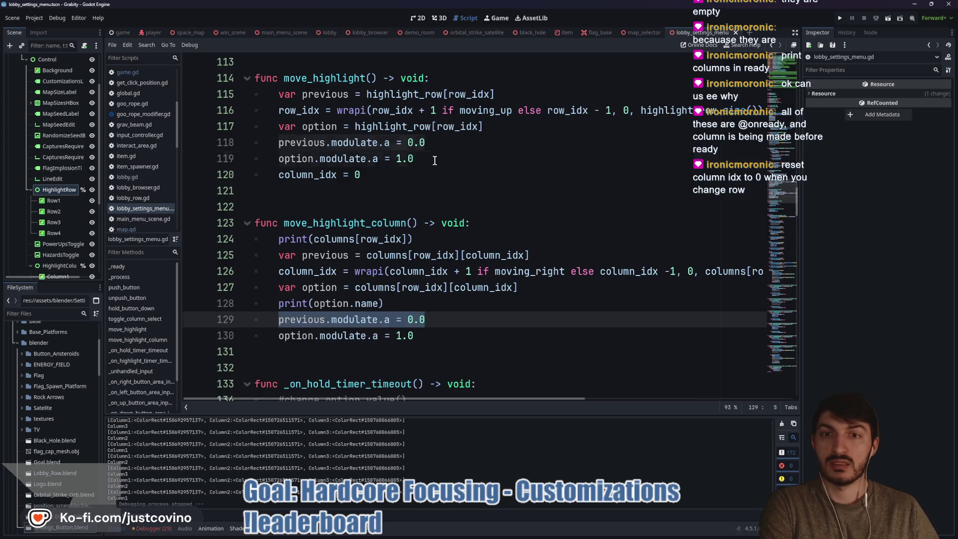
pyautogui.click(256, 336)
pyautogui.write('option.modulate.a = 1.0')
pyautogui.click(435, 160)
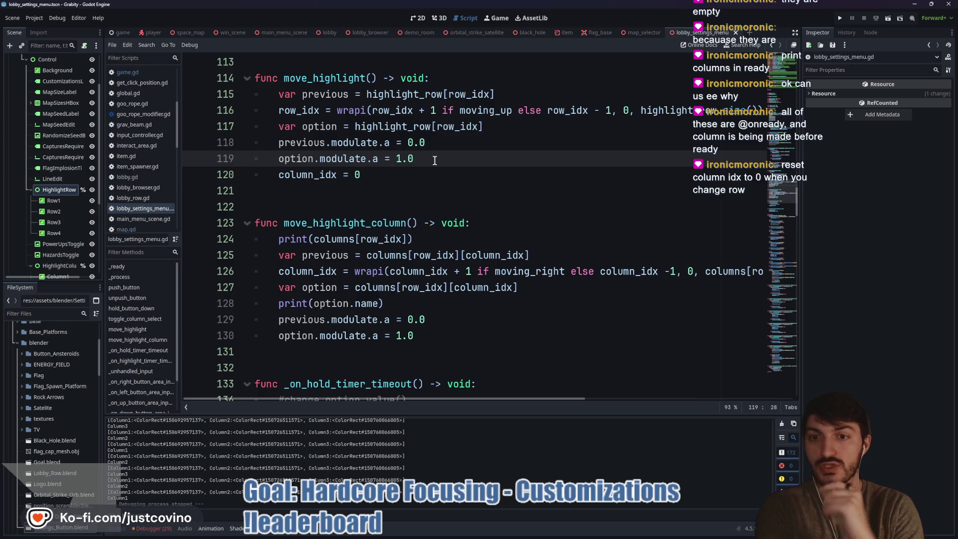
pyautogui.moveTo(530, 255); pyautogui.dragTo(366, 256)
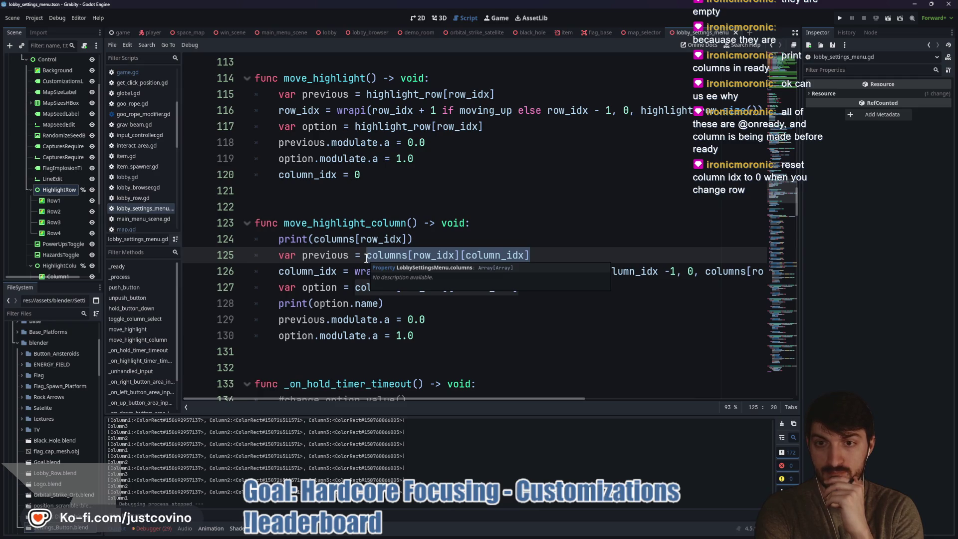
pyautogui.click(428, 160)
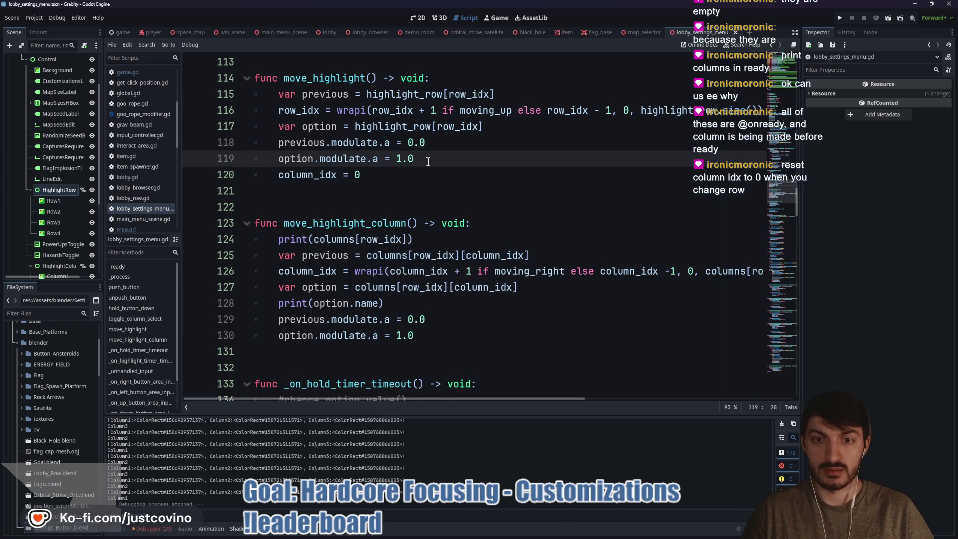
# Step: Add 'columns[row_idx][column_idx].modulate.a = 0.0' after line 119 and launch the game
pyautogui.press('Return')
pyautogui.write('colu')
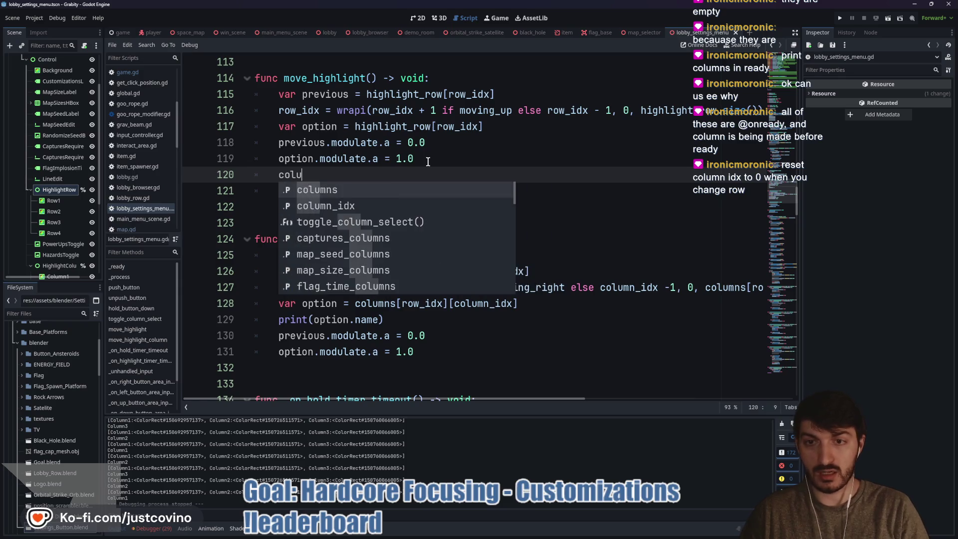
pyautogui.write('mns[row_idx]')
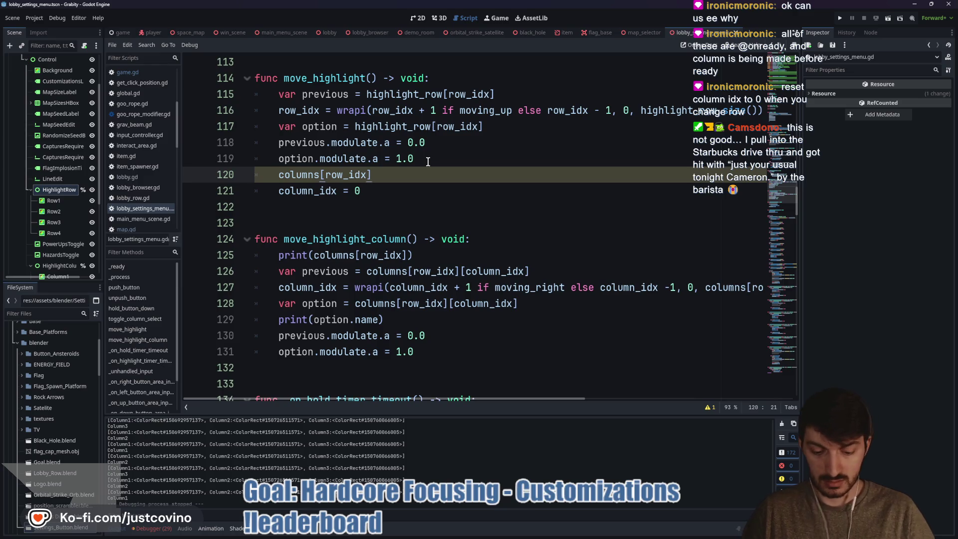
pyautogui.write('[col')
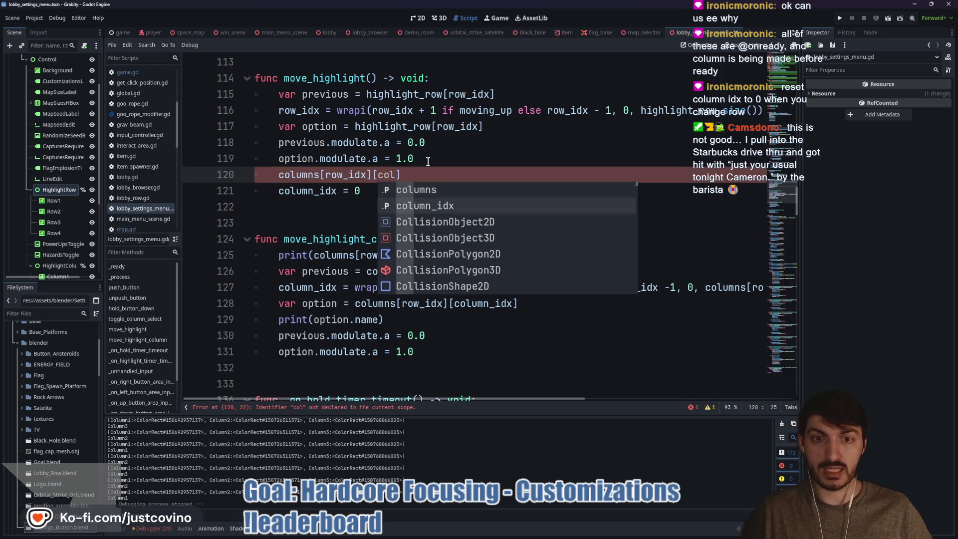
pyautogui.press('Return')
pyautogui.write('].modulate.a')
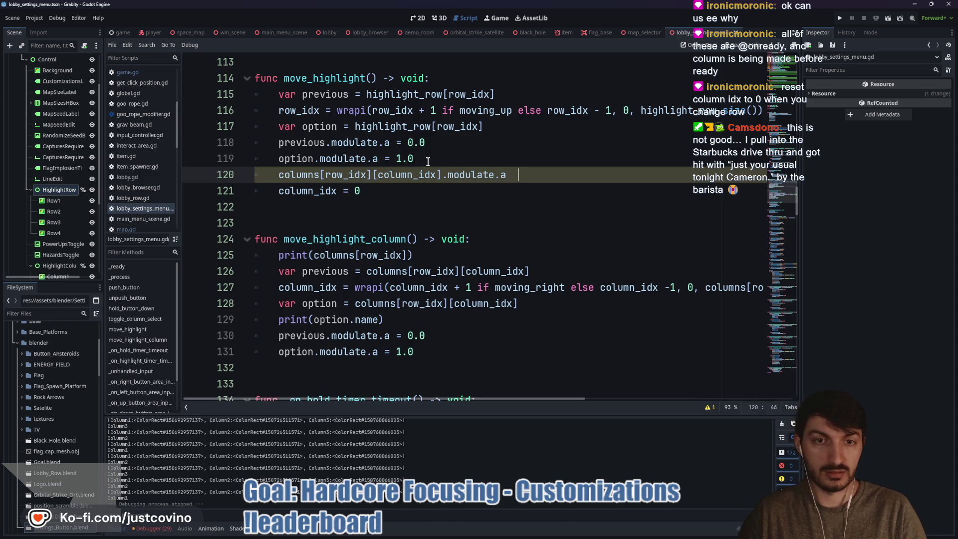
pyautogui.write('= 0.0')
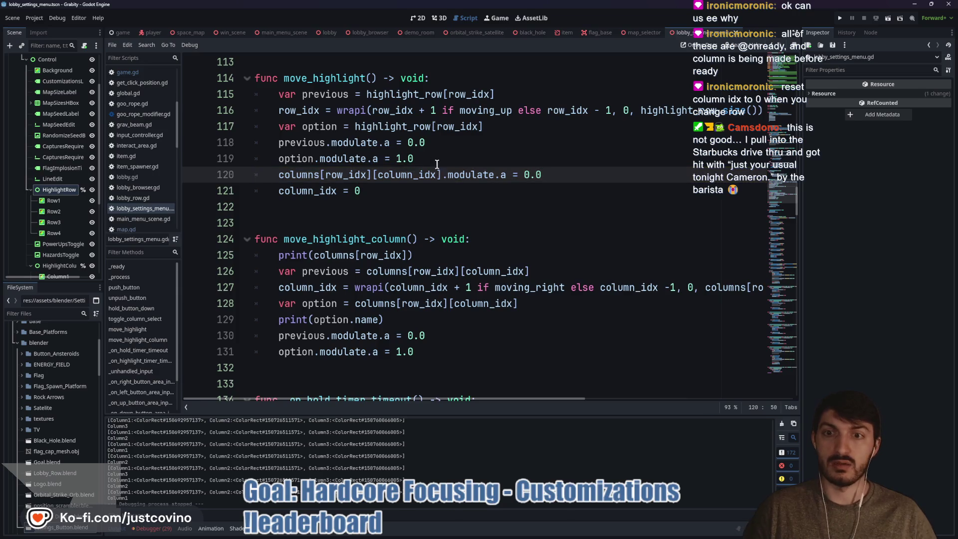
pyautogui.click(452, 203)
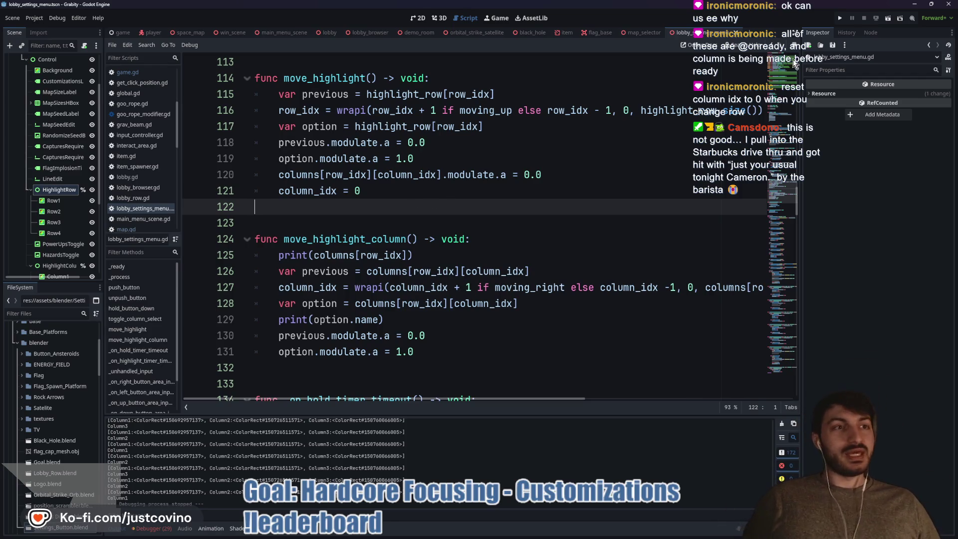
pyautogui.click(840, 18)
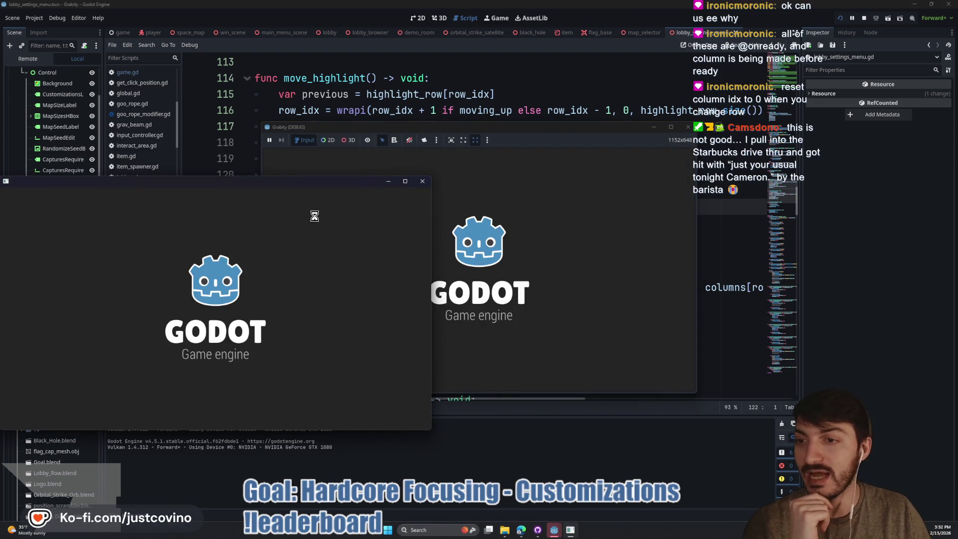
pyautogui.click(137, 267)
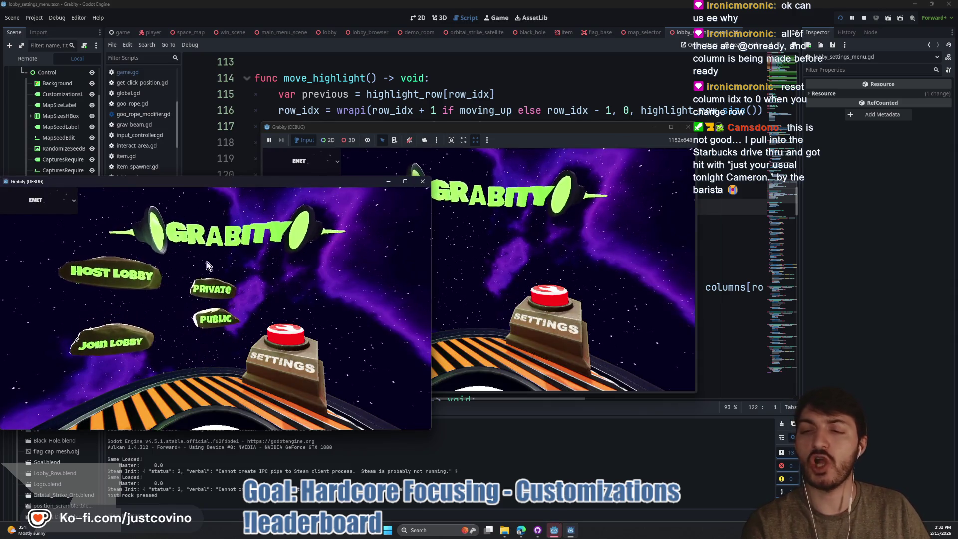
pyautogui.click(223, 271)
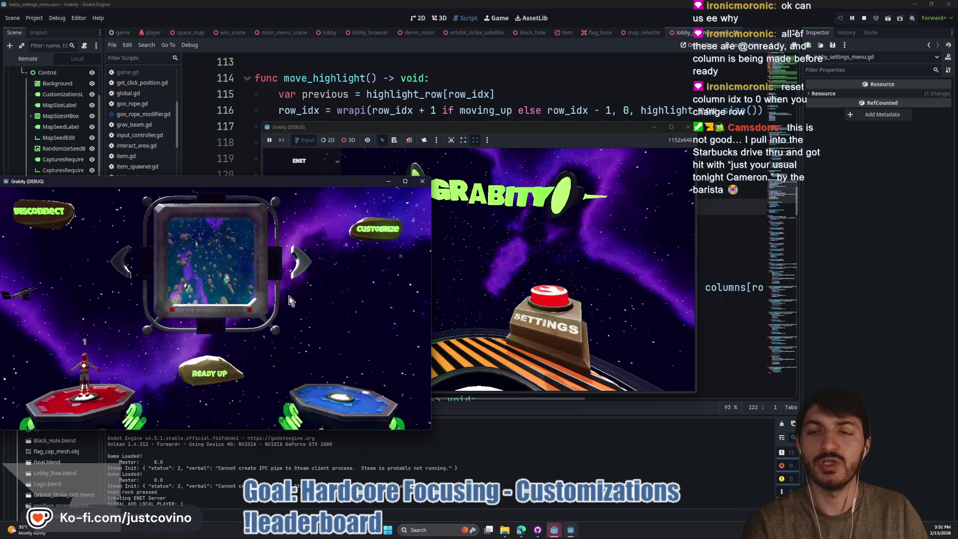
pyautogui.click(380, 235)
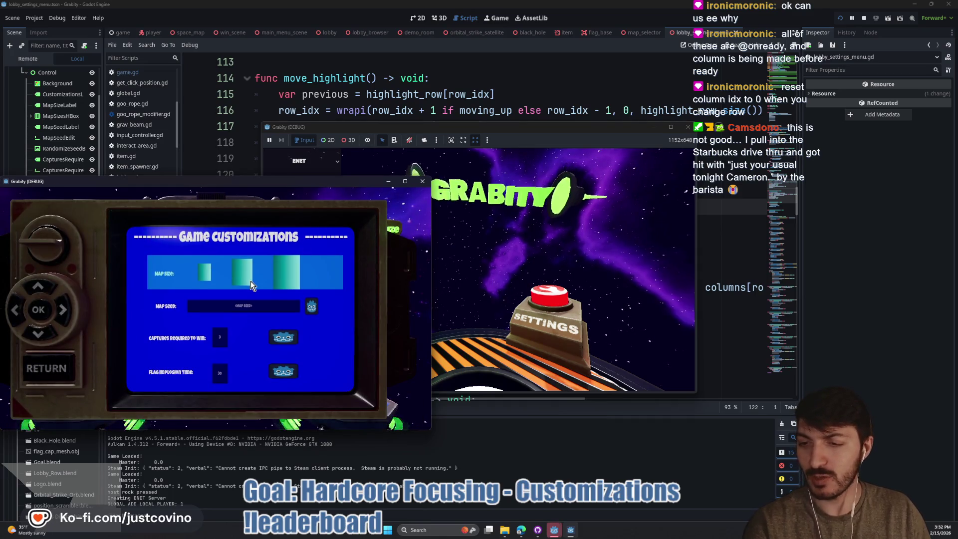
pyautogui.press('Right')
pyautogui.press('Right')
pyautogui.press('Right')
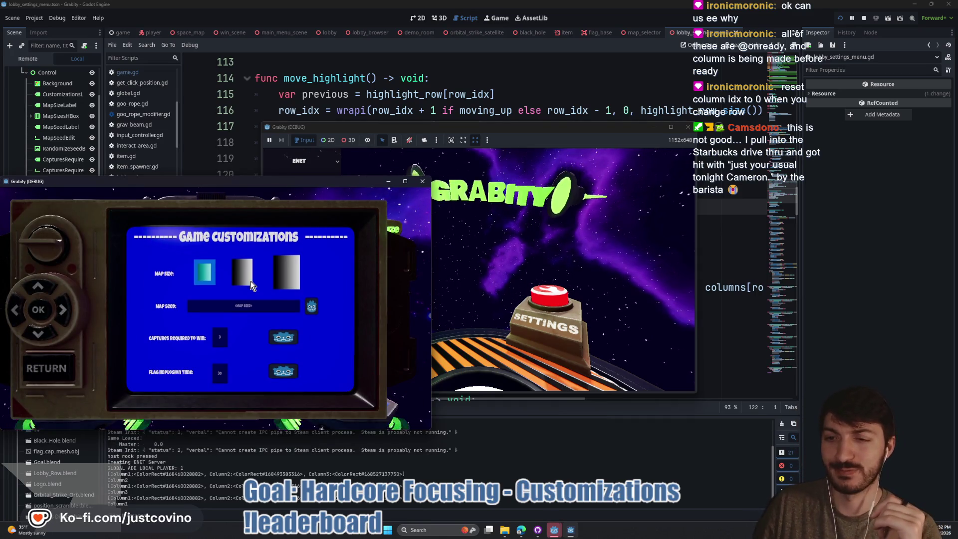
pyautogui.press('Down')
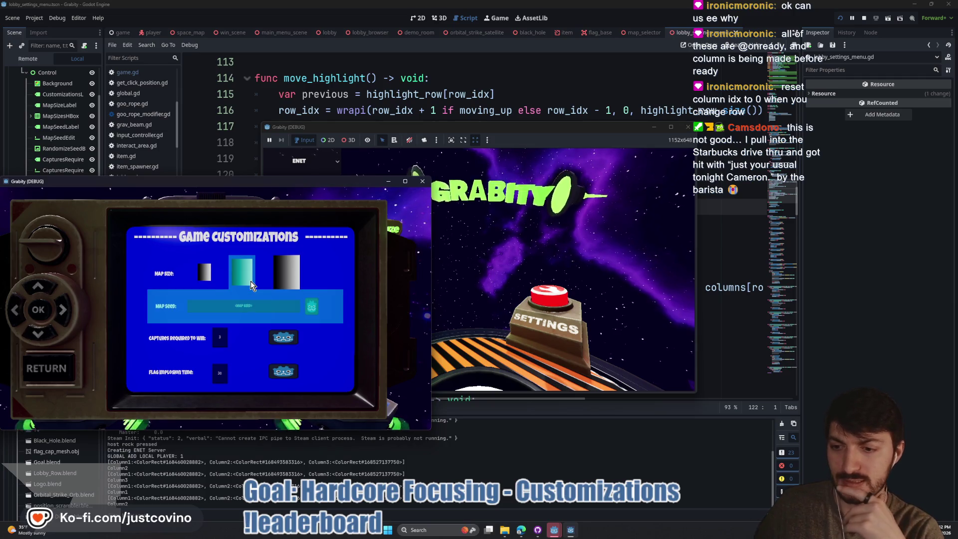
pyautogui.press('Down')
pyautogui.press('Down')
pyautogui.press('Down')
pyautogui.press('Down')
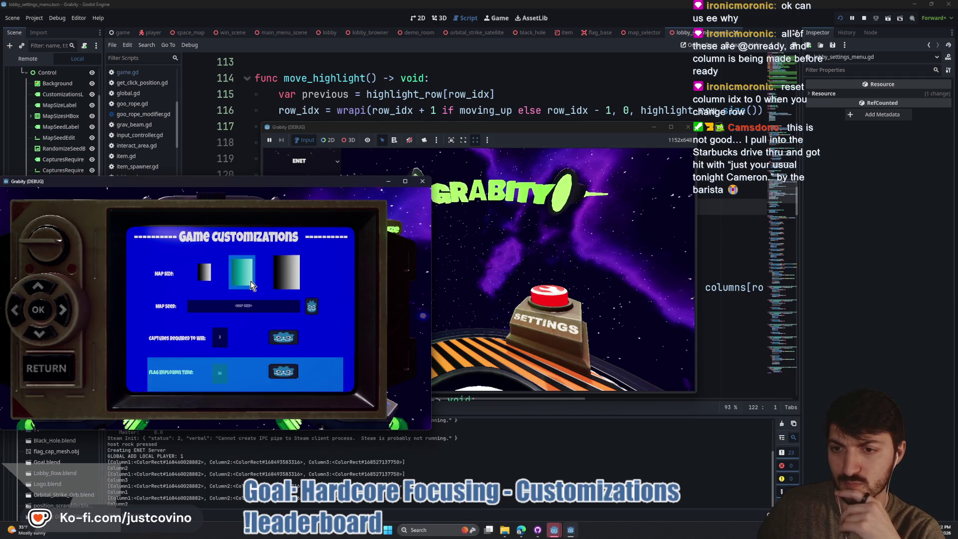
pyautogui.press('Down')
pyautogui.press('Down')
pyautogui.press('Right')
pyautogui.press('Left')
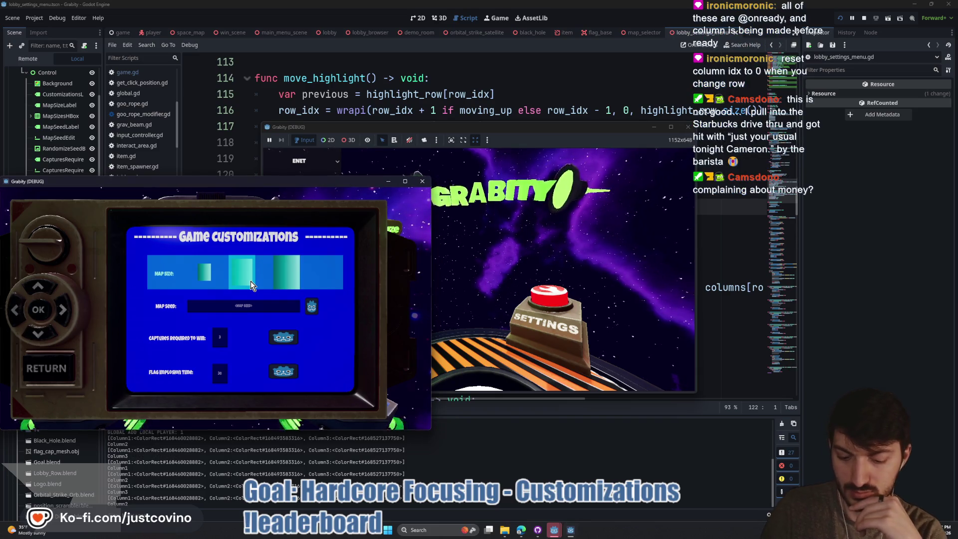
pyautogui.press('F8')
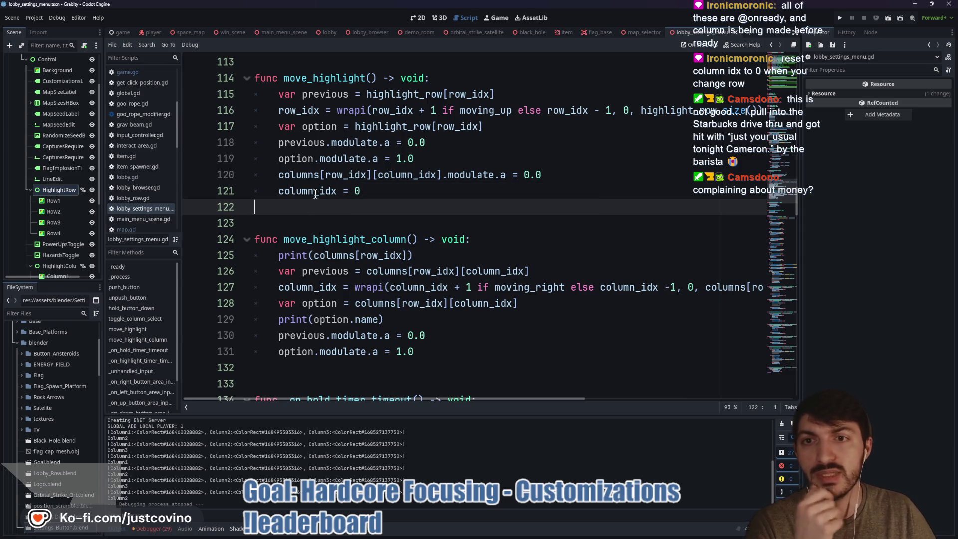
# Step: Move the two column-reset lines to the top of move_highlight with Alt+Up
pyautogui.moveTo(389, 193)
pyautogui.mouseDown()
pyautogui.moveTo(263, 188)
pyautogui.moveTo(255, 178)
pyautogui.mouseUp()
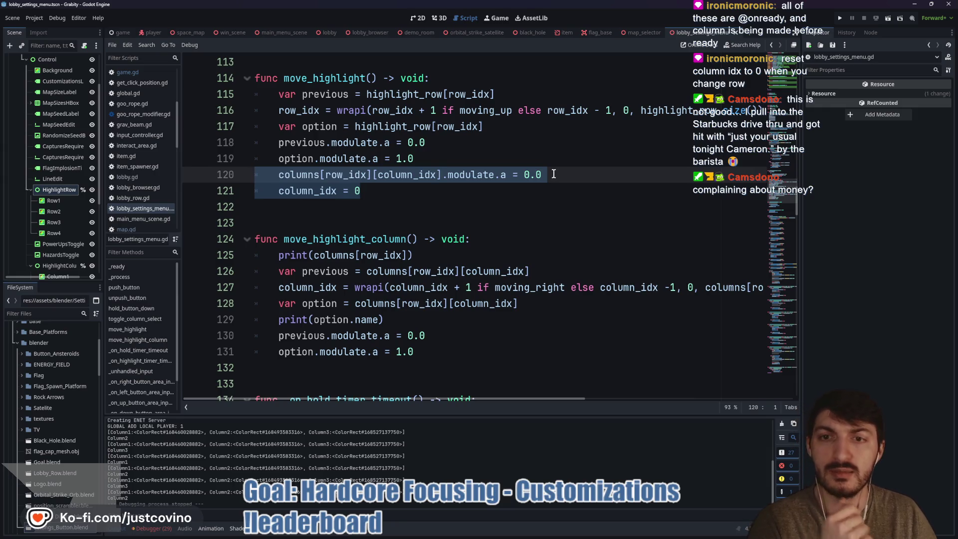
pyautogui.hotkey('alt', 'Up')
pyautogui.hotkey('alt', 'Up')
pyautogui.hotkey('alt', 'Up')
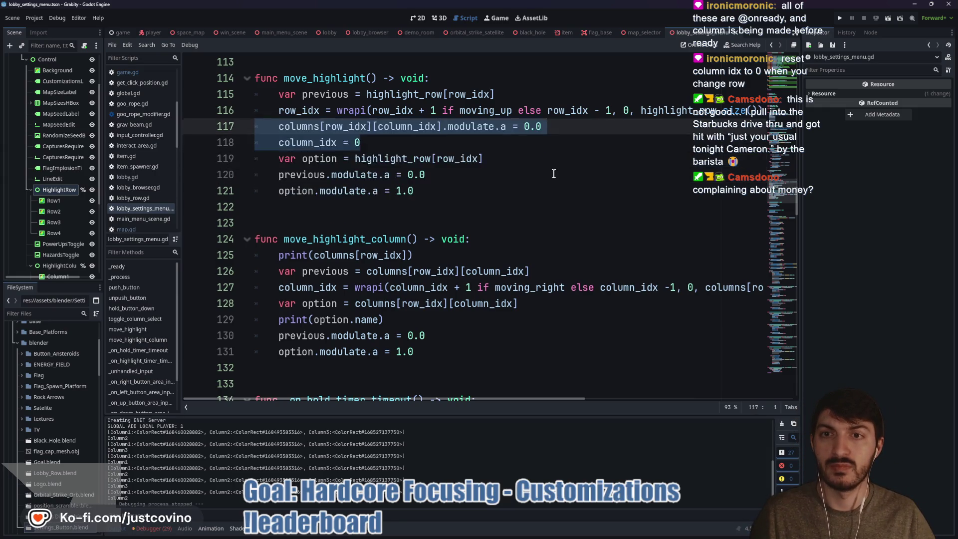
pyautogui.hotkey('alt', 'Up')
pyautogui.hotkey('alt', 'Up')
pyautogui.click(389, 112)
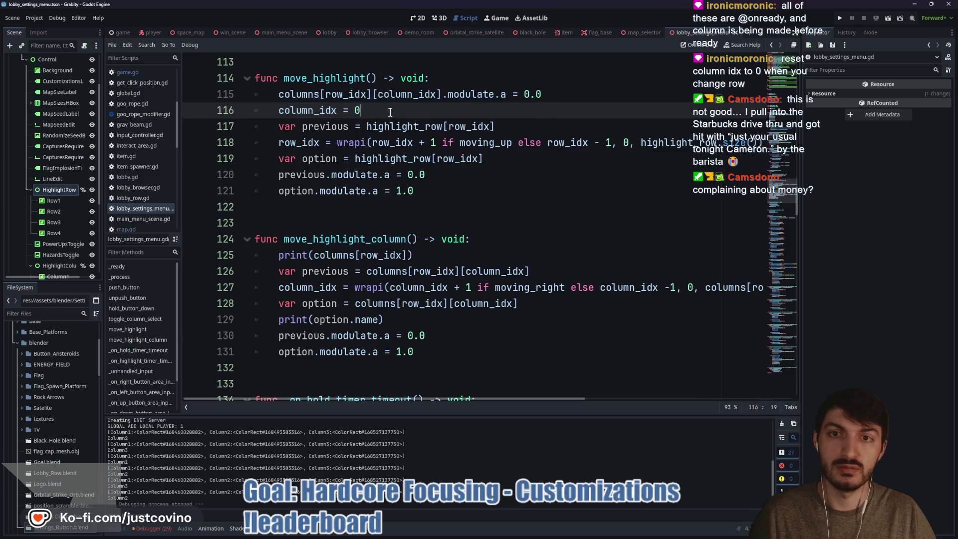
pyautogui.click(286, 216)
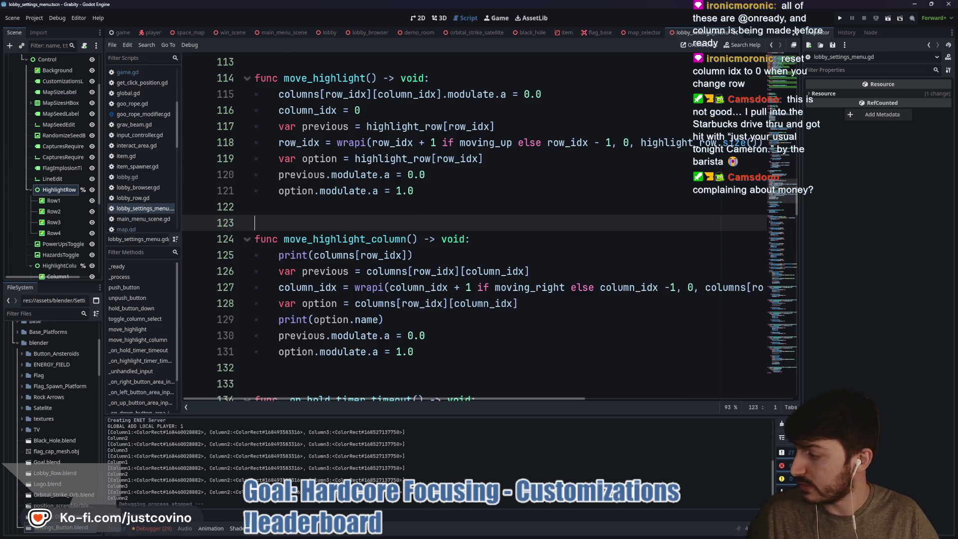
# Step: Check the row/column diagram, then add blank lines above move_highlight
pyautogui.hotkey('alt', 'Tab')
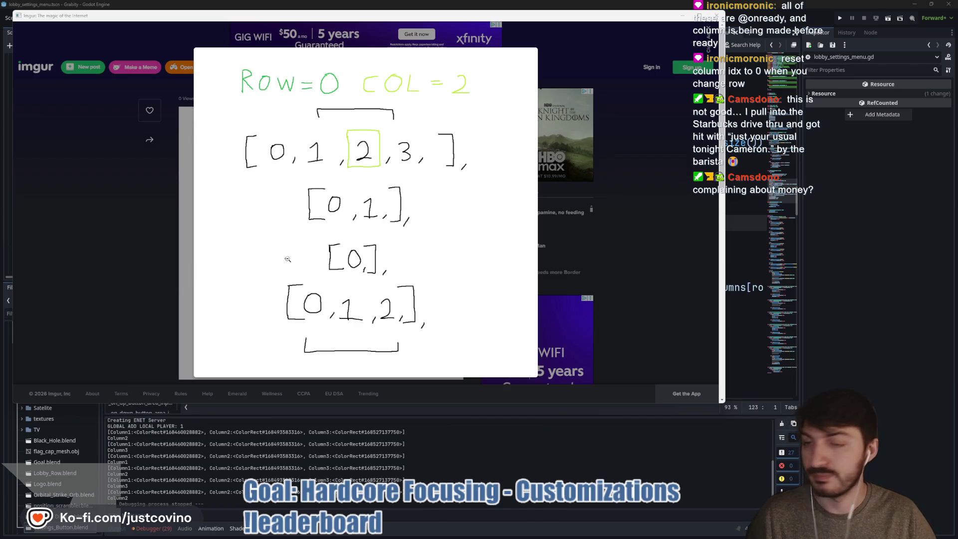
pyautogui.hotkey('alt', 'Tab')
pyautogui.click(339, 211)
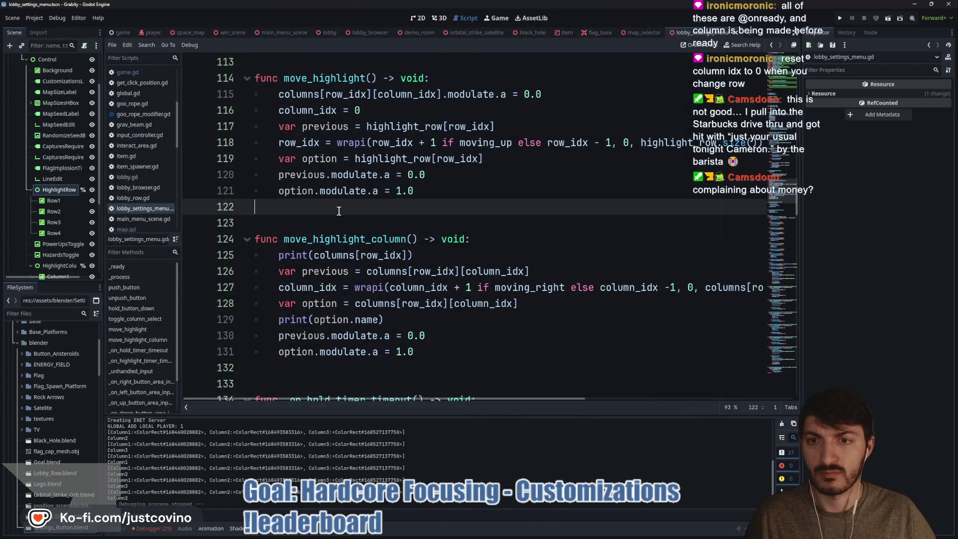
pyautogui.scroll(2, 339, 211)
pyautogui.moveTo(369, 207)
pyautogui.mouseDown()
pyautogui.moveTo(255, 207)
pyautogui.moveTo(254, 191)
pyautogui.mouseUp()
pyautogui.scroll(2, 351, 164)
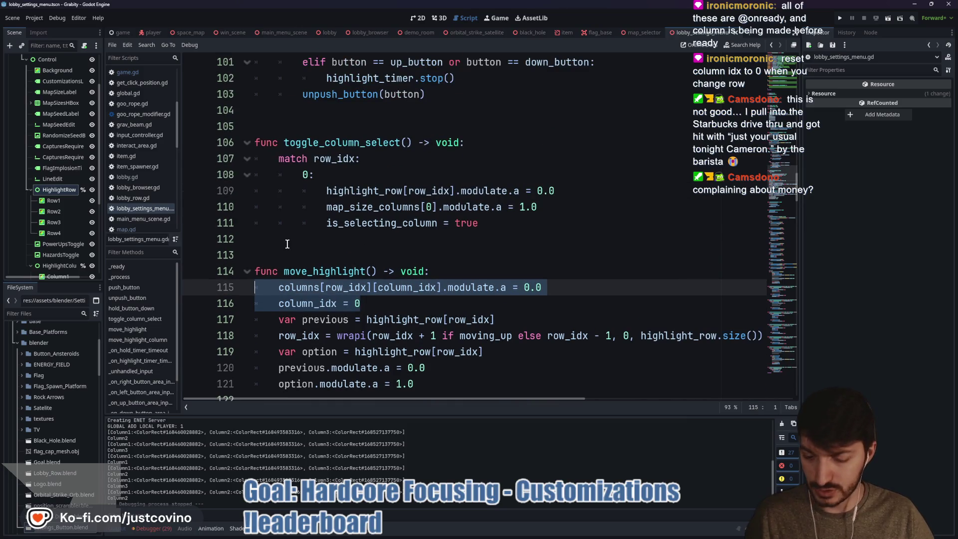
pyautogui.click(279, 250)
pyautogui.press('Return')
pyautogui.press('Return')
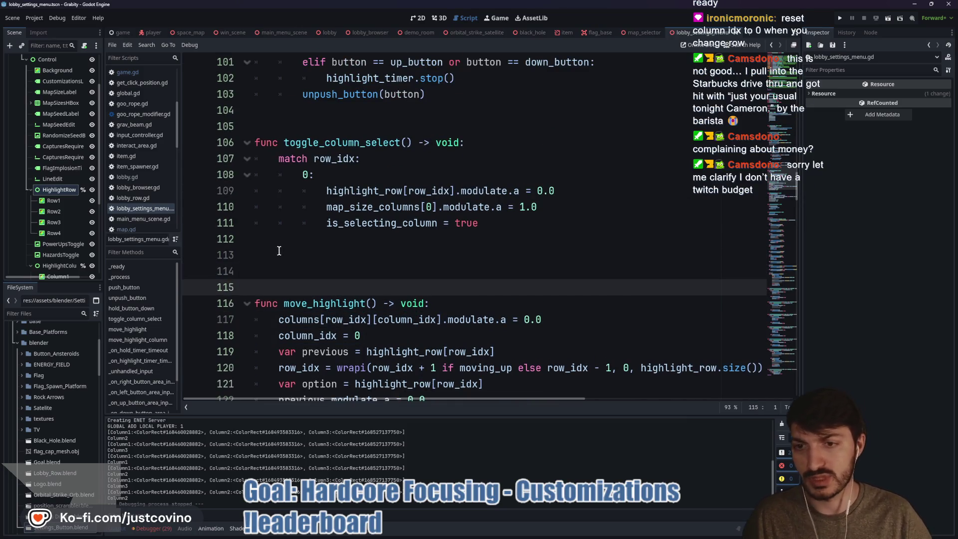
# Step: Create func reset_column_highlight() -> void: and move the two column-reset lines into it
pyautogui.press('Up')
pyautogui.press('Up')
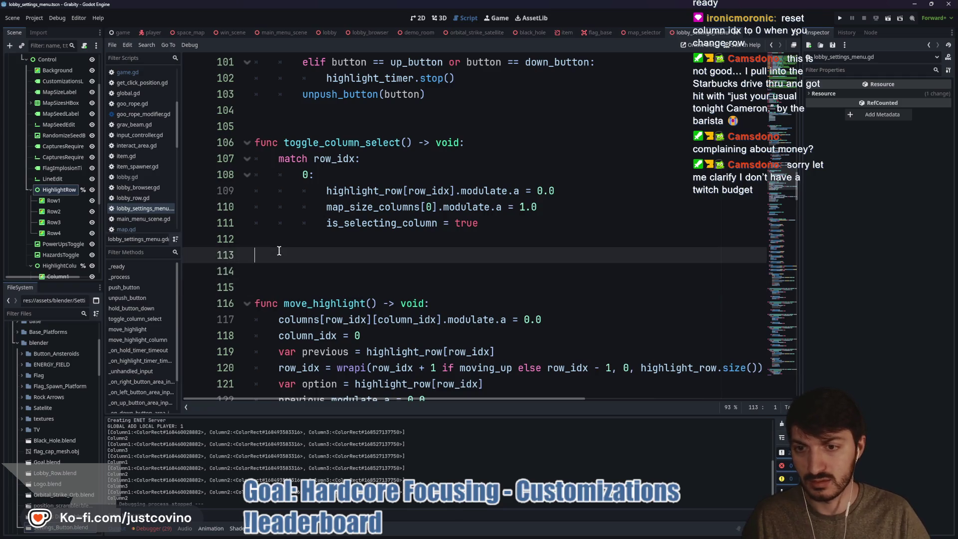
pyautogui.write('func reset')
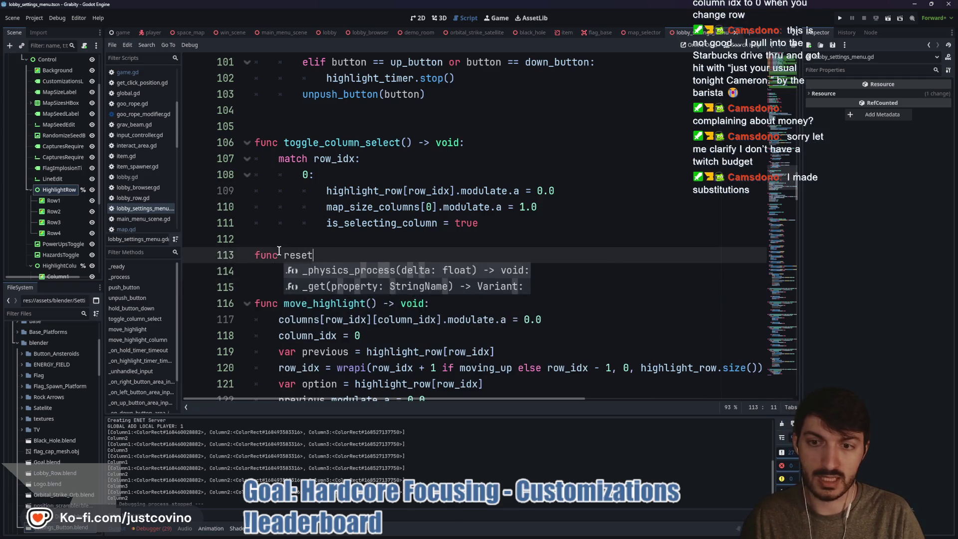
pyautogui.write('_column_highlight() -')
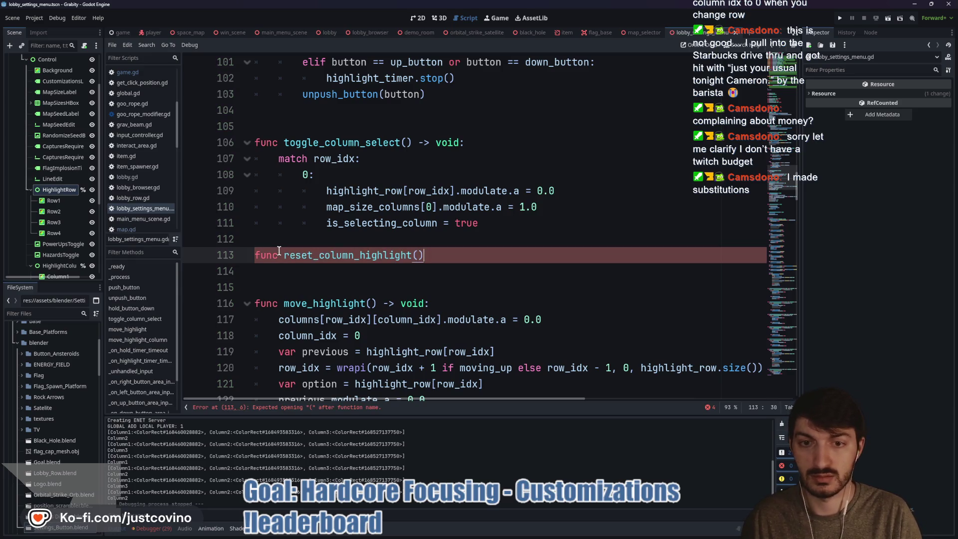
pyautogui.write('> void:')
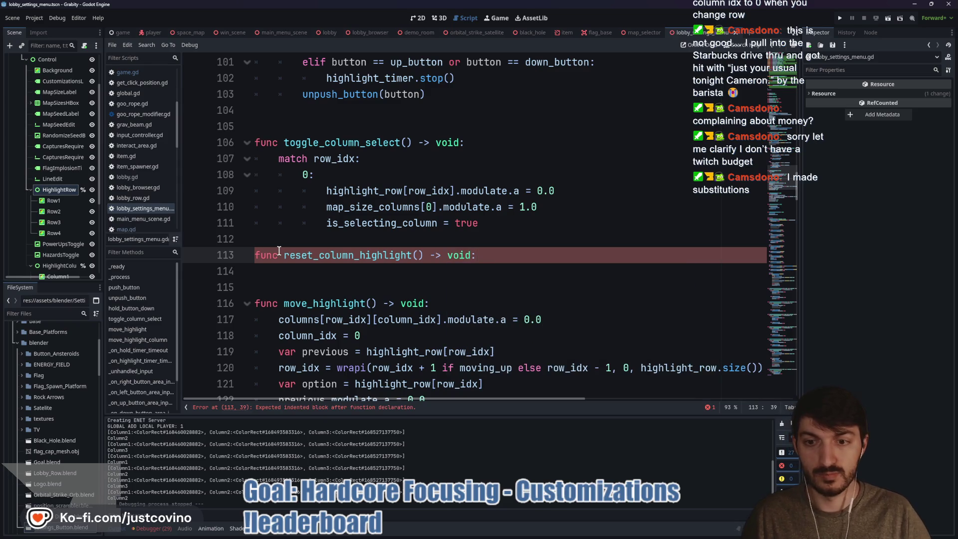
pyautogui.moveTo(376, 337); pyautogui.dragTo(236, 323)
pyautogui.hotkey('ctrl', 'x')
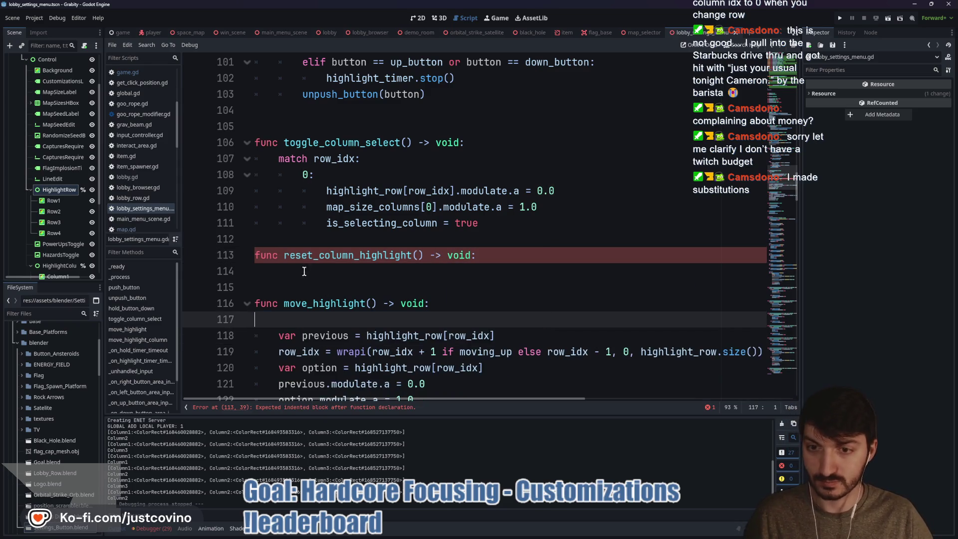
pyautogui.click(298, 267)
pyautogui.hotkey('ctrl', 'v')
# Step: Call reset_column_highlight() at the top of move_highlight and save
pyautogui.click(310, 341)
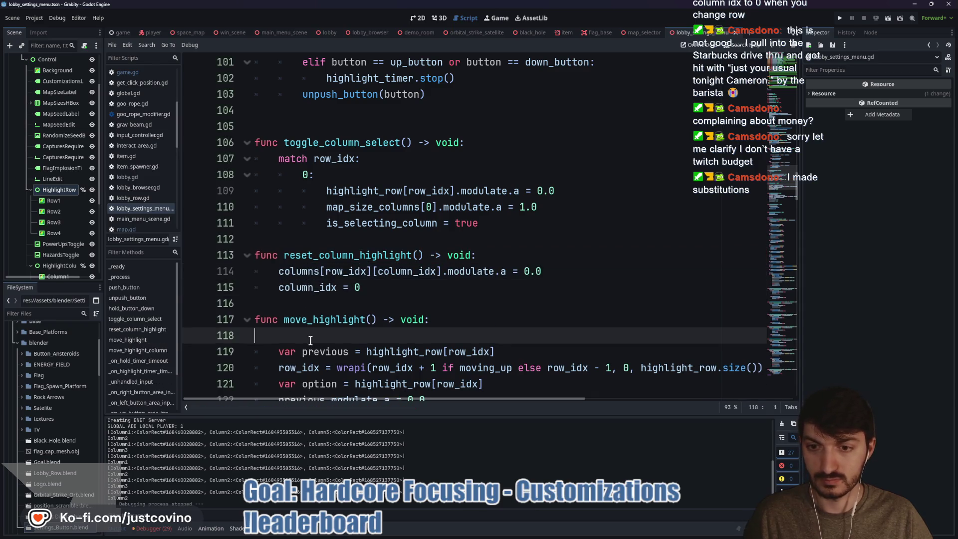
pyautogui.write('reset')
pyautogui.press('Return')
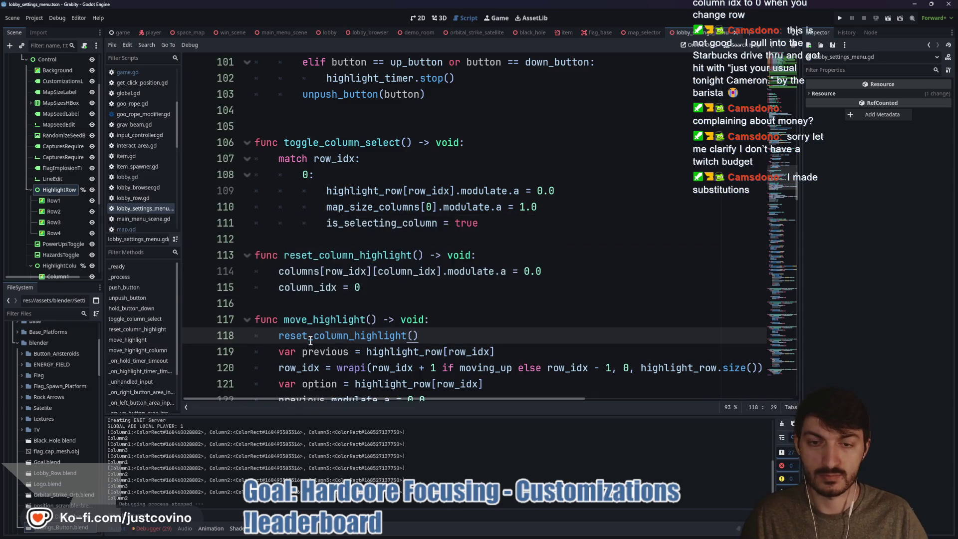
pyautogui.hotkey('ctrl', 's')
# Step: Add blank lines between the surrounding functions, save, and run the game with F6
pyautogui.click(294, 302)
pyautogui.press('Return')
pyautogui.hotkey('ctrl', 's')
pyautogui.click(315, 240)
pyautogui.press('Return')
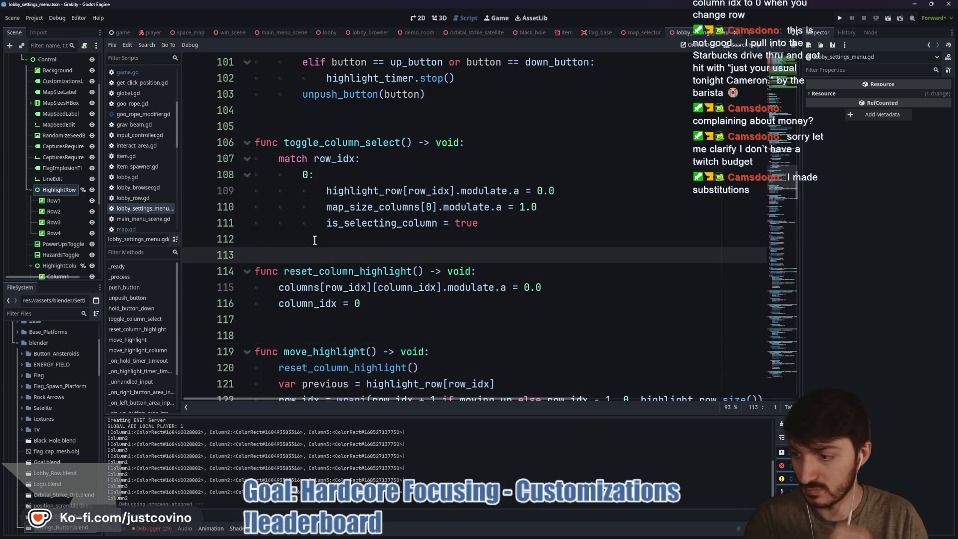
pyautogui.hotkey('ctrl', 's')
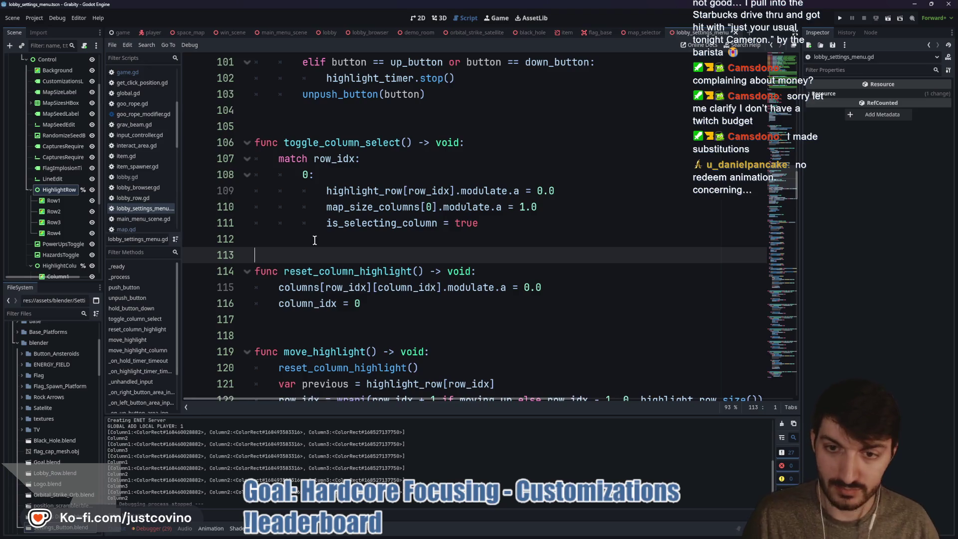
pyautogui.click(320, 241)
pyautogui.hotkey('ctrl', 's')
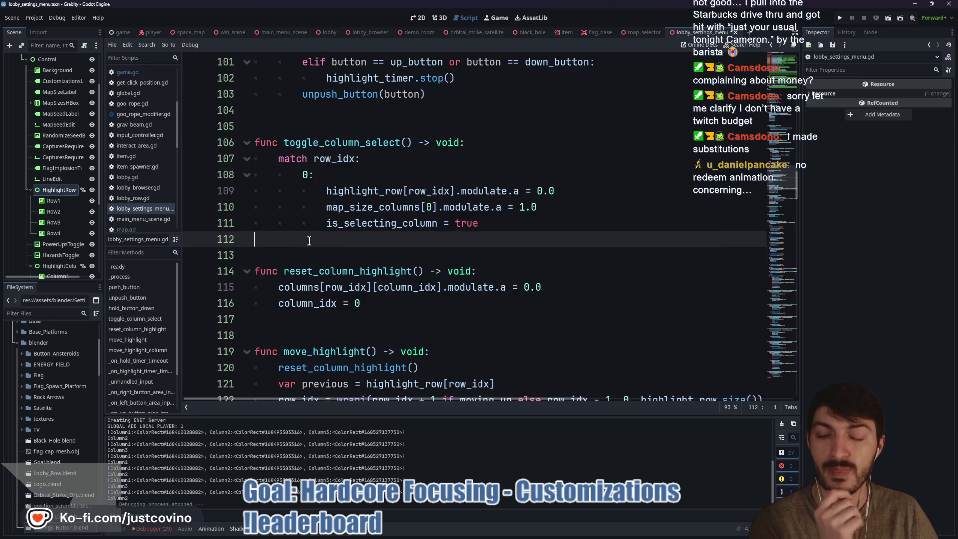
pyautogui.scroll(-2, 310, 240)
pyautogui.press('F6')
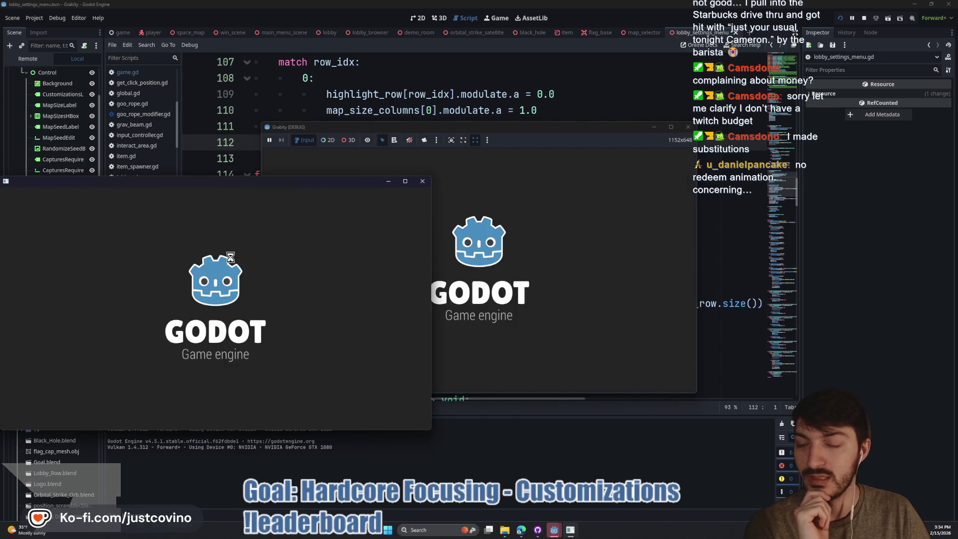
# Step: Host a lobby, open Game Customizations, and cycle the row highlight back to Map Size
pyautogui.click(135, 259)
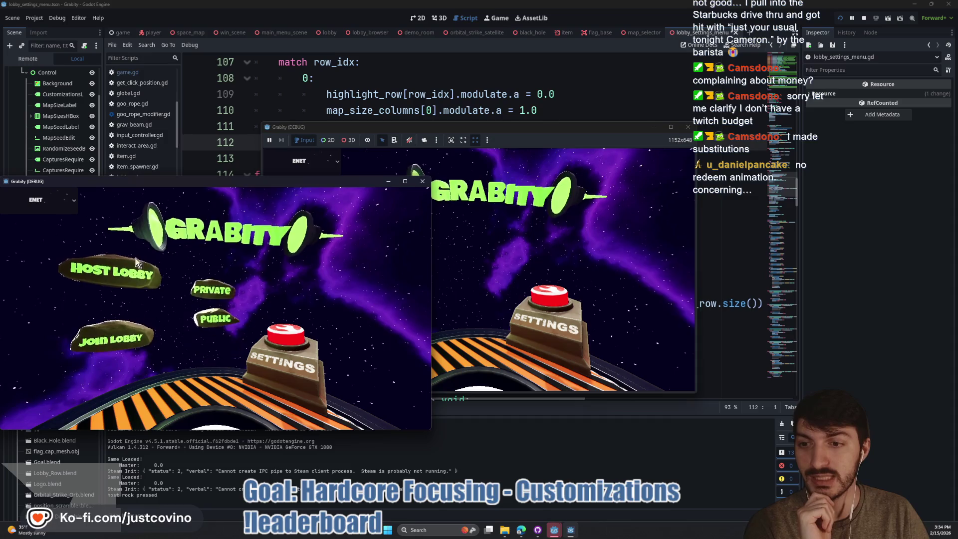
pyautogui.click(225, 259)
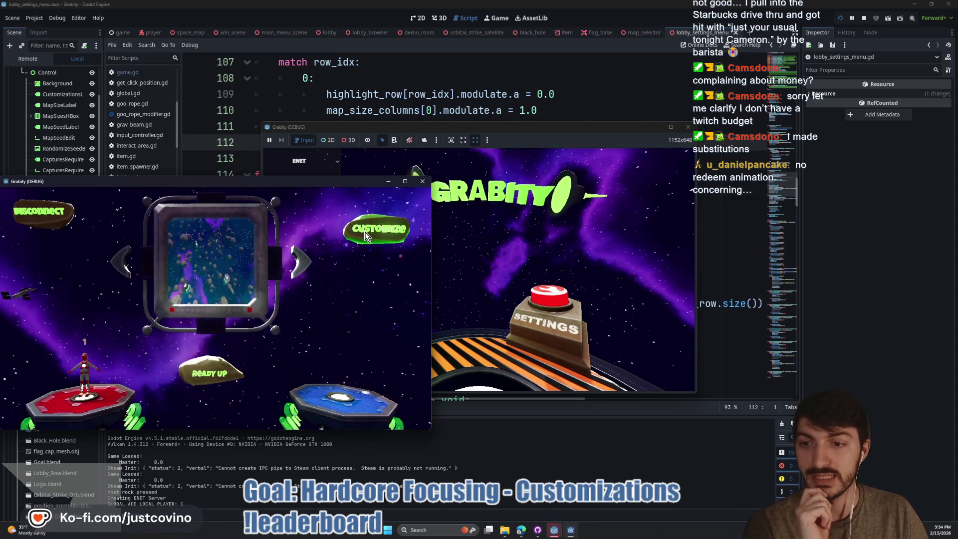
pyautogui.click(365, 236)
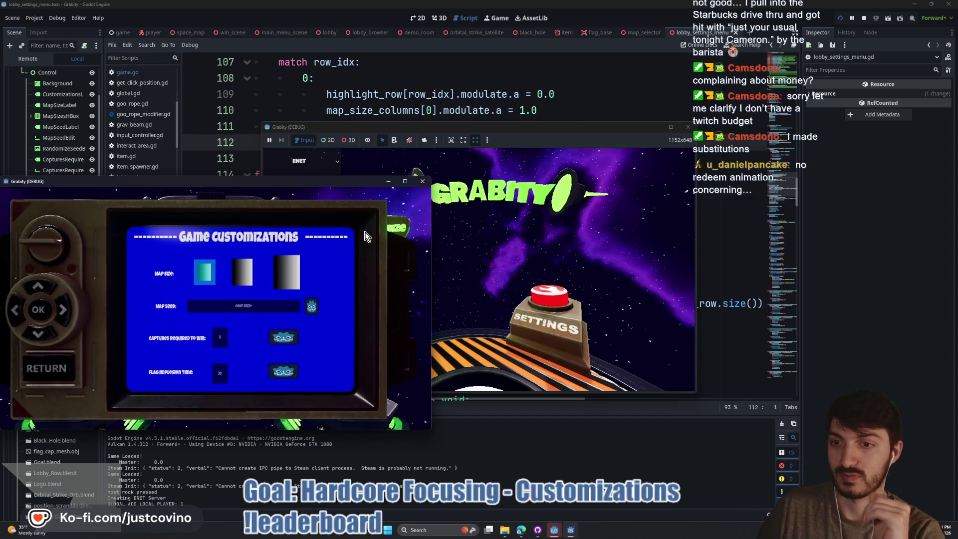
pyautogui.press('Down')
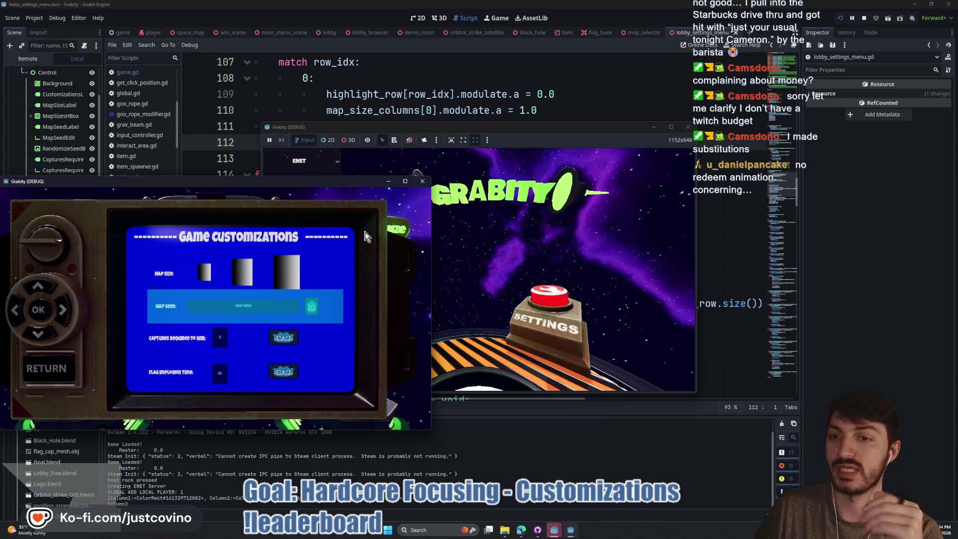
pyautogui.press('Up')
pyautogui.press('Up')
pyautogui.press('Down')
# Step: Step across the Map Size squares, toggle column selection with Enter, then stop with F8
pyautogui.press('Right')
pyautogui.press('Right')
pyautogui.press('Right')
pyautogui.press('Left')
pyautogui.press('Left')
pyautogui.press('Right')
pyautogui.press('Right')
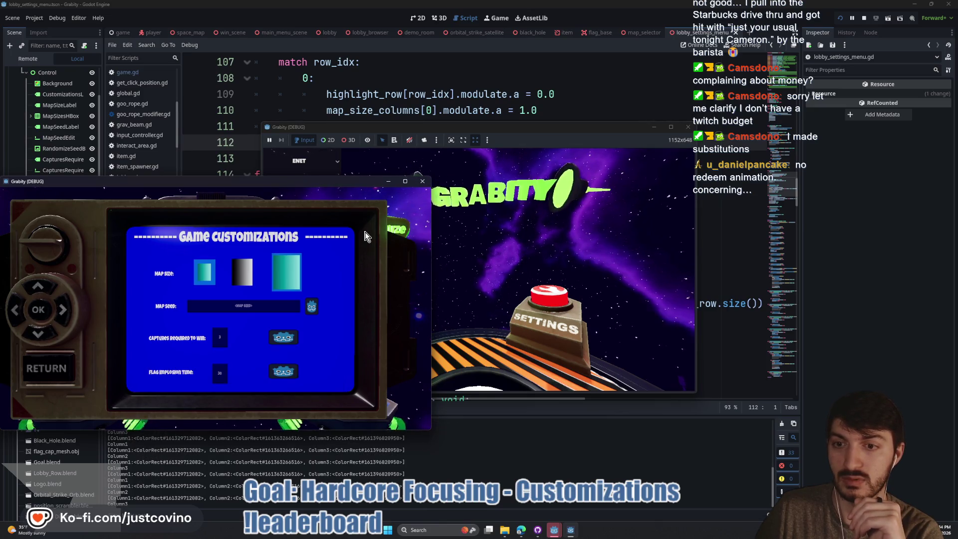
pyautogui.press('Return')
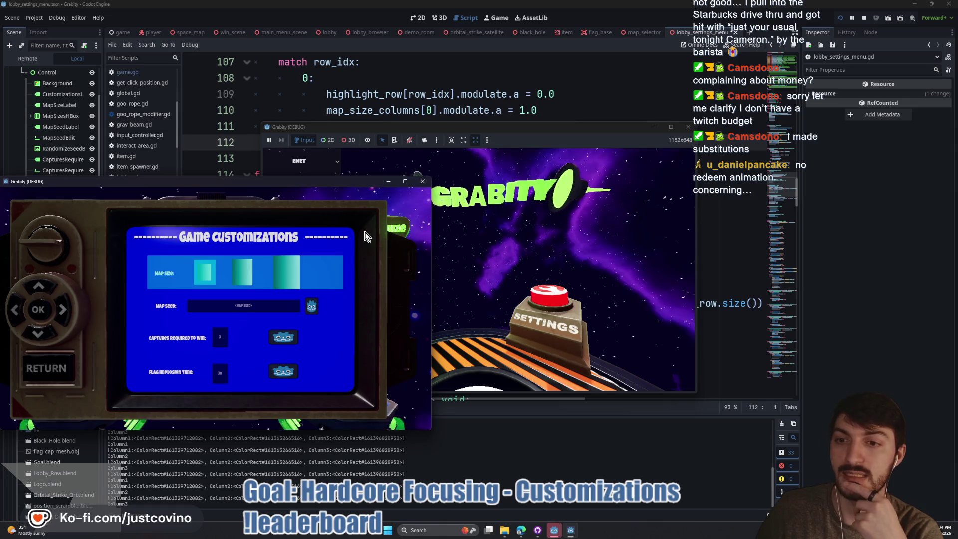
pyautogui.press('Return')
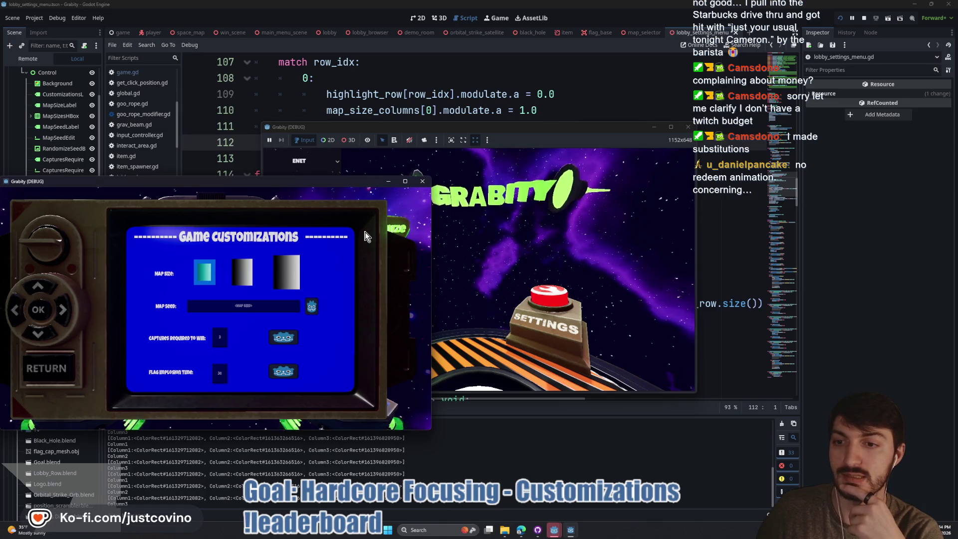
pyautogui.press('Right')
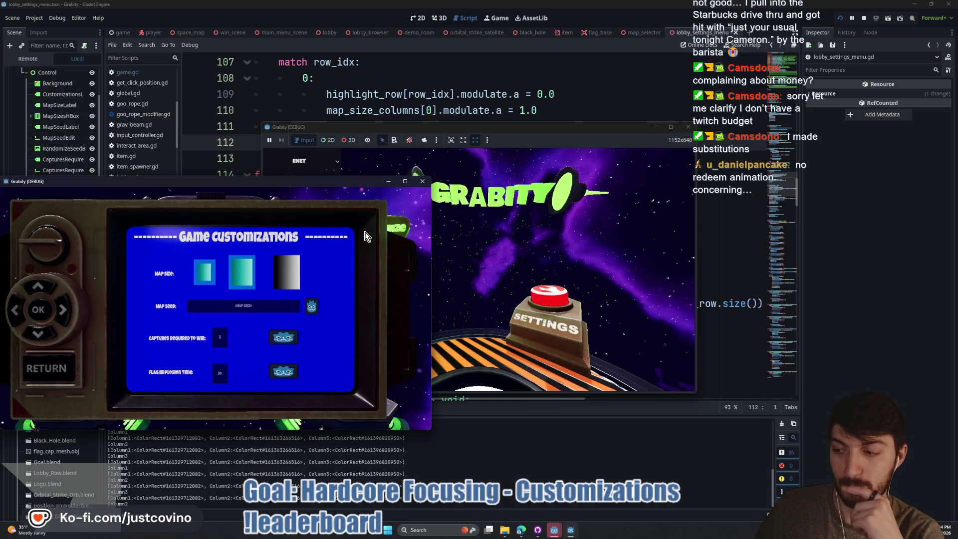
pyautogui.press('F8')
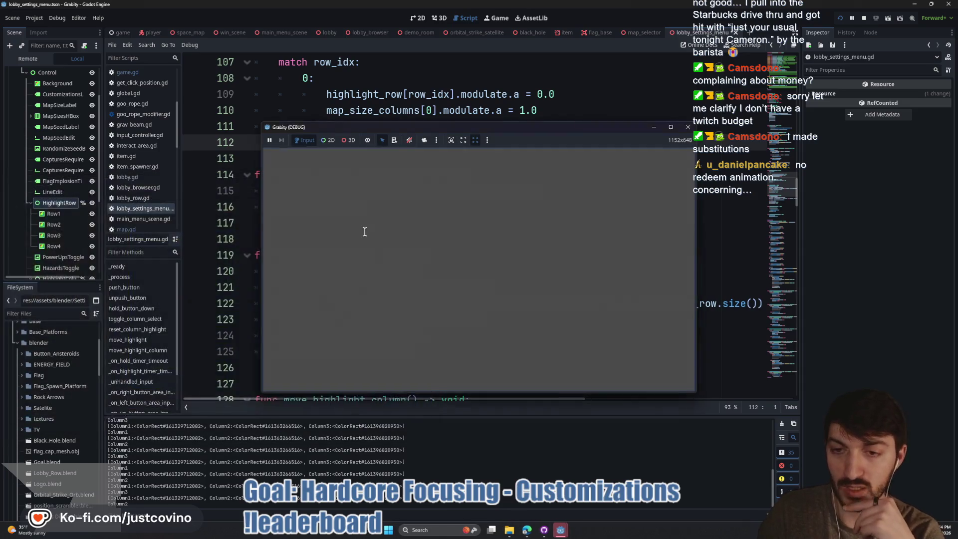
pyautogui.scroll(8, 363, 233)
pyautogui.scroll(15, 363, 233)
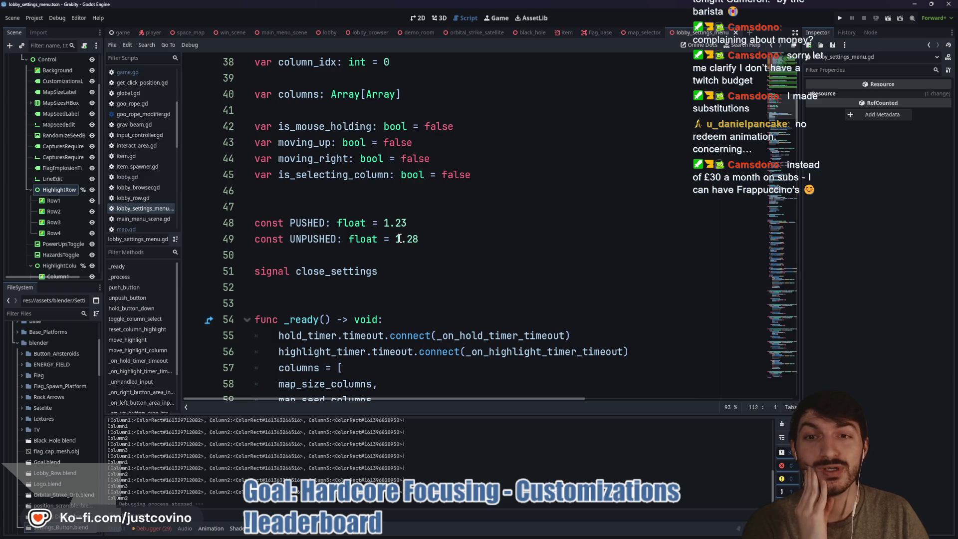
pyautogui.click(372, 203)
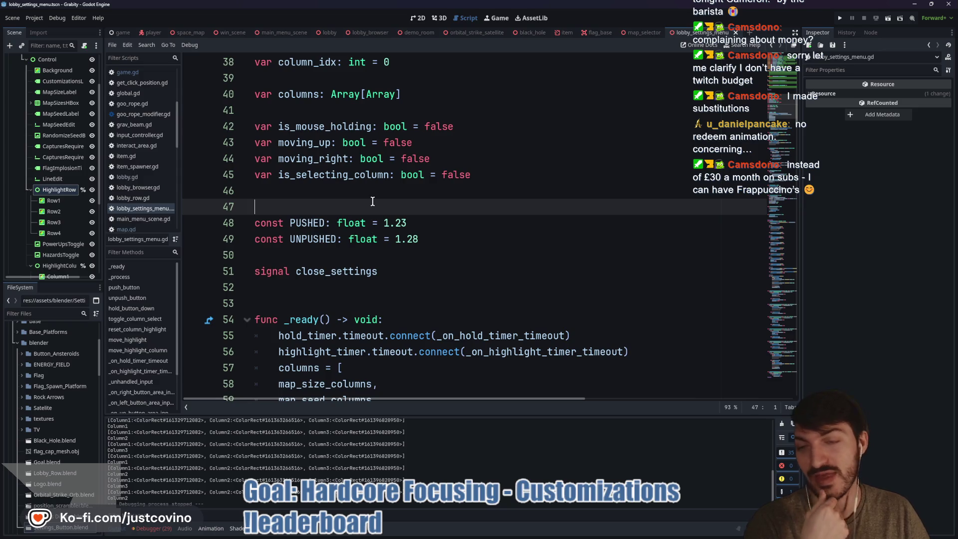
pyautogui.scroll(1, 373, 201)
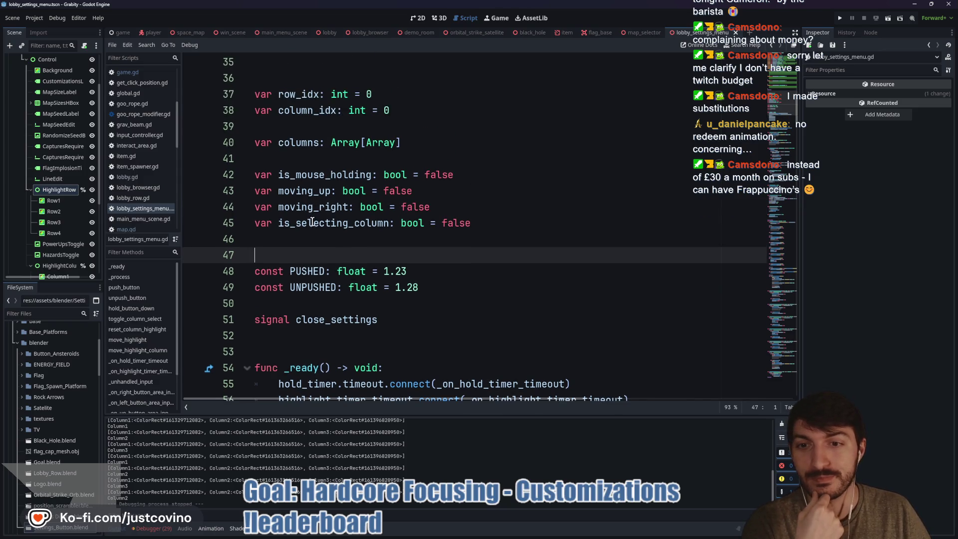
pyautogui.doubleClick(312, 221)
pyautogui.scroll(-15, 448, 244)
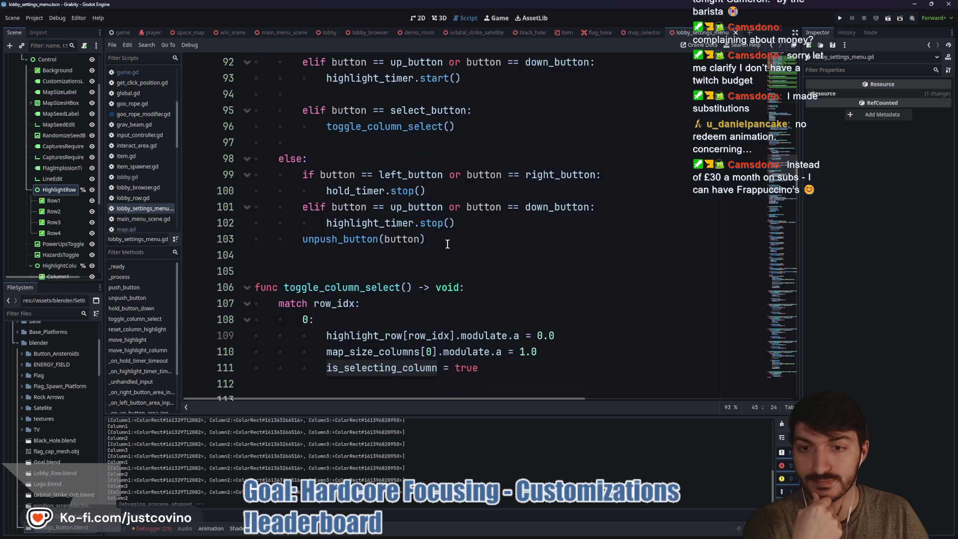
pyautogui.scroll(-5, 447, 244)
pyautogui.scroll(1, 439, 235)
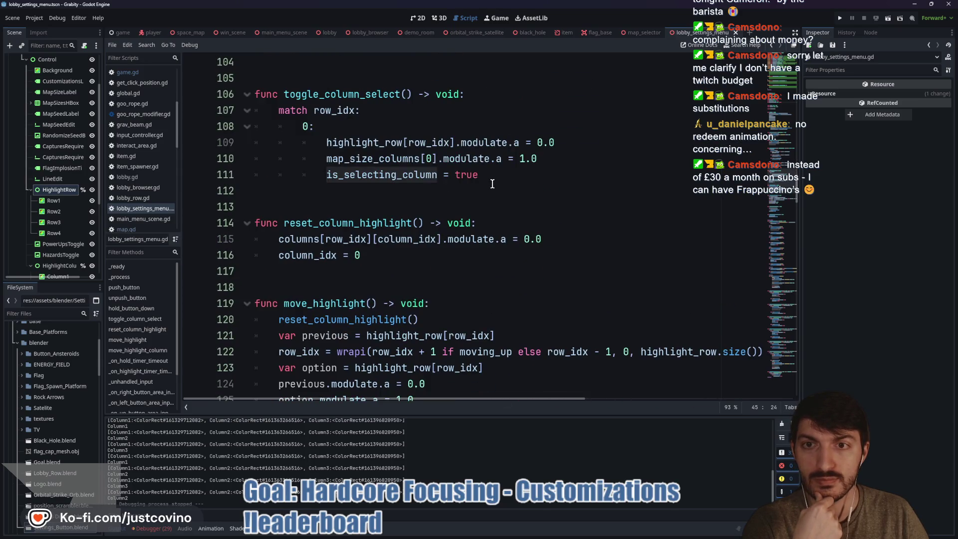
pyautogui.scroll(-9, 481, 188)
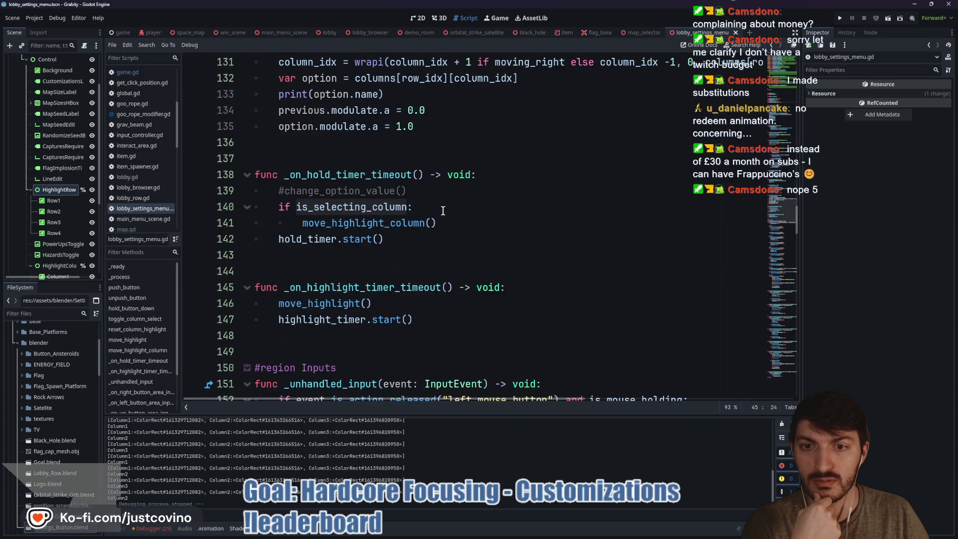
pyautogui.scroll(-1, 400, 211)
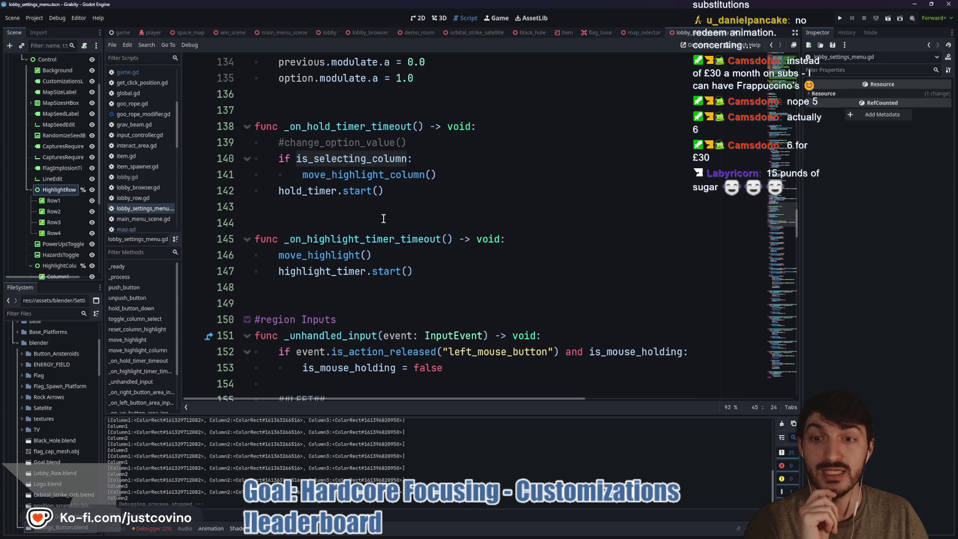
pyautogui.scroll(-1, 380, 218)
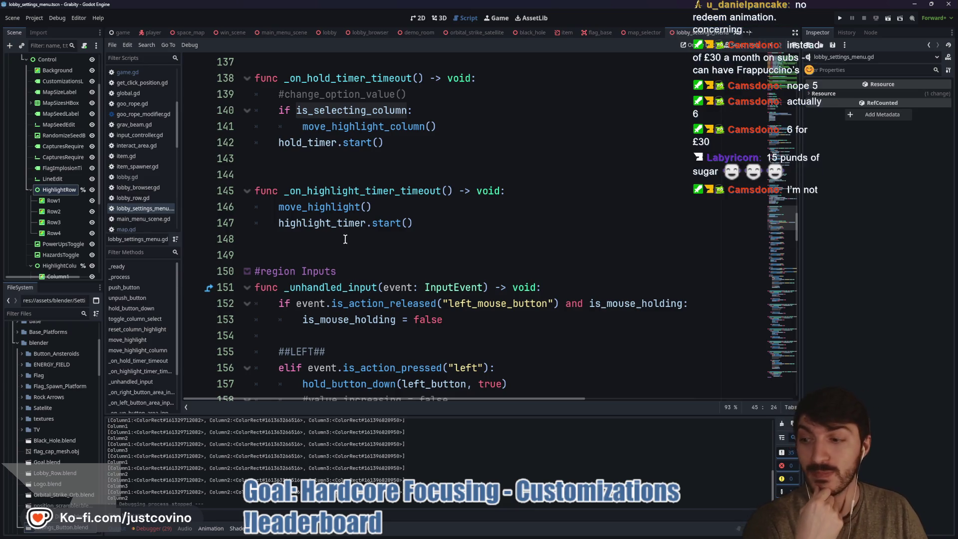
pyautogui.click(346, 239)
pyautogui.scroll(-1, 346, 239)
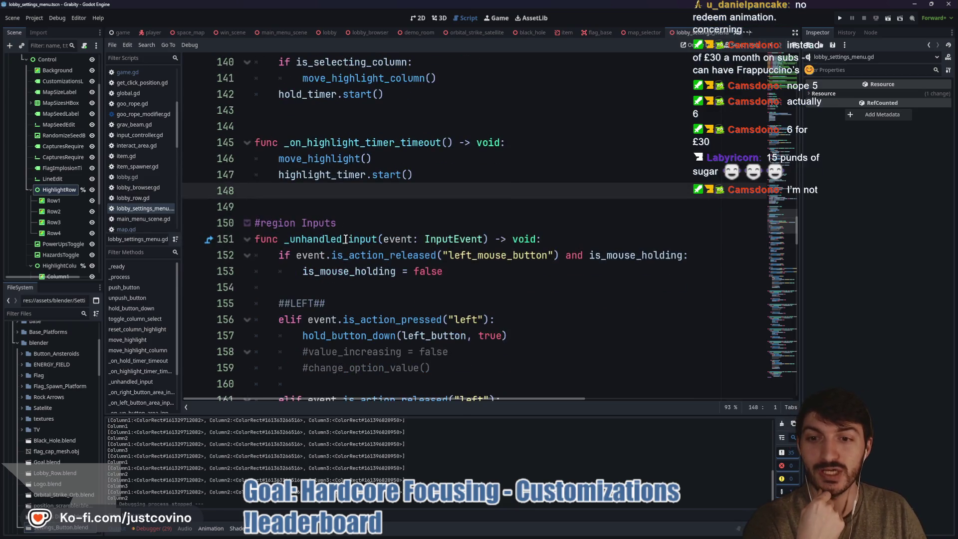
pyautogui.scroll(-1, 318, 195)
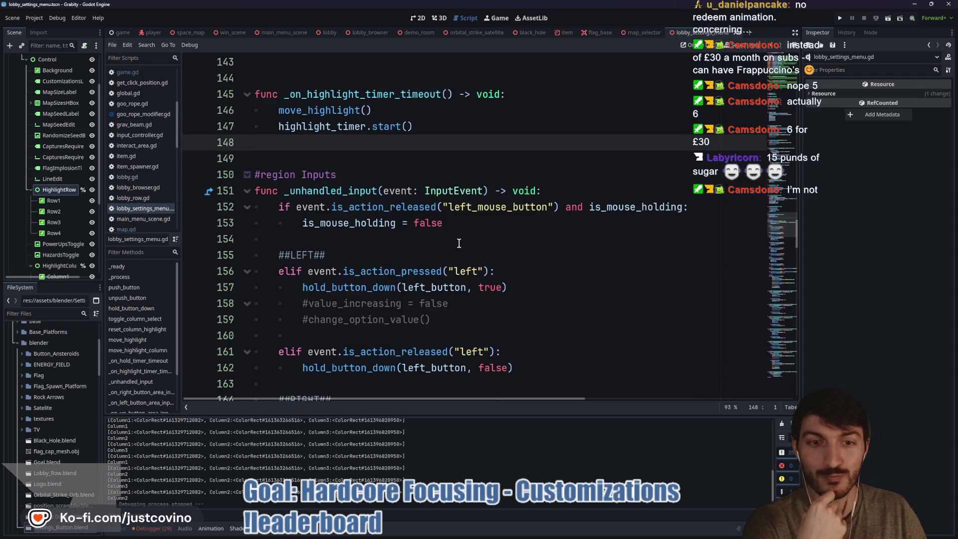
pyautogui.click(432, 239)
pyautogui.scroll(-2, 430, 237)
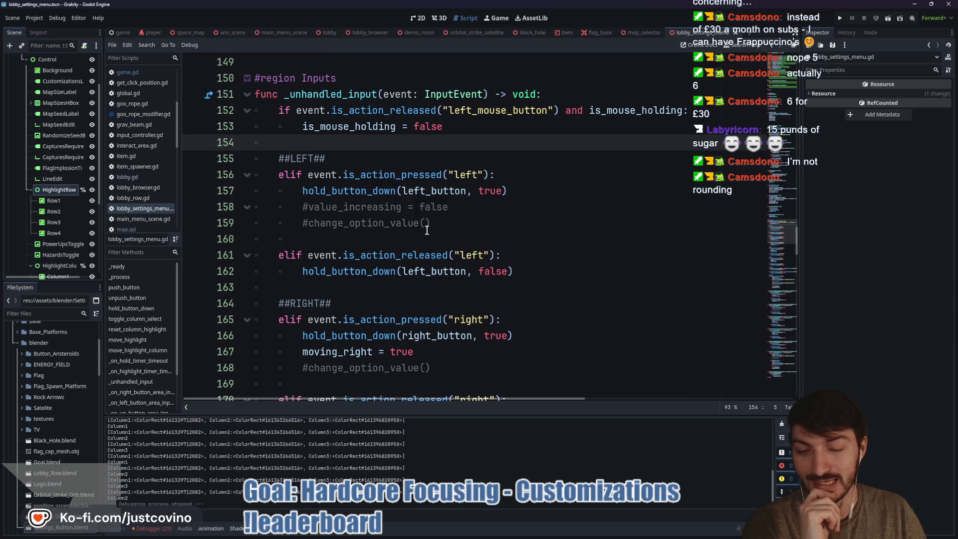
pyautogui.scroll(-3, 429, 232)
pyautogui.scroll(-2, 426, 230)
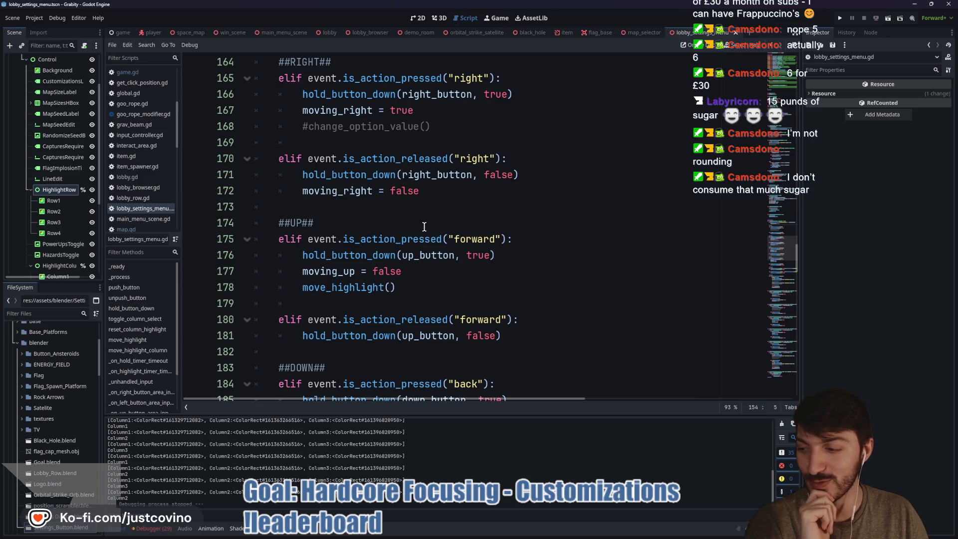
pyautogui.click(393, 208)
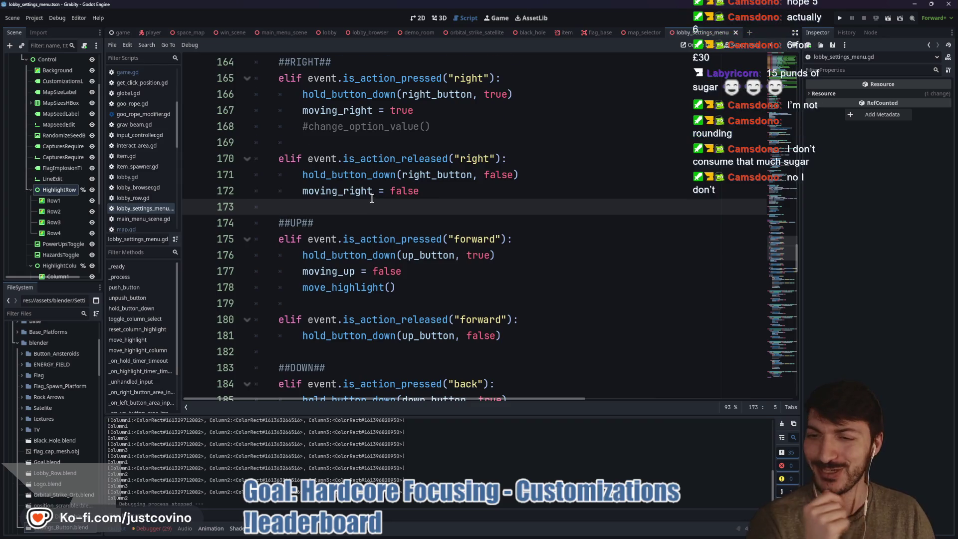
pyautogui.scroll(-1, 370, 199)
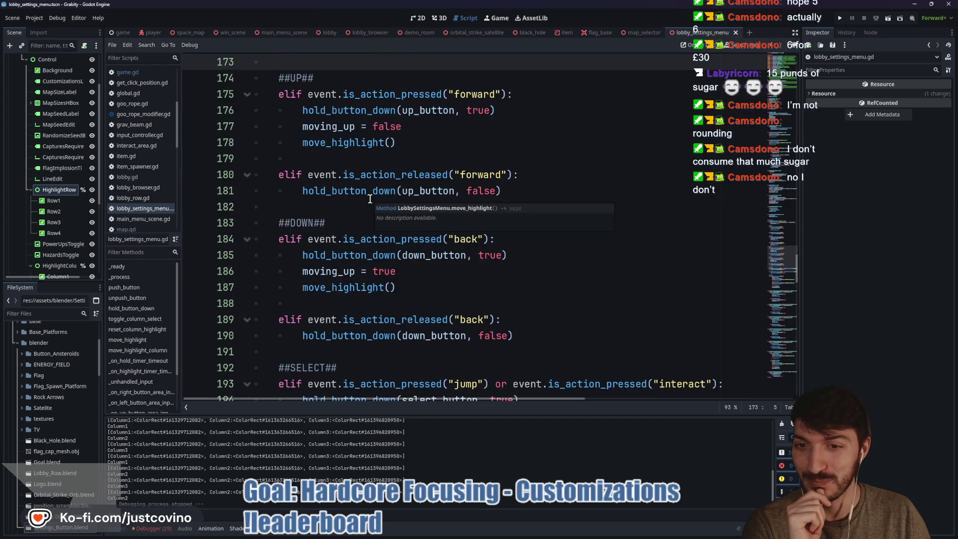
pyautogui.scroll(7, 370, 199)
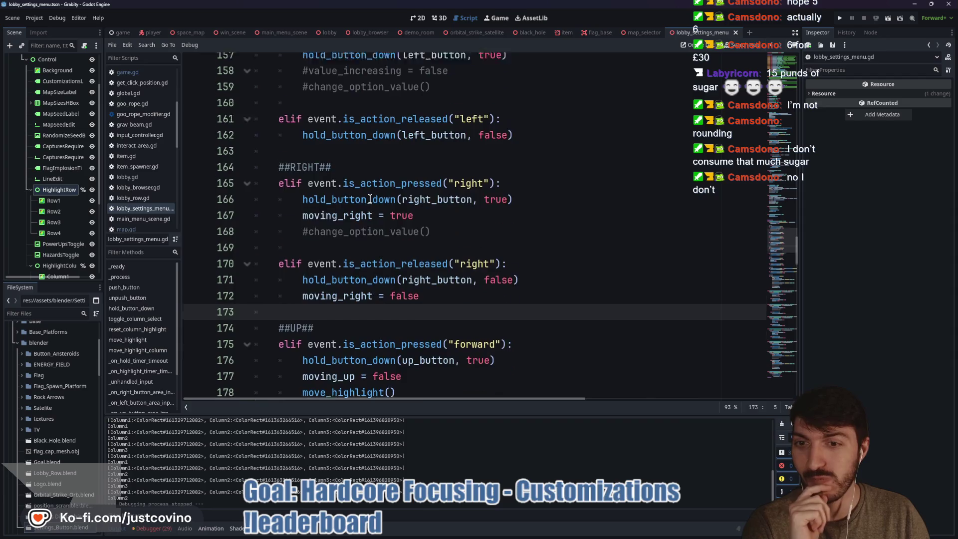
pyautogui.scroll(-17, 370, 198)
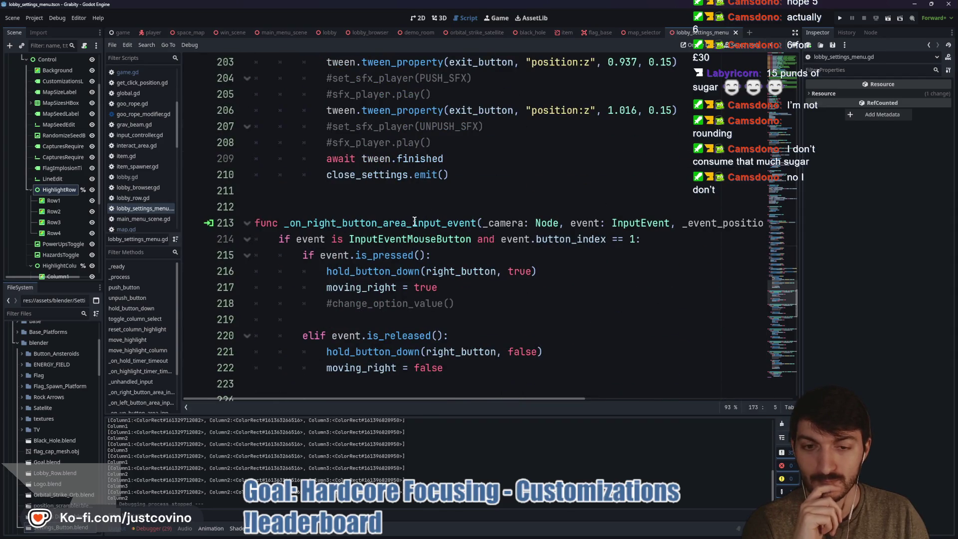
pyautogui.scroll(-1, 420, 223)
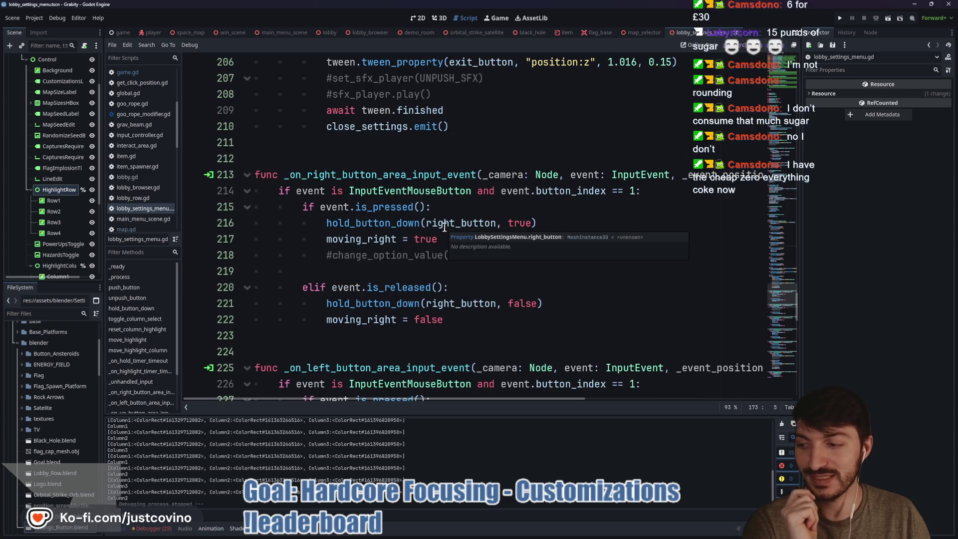
pyautogui.scroll(-1, 438, 224)
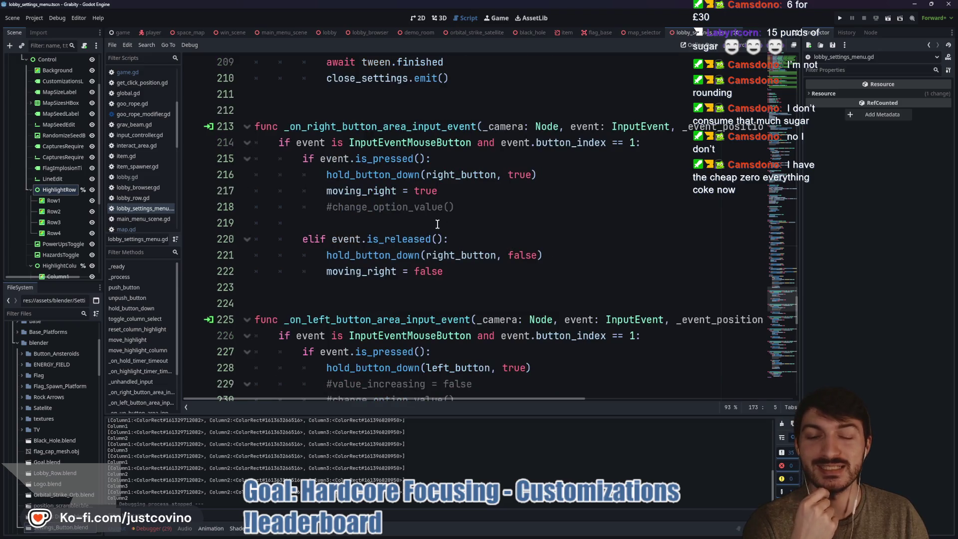
pyautogui.click(427, 218)
pyautogui.scroll(-2, 428, 218)
pyautogui.click(336, 200)
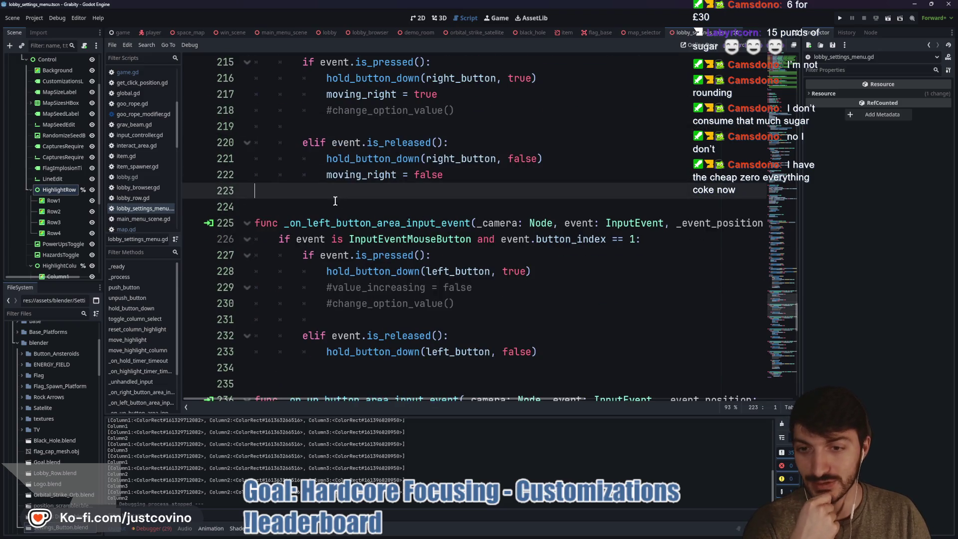
pyautogui.scroll(-1, 481, 227)
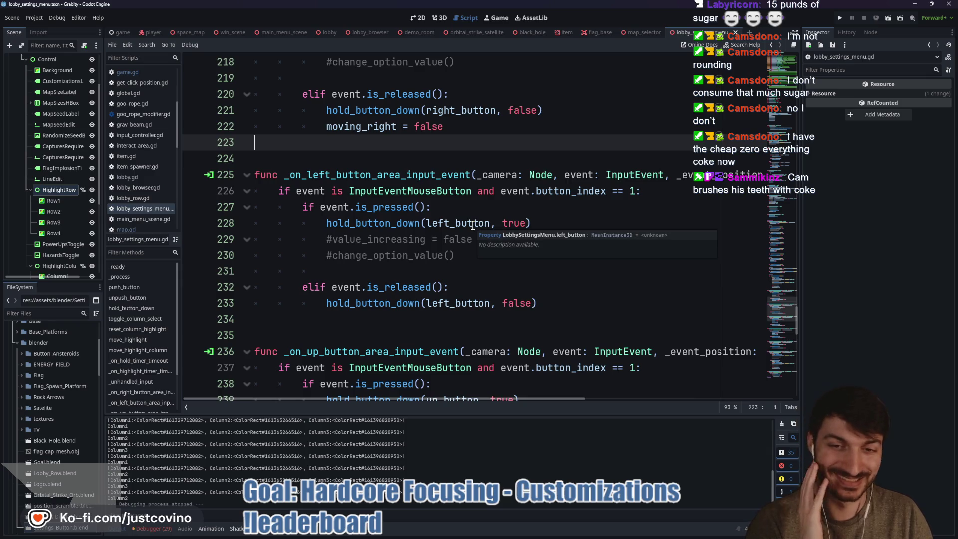
pyautogui.scroll(-1, 472, 219)
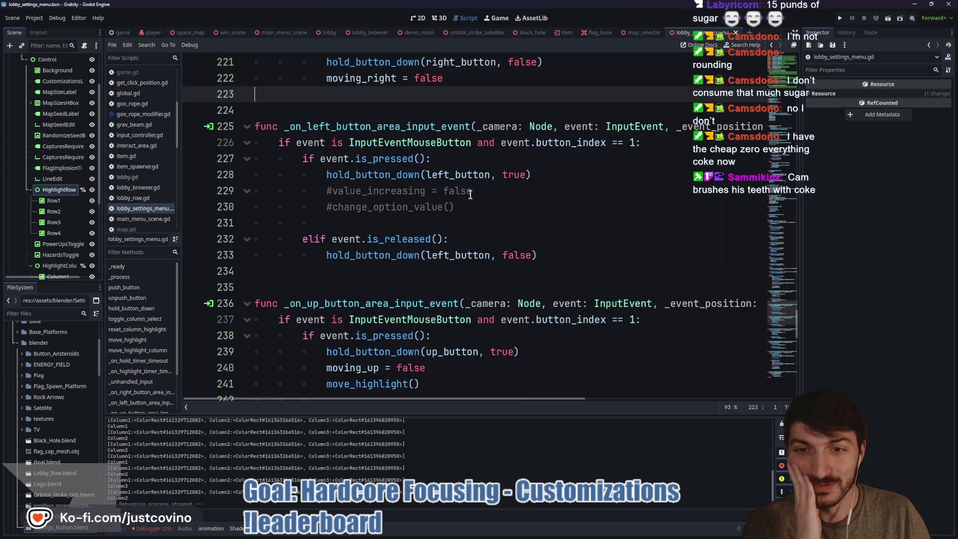
pyautogui.scroll(-2, 468, 193)
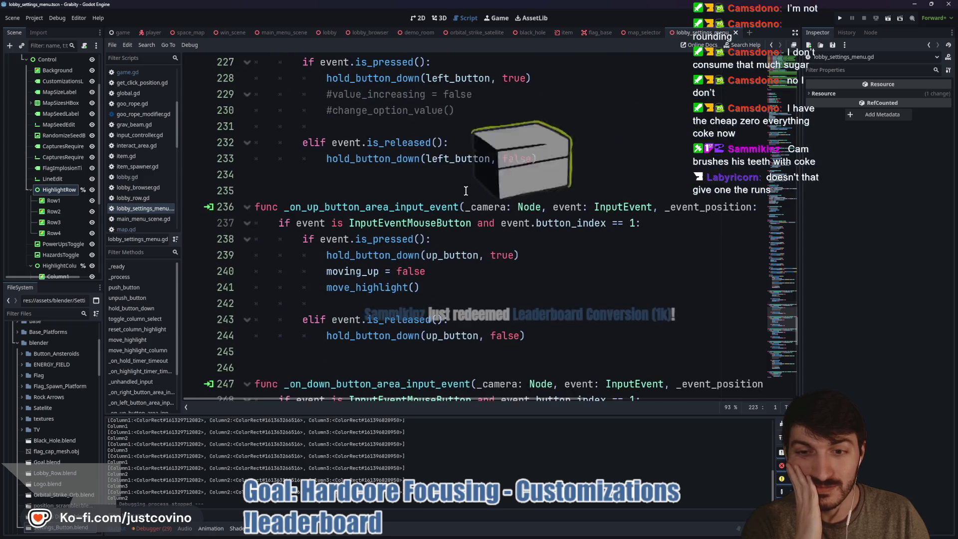
pyautogui.scroll(-1, 465, 191)
pyautogui.scroll(-1, 466, 191)
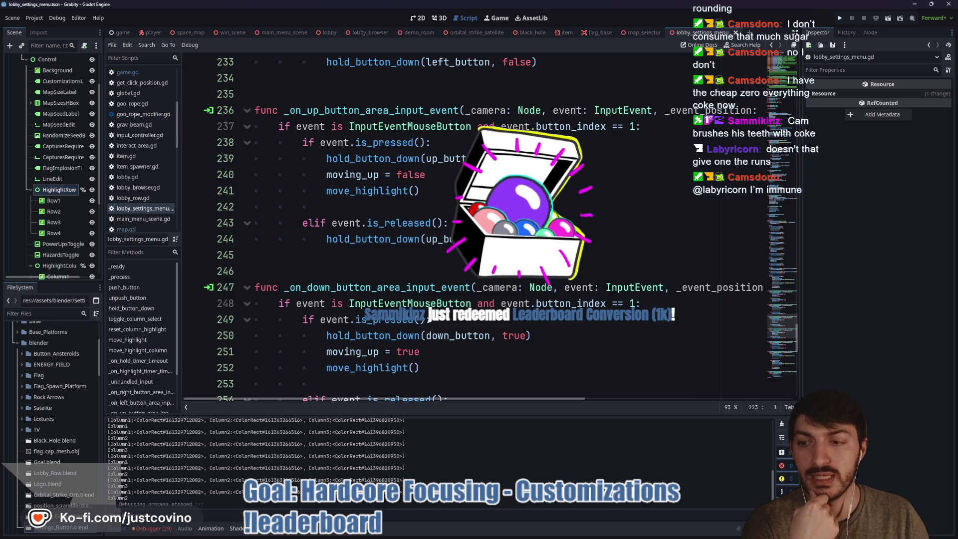
pyautogui.scroll(15, 464, 198)
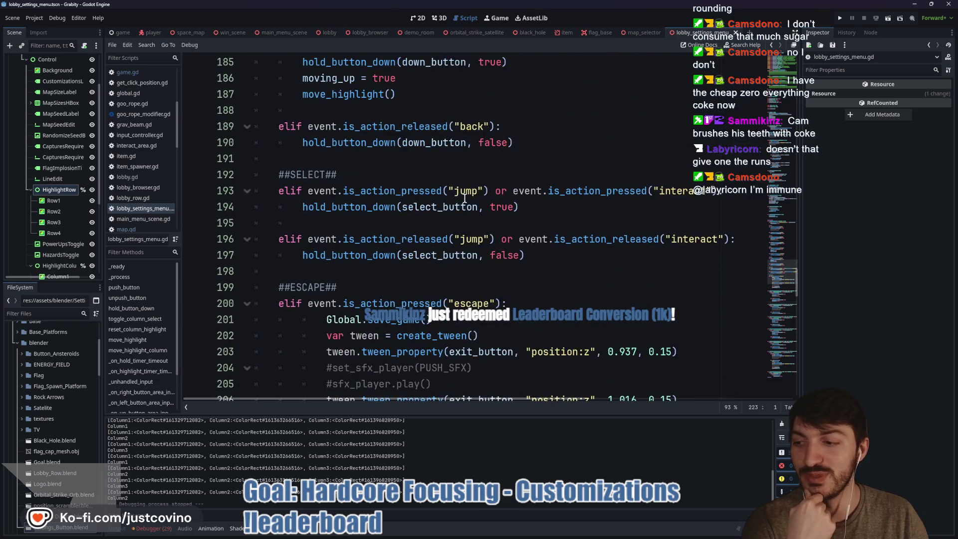
pyautogui.scroll(2, 467, 202)
pyautogui.scroll(1, 472, 204)
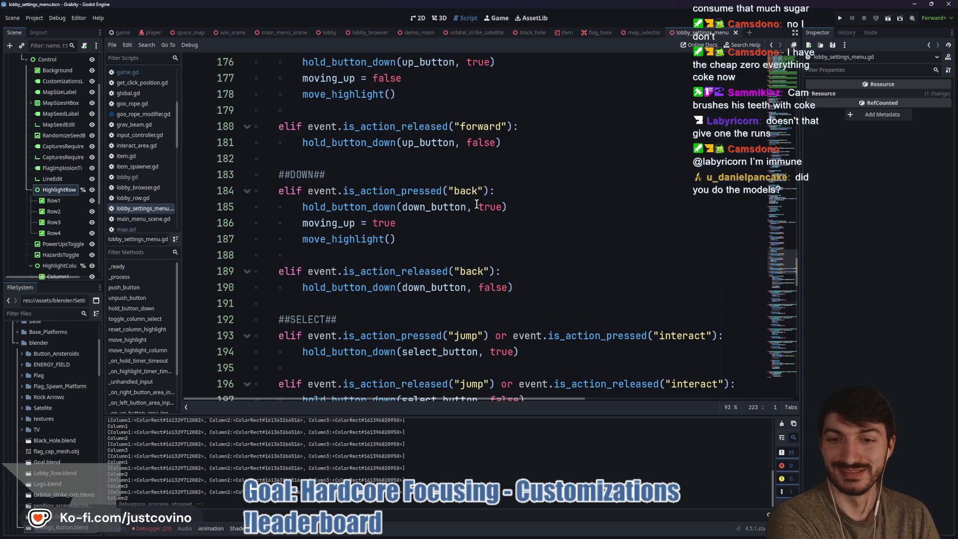
pyautogui.rightClick(477, 200)
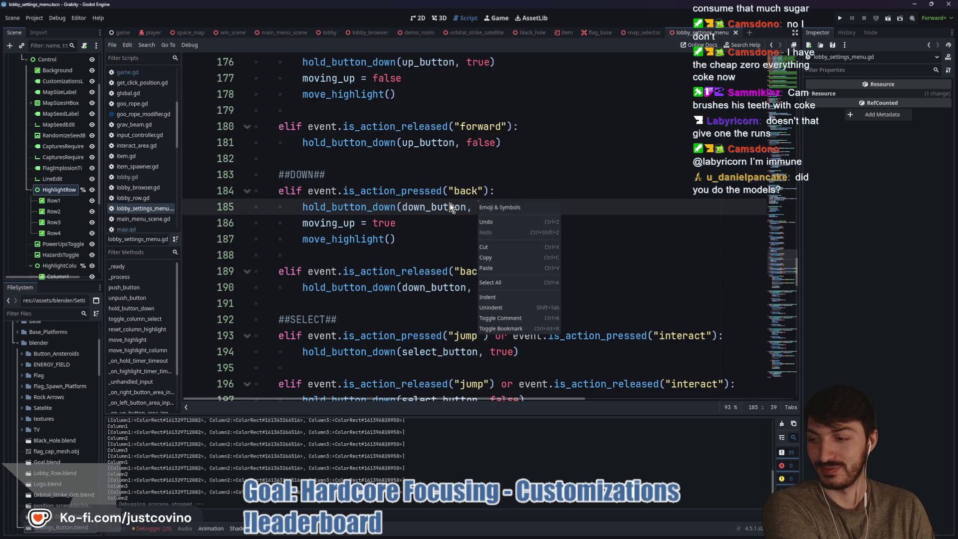
pyautogui.press('Escape')
pyautogui.click(419, 185)
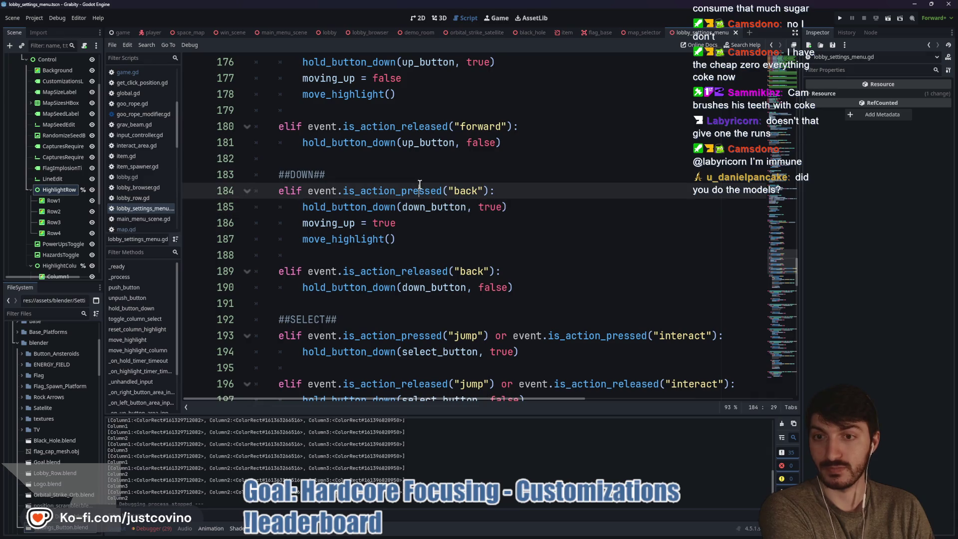
pyautogui.click(389, 172)
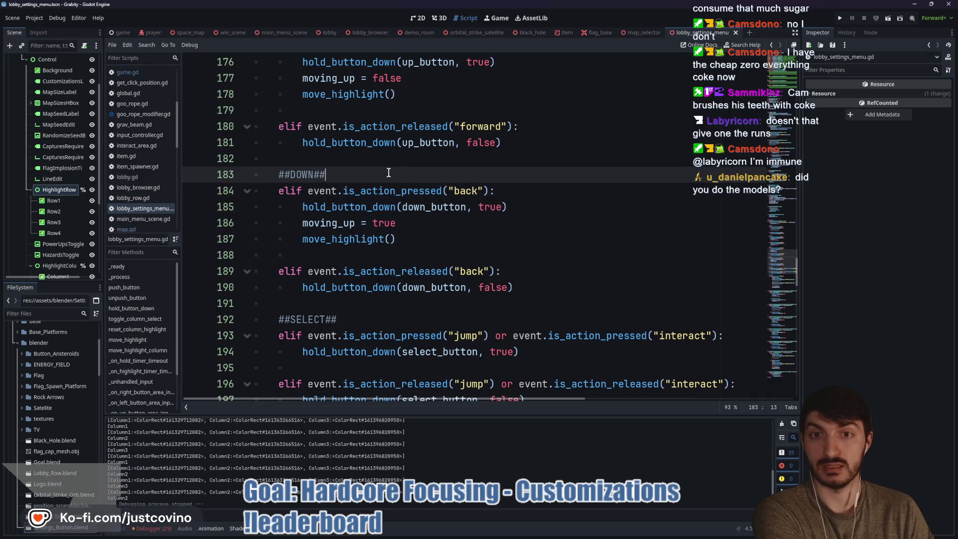
pyautogui.scroll(1, 407, 173)
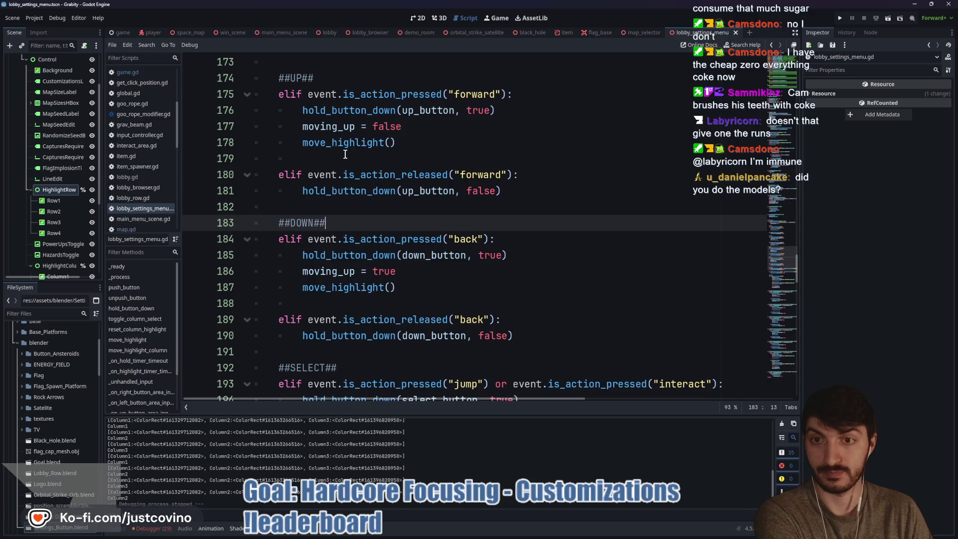
pyautogui.scroll(3, 345, 154)
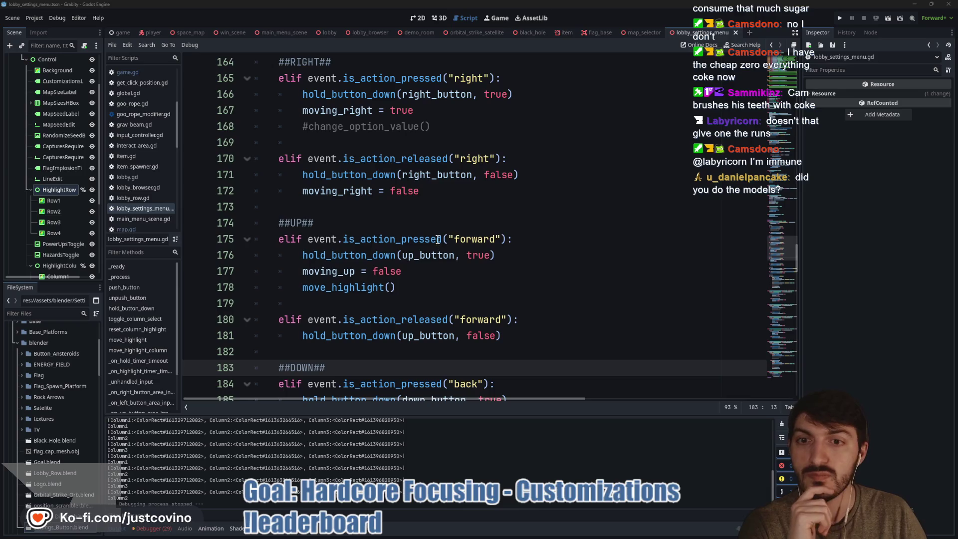
pyautogui.click(404, 207)
pyautogui.scroll(3, 404, 210)
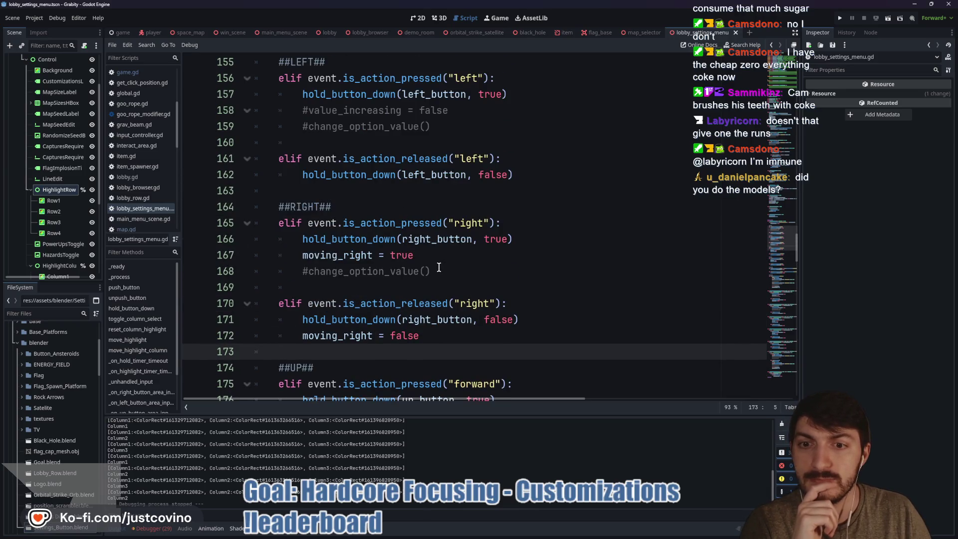
pyautogui.scroll(3, 436, 267)
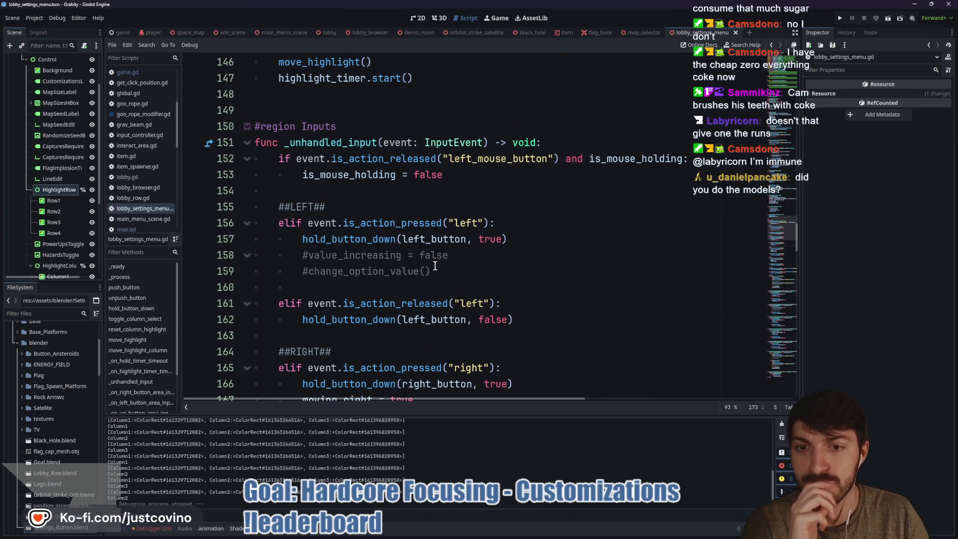
pyautogui.scroll(3, 437, 267)
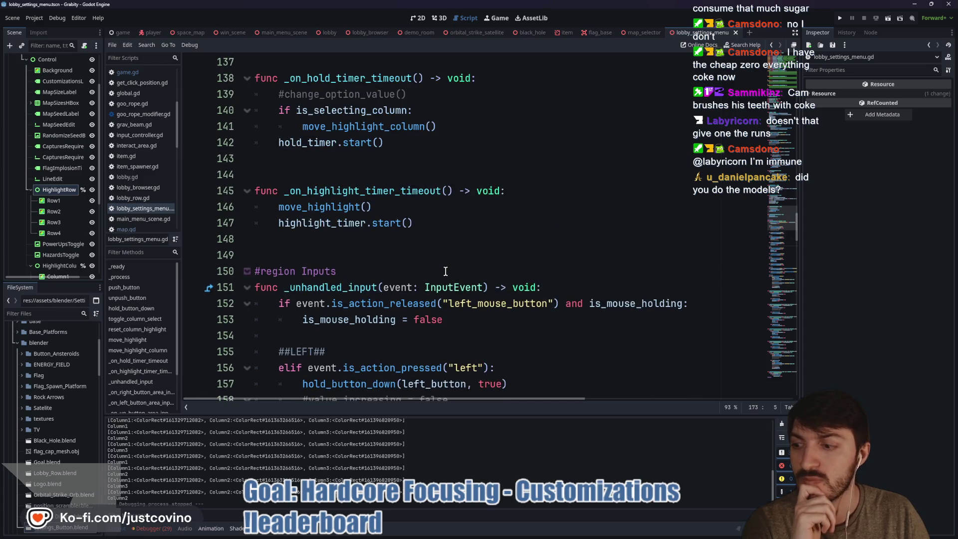
pyautogui.scroll(6, 446, 271)
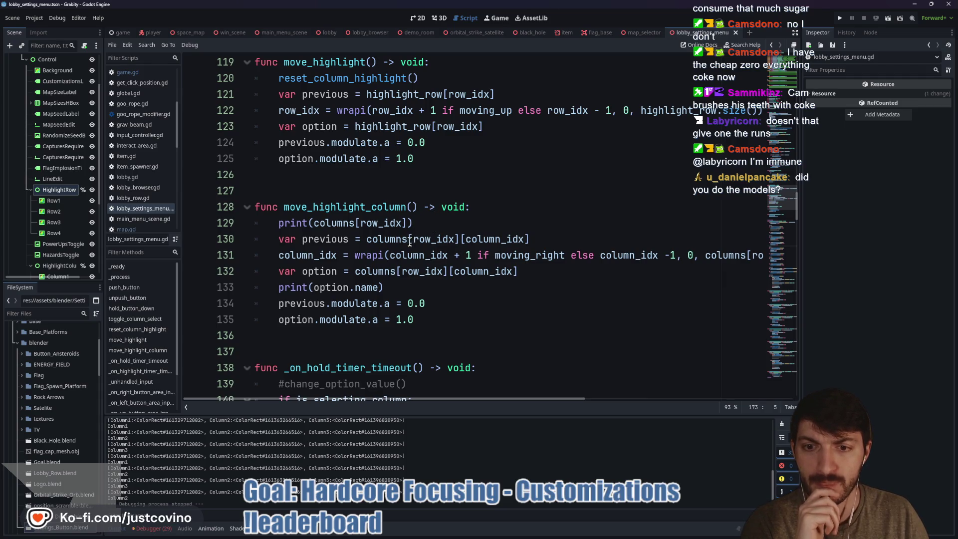
pyautogui.scroll(4, 409, 241)
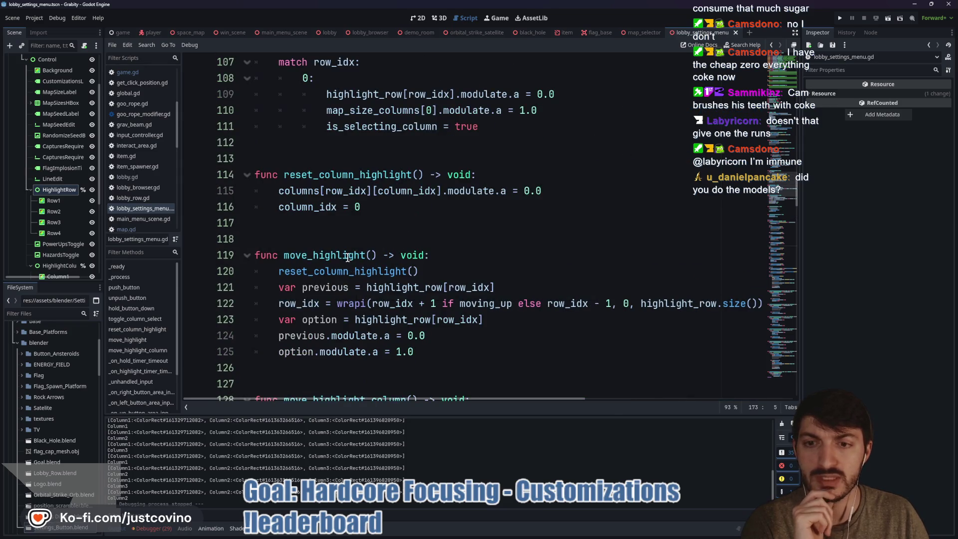
pyautogui.scroll(-15, 353, 237)
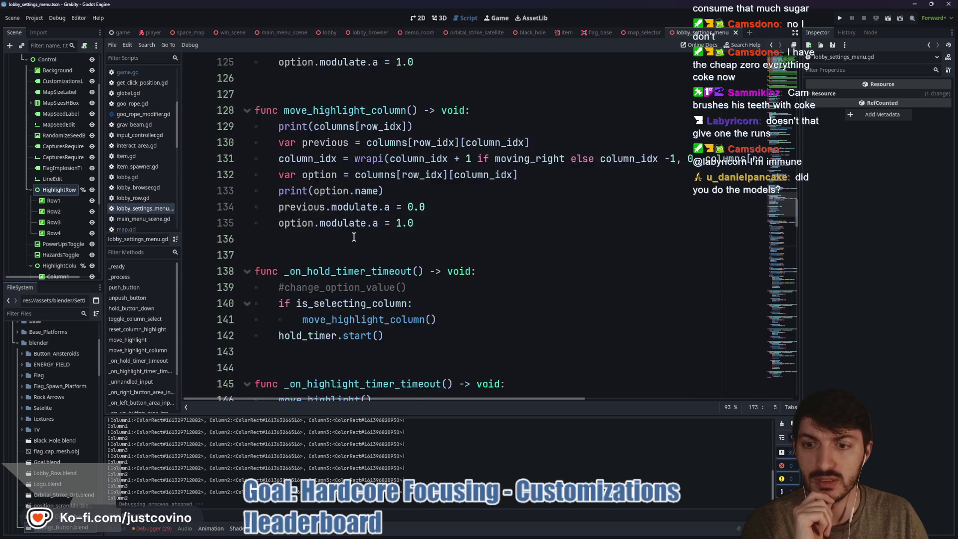
pyautogui.scroll(-7, 354, 237)
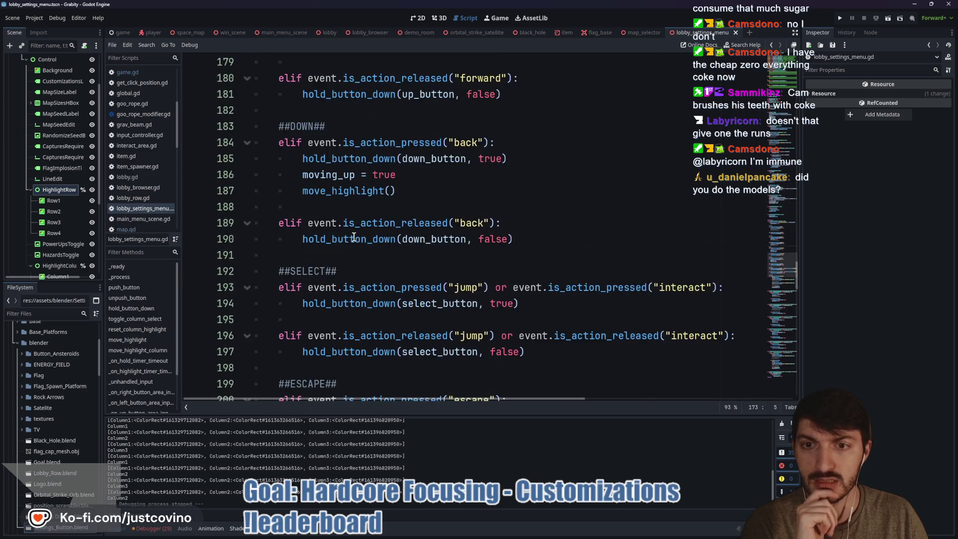
pyautogui.scroll(2, 353, 237)
pyautogui.scroll(2, 354, 237)
pyautogui.scroll(-7, 354, 237)
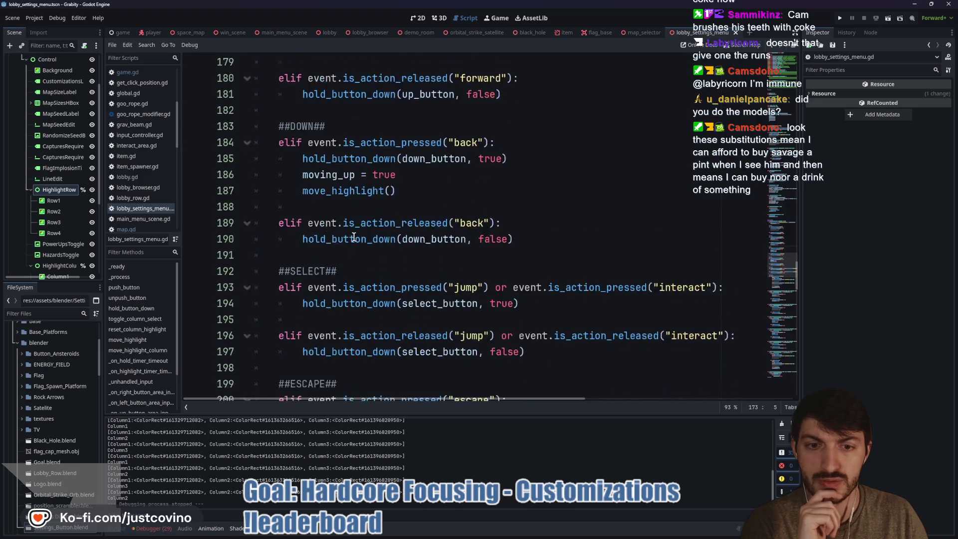
pyautogui.scroll(1, 354, 237)
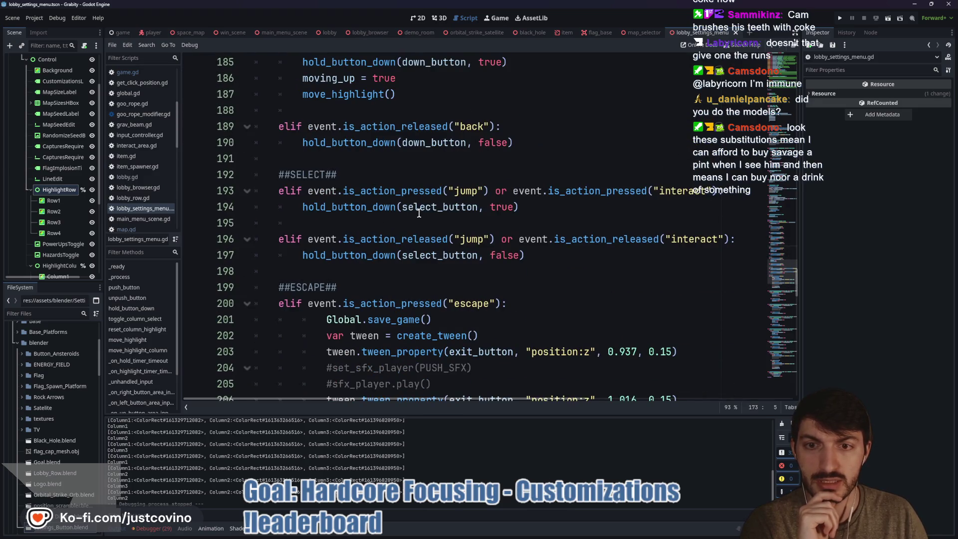
pyautogui.doubleClick(362, 206)
# Step: Jump from the hold_button_down call on line 194 to its definition at line 86
pyautogui.click(448, 207)
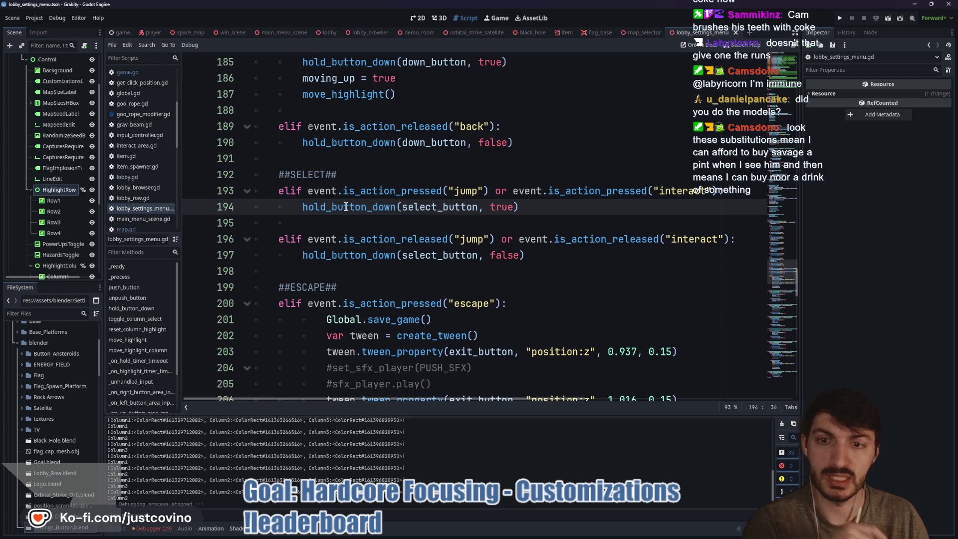
pyautogui.press('ctrl')
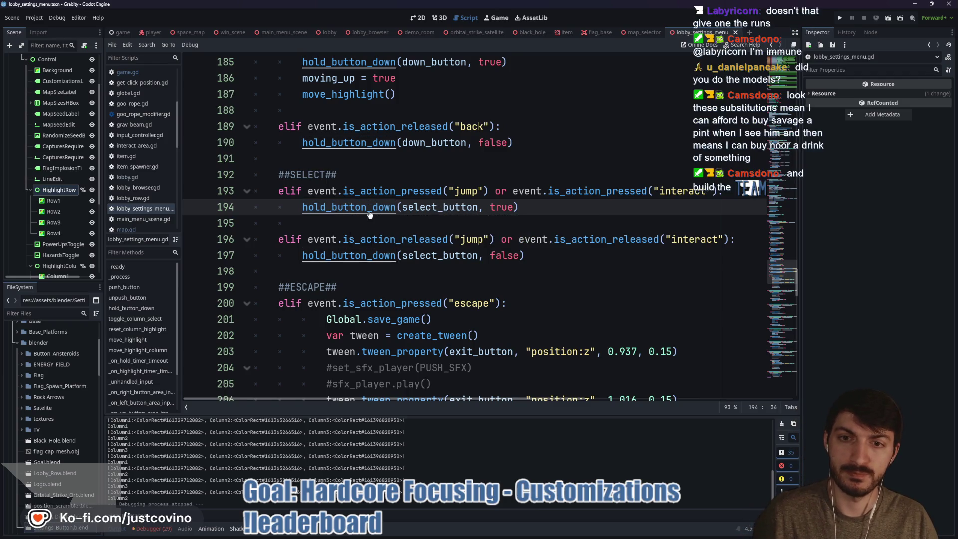
pyautogui.click(738, 190)
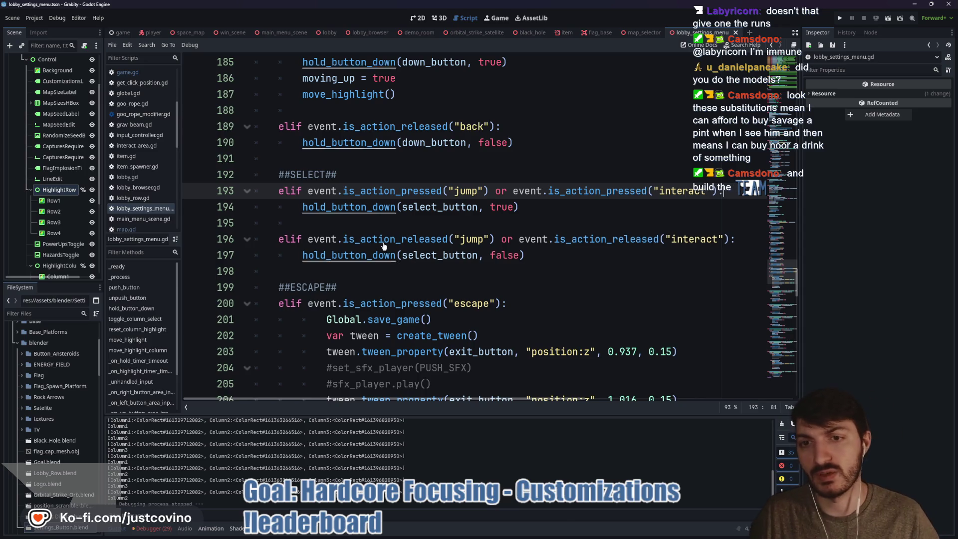
pyautogui.keyDown('ctrl'); pyautogui.click(375, 209); pyautogui.keyUp('ctrl')
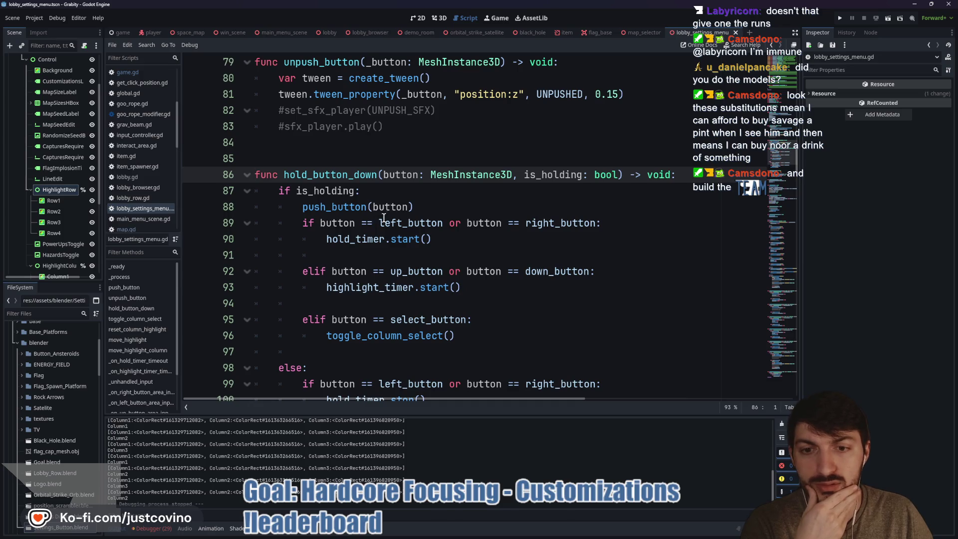
# Step: In hold_button_down, nest the toggle_column_select() call under a new 'if !is_selecting_column:' check
pyautogui.click(360, 340)
pyautogui.click(503, 320)
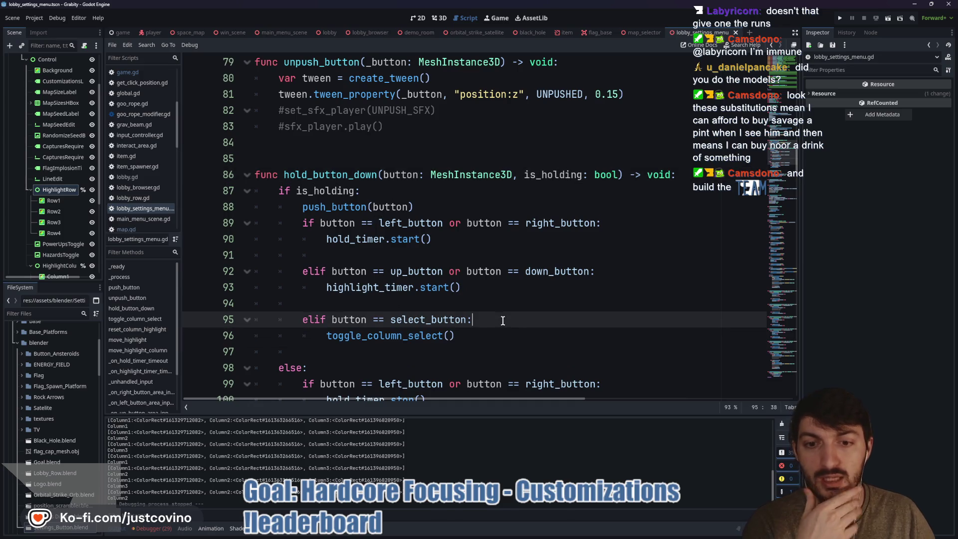
pyautogui.press('Return')
pyautogui.write('if ')
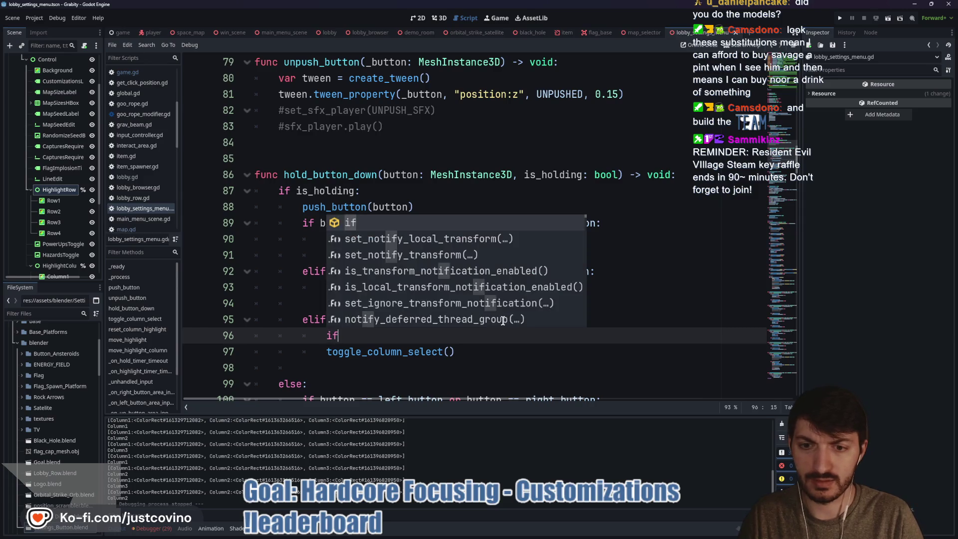
pyautogui.write('!is_sel')
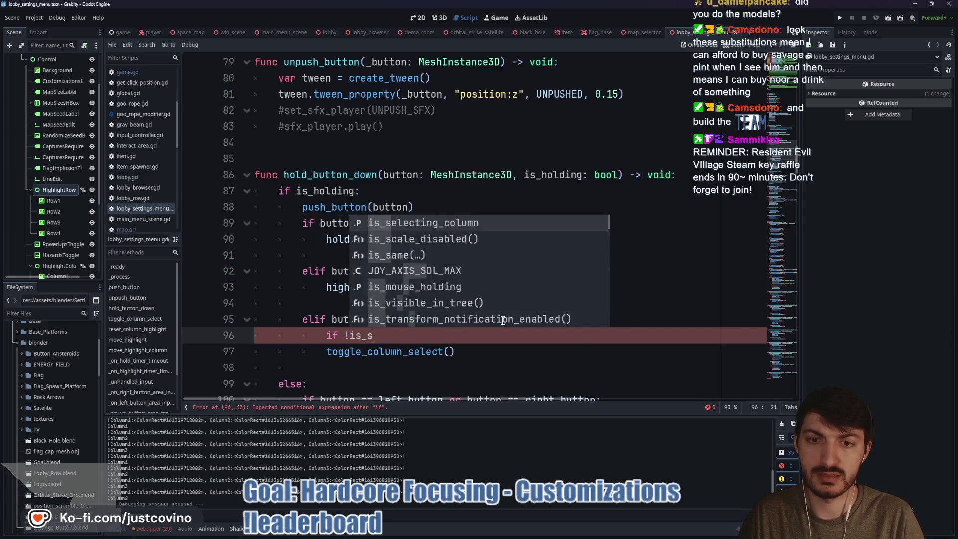
pyautogui.press('Return')
pyautogui.write('"')
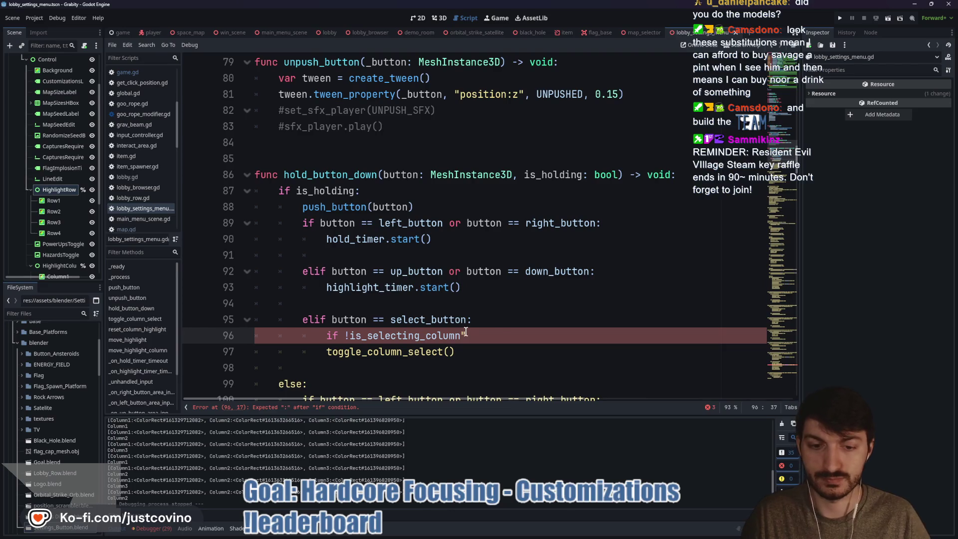
pyautogui.press('BackSpace')
pyautogui.click(327, 351)
pyautogui.press('Tab')
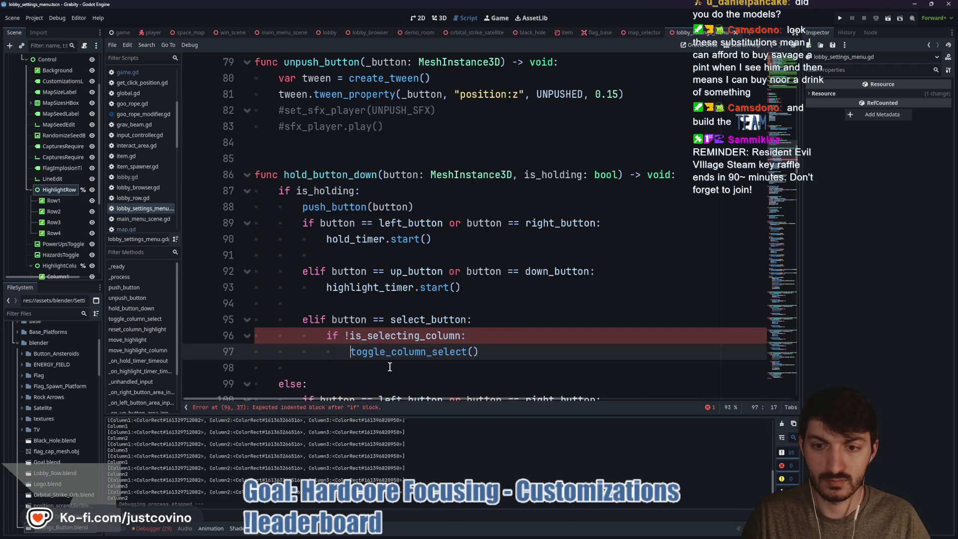
# Step: Save the updated lobby_settings_menu.gd script
pyautogui.click(500, 352)
pyautogui.hotkey('ctrl', 's')
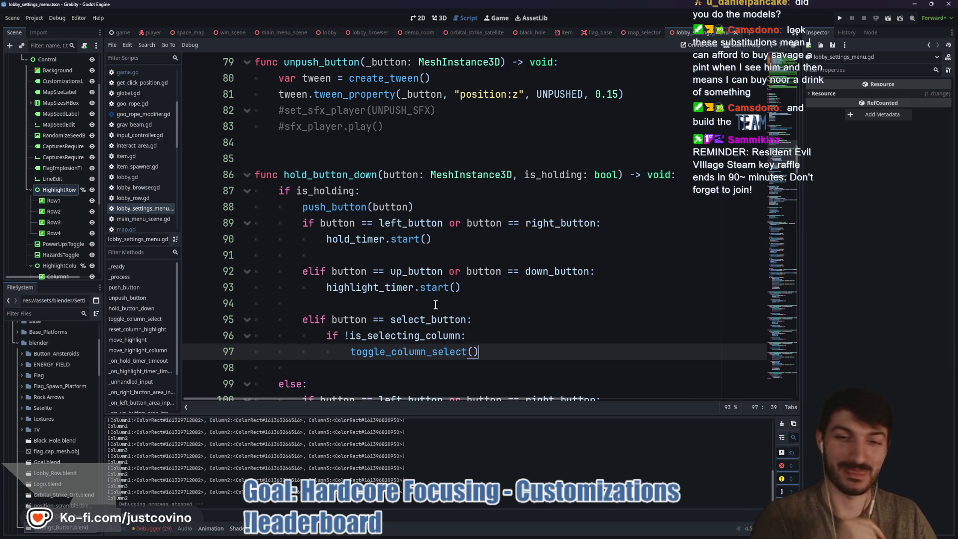
pyautogui.click(419, 260)
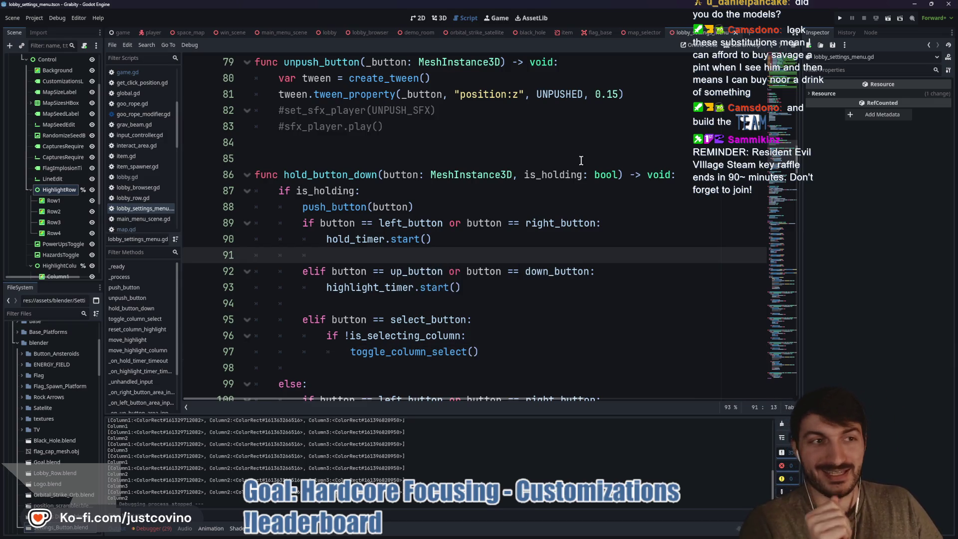
pyautogui.click(842, 19)
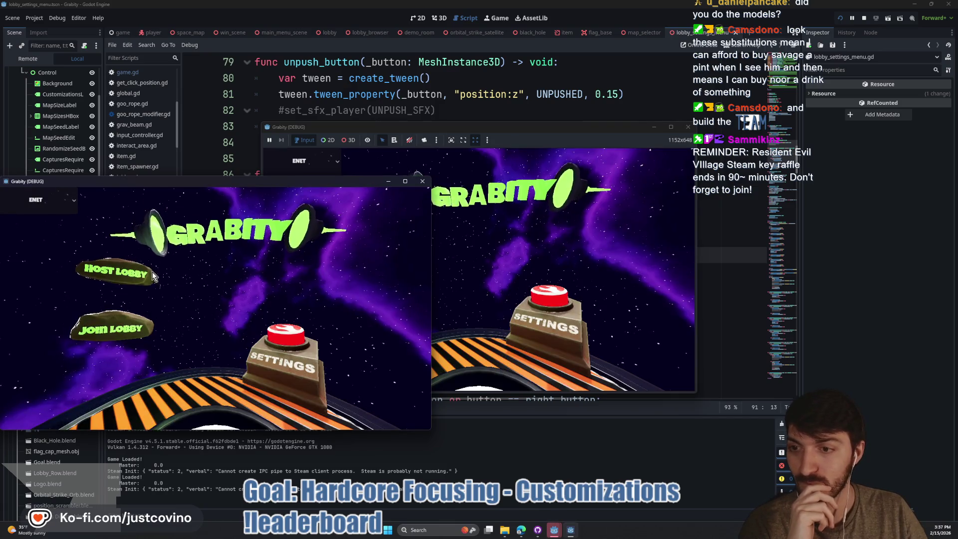
pyautogui.click(109, 274)
pyautogui.click(230, 267)
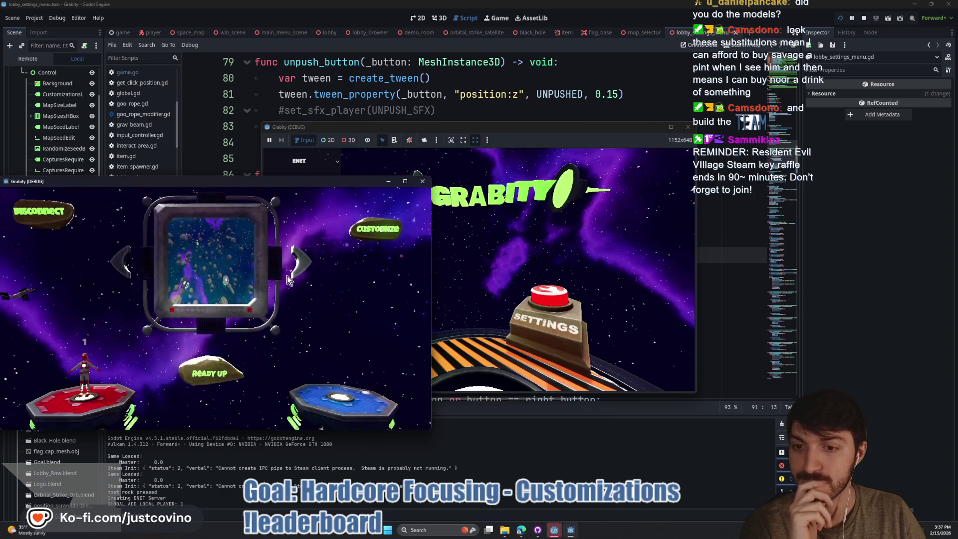
pyautogui.click(380, 233)
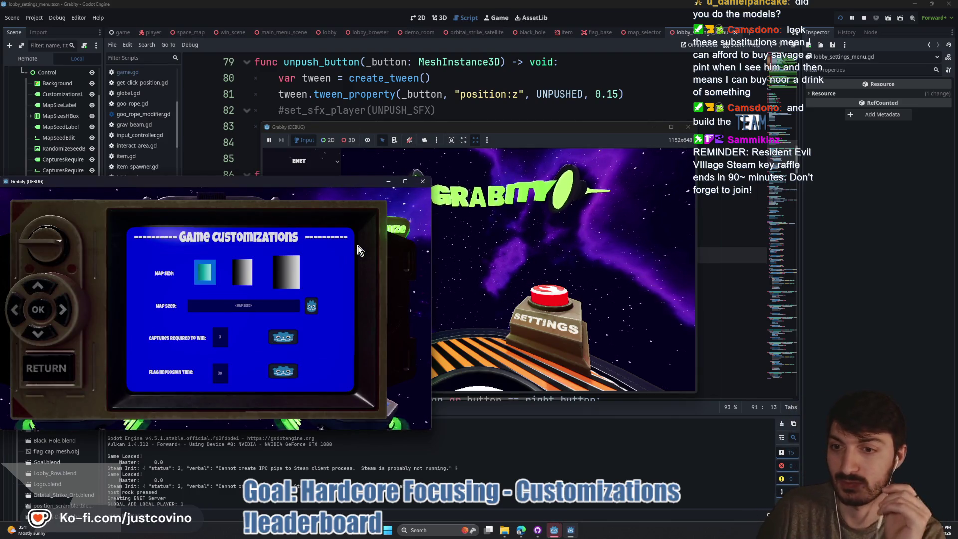
pyautogui.press('Right')
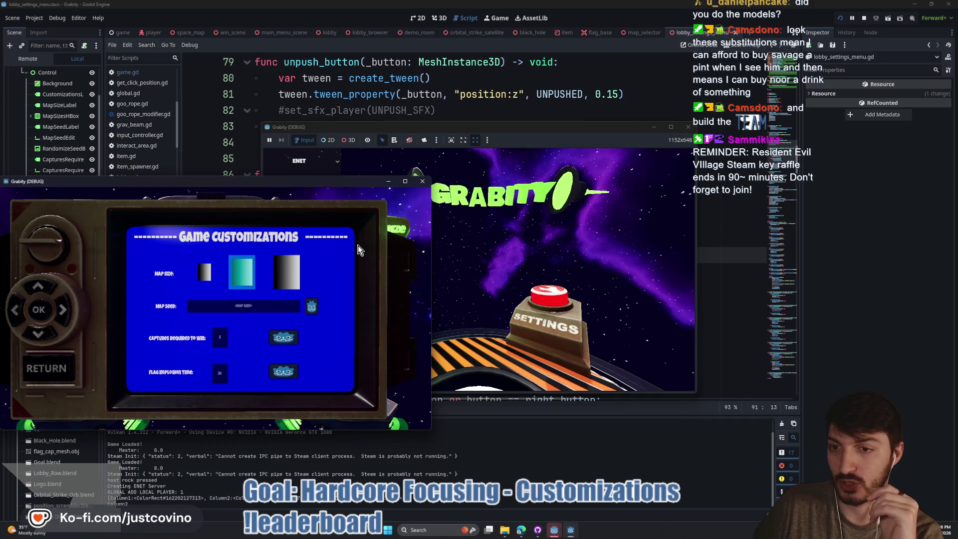
pyautogui.press('Right')
pyautogui.press('Right')
pyautogui.press('Right')
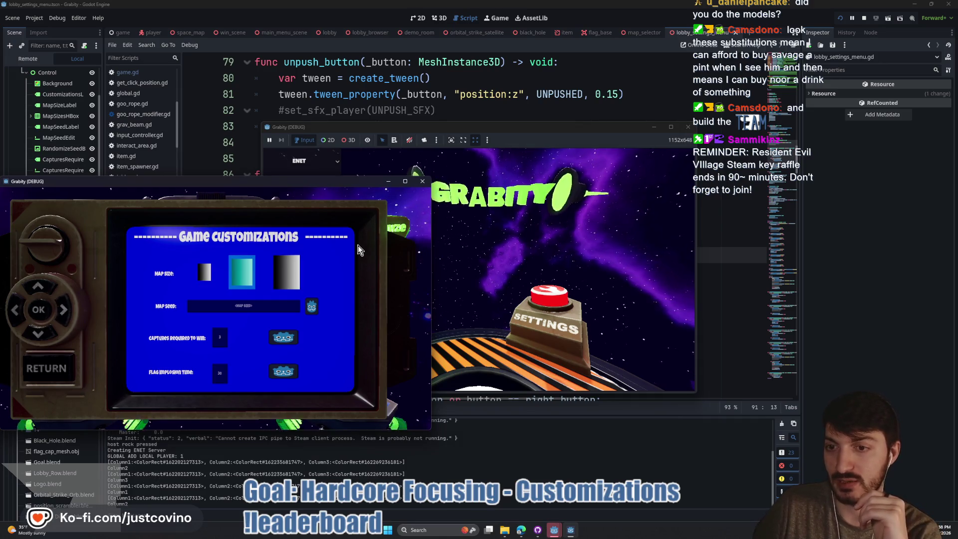
pyautogui.press('Down')
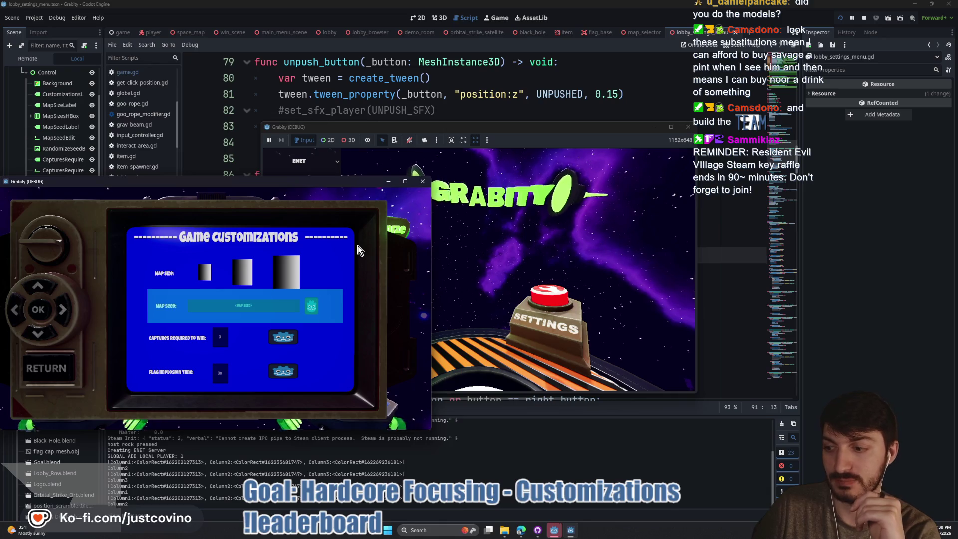
pyautogui.press('Down')
pyautogui.press('Down')
pyautogui.press('Down')
pyautogui.press('Down')
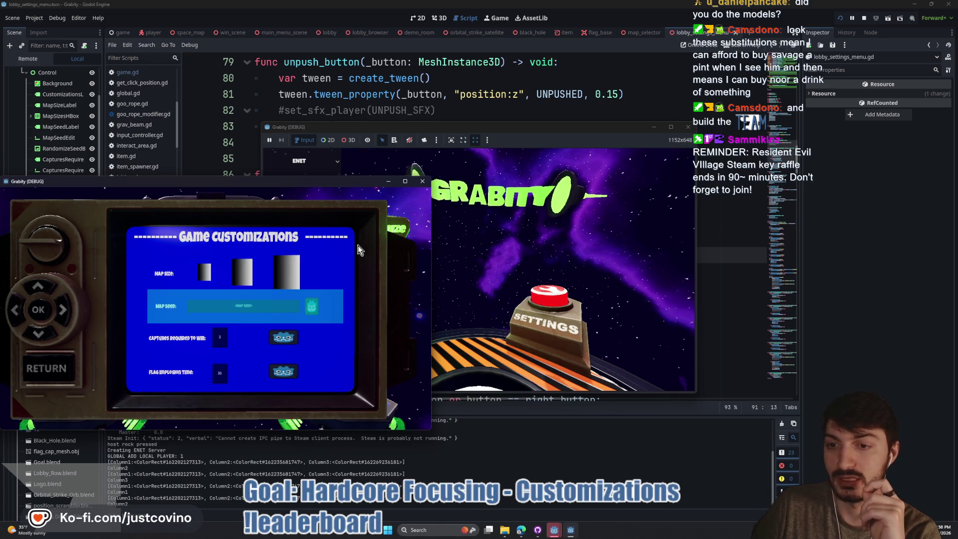
pyautogui.press('Down')
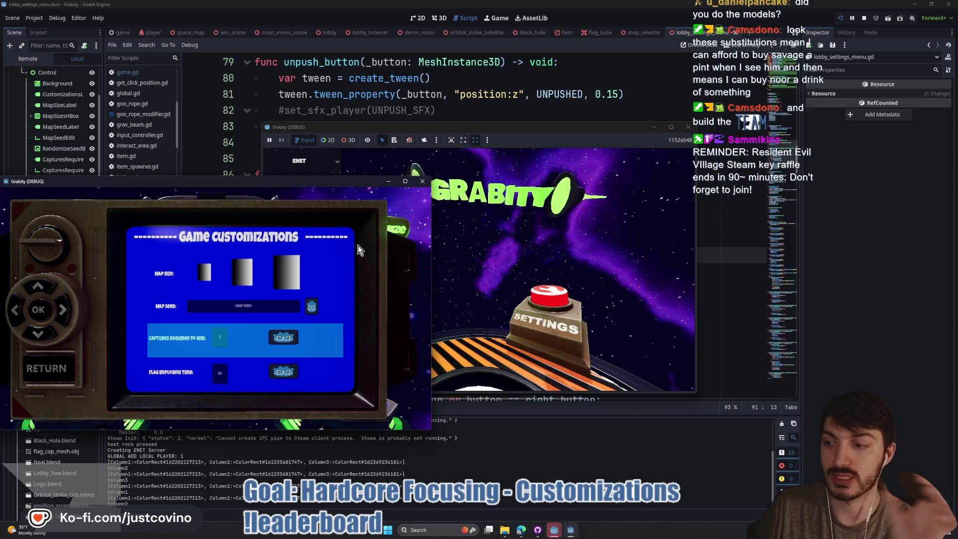
pyautogui.press('F8')
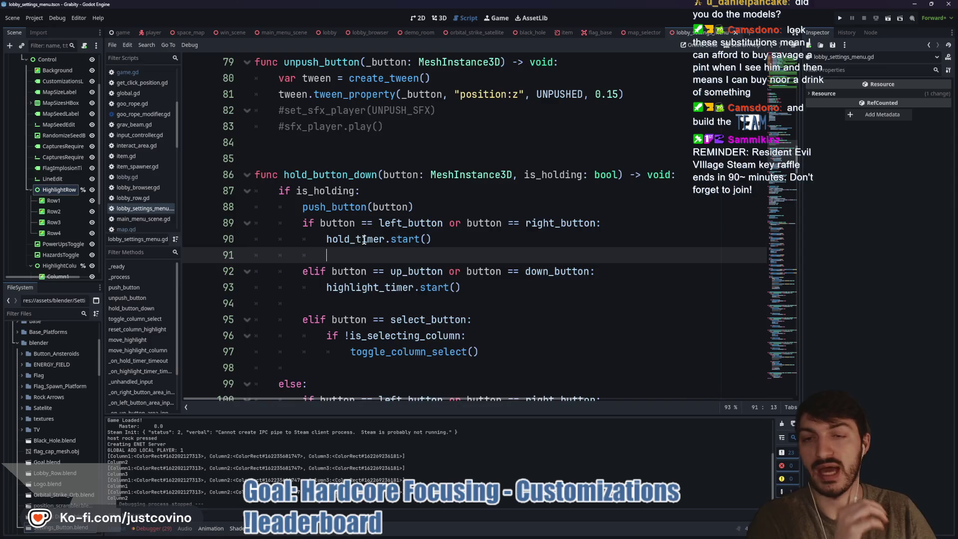
# Step: Scroll to toggle_column_select and select its match block on lines 108–111
pyautogui.scroll(6, 364, 239)
pyautogui.scroll(3, 364, 239)
pyautogui.scroll(-15, 364, 238)
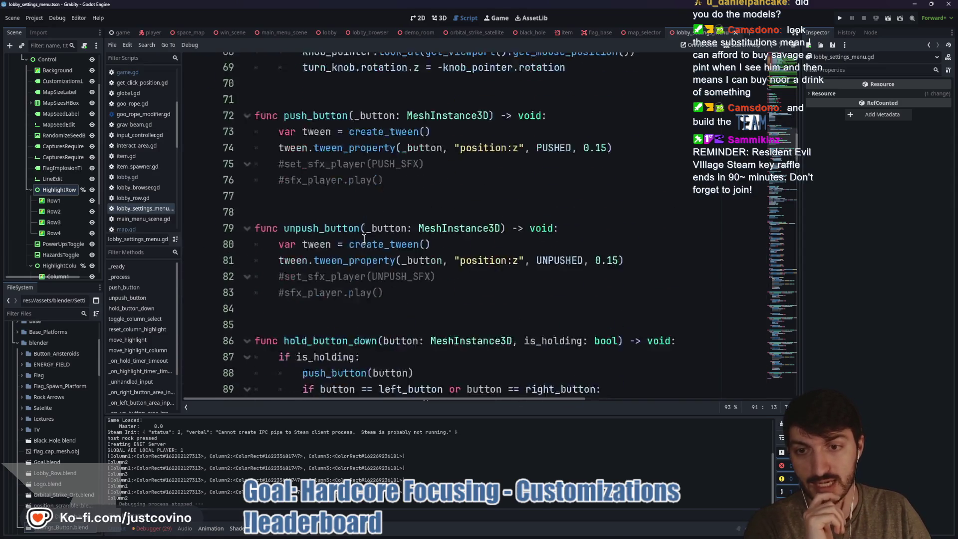
pyautogui.scroll(-3, 363, 238)
pyautogui.scroll(2, 364, 239)
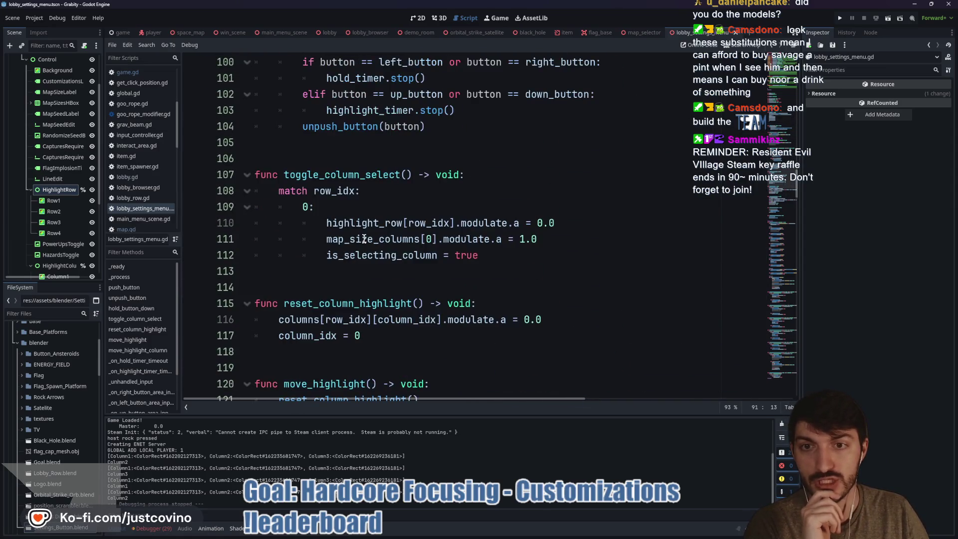
pyautogui.click(496, 250)
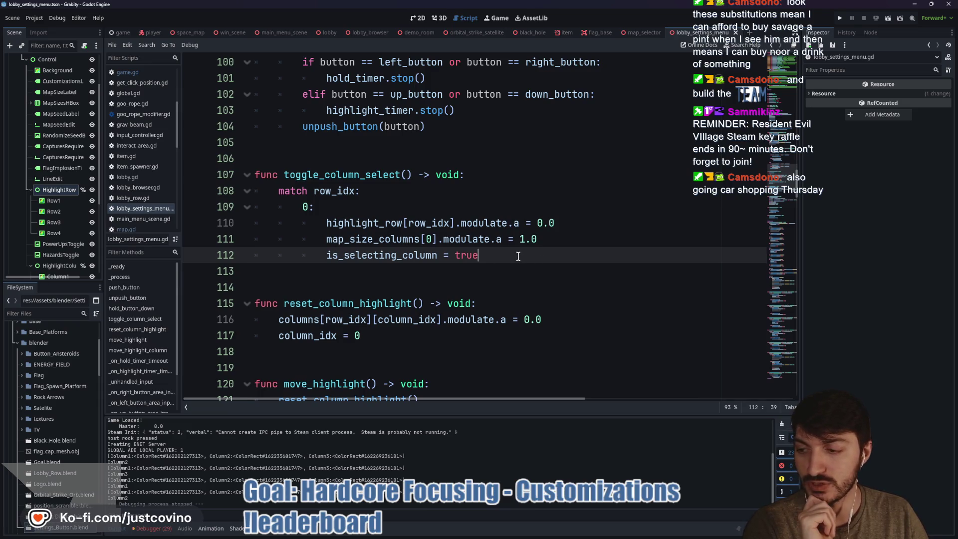
pyautogui.moveTo(538, 241); pyautogui.dragTo(279, 191)
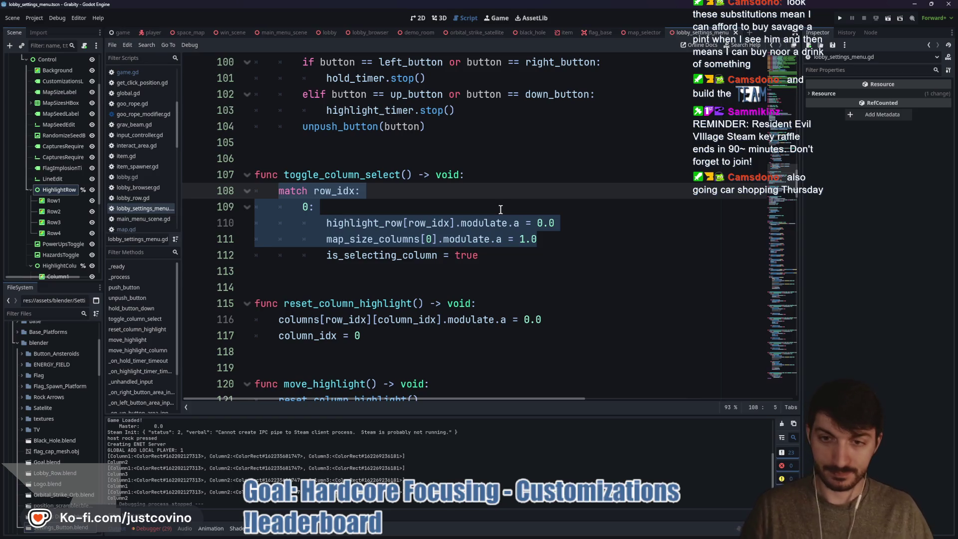
pyautogui.click(396, 208)
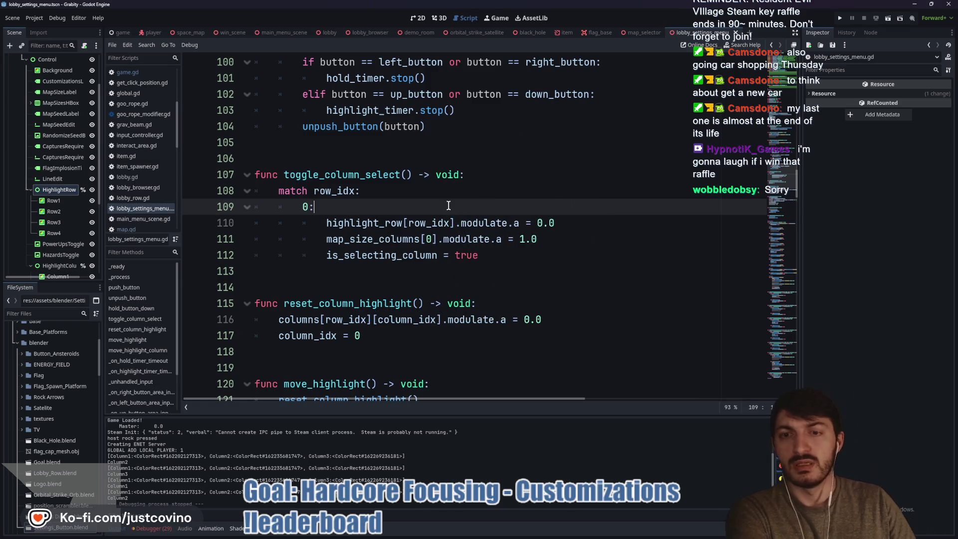
pyautogui.moveTo(499, 257)
pyautogui.mouseDown()
pyautogui.moveTo(320, 239)
pyautogui.moveTo(280, 207)
pyautogui.mouseUp()
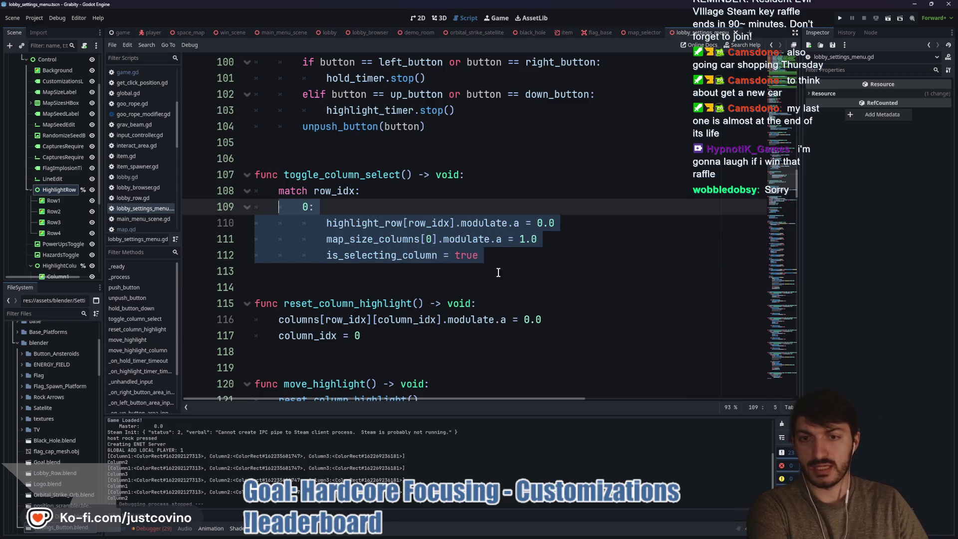
pyautogui.moveTo(538, 239); pyautogui.dragTo(241, 197)
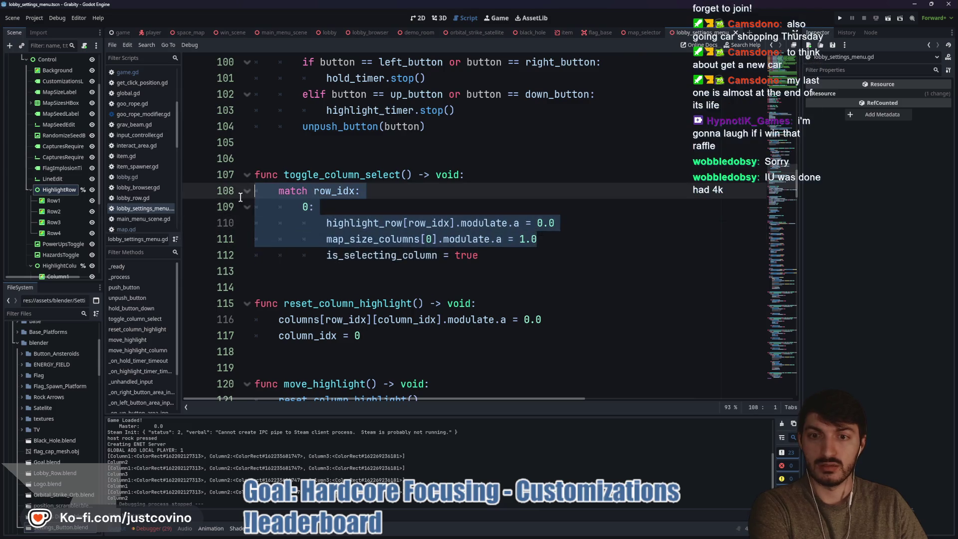
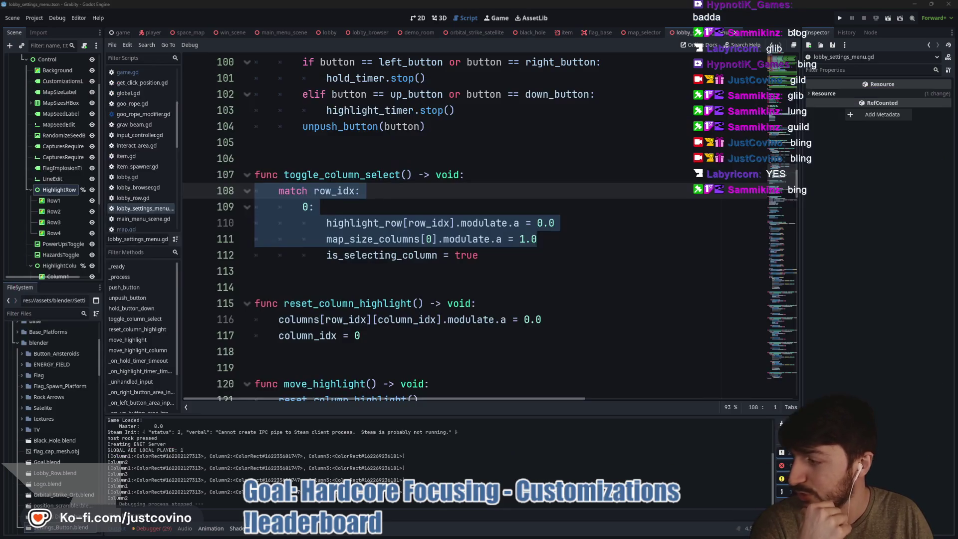
# Step: Delete the 'match row_idx:' and '0:' lines from toggle_column_select
pyautogui.click(526, 255)
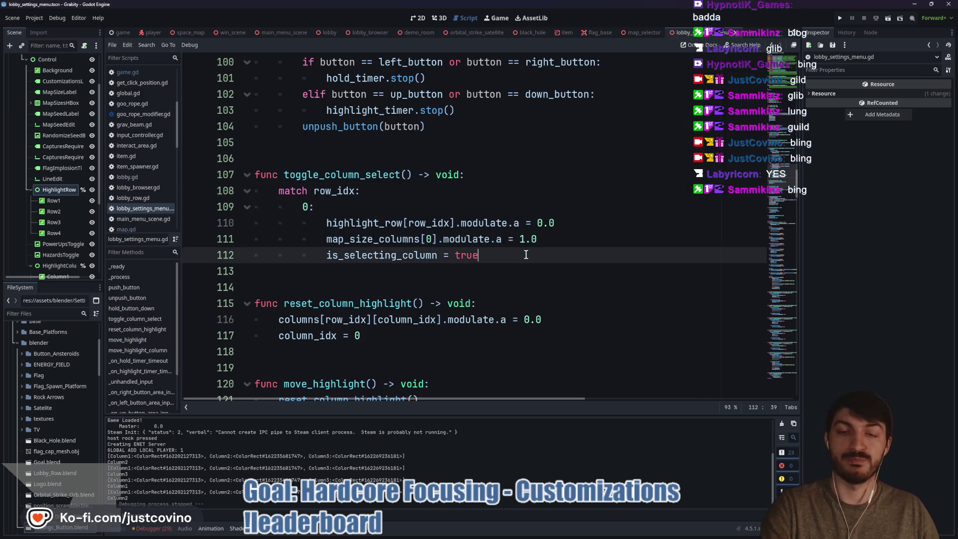
pyautogui.click(358, 207)
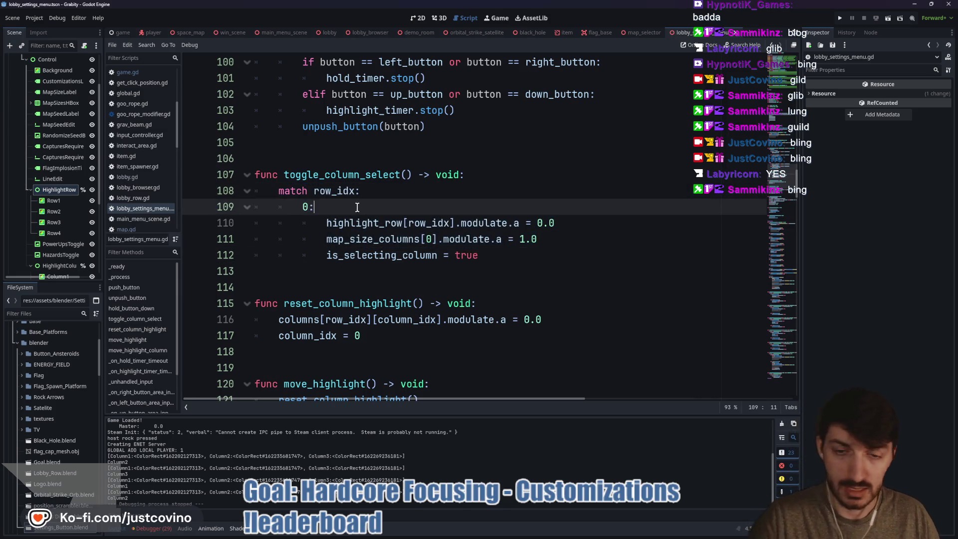
pyautogui.moveTo(295, 198); pyautogui.dragTo(278, 191)
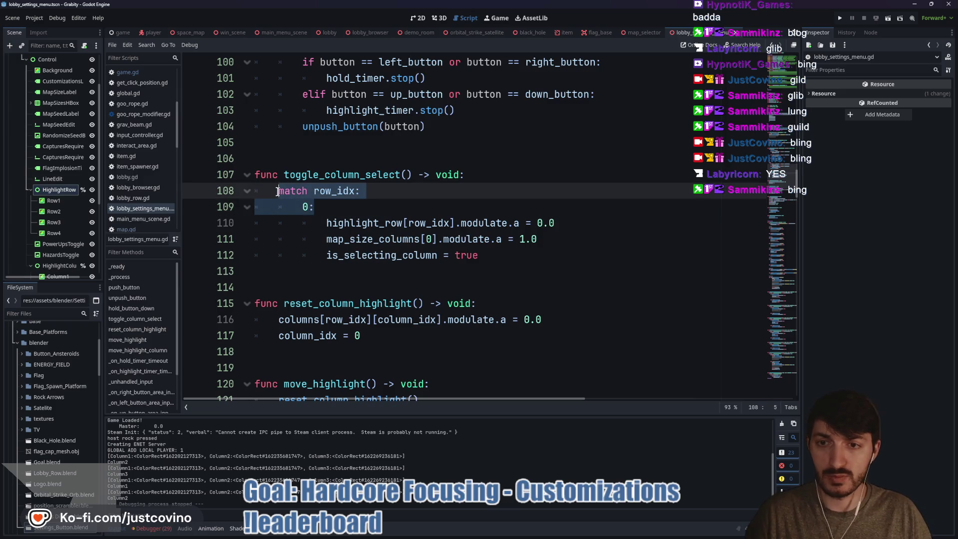
pyautogui.press('BackSpace')
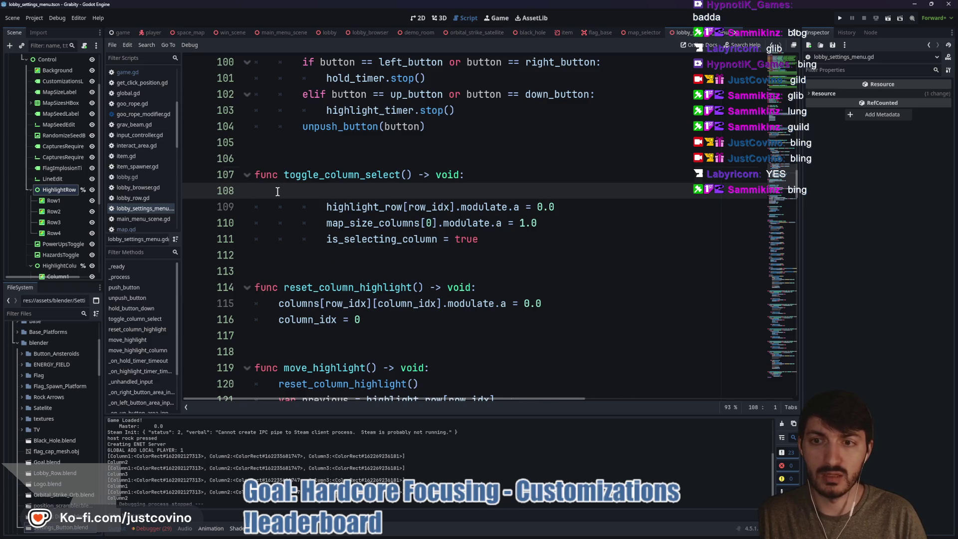
pyautogui.press('BackSpace')
# Step: Remove the extra indentation from the three remaining statements on lines 108–110
pyautogui.click(326, 191)
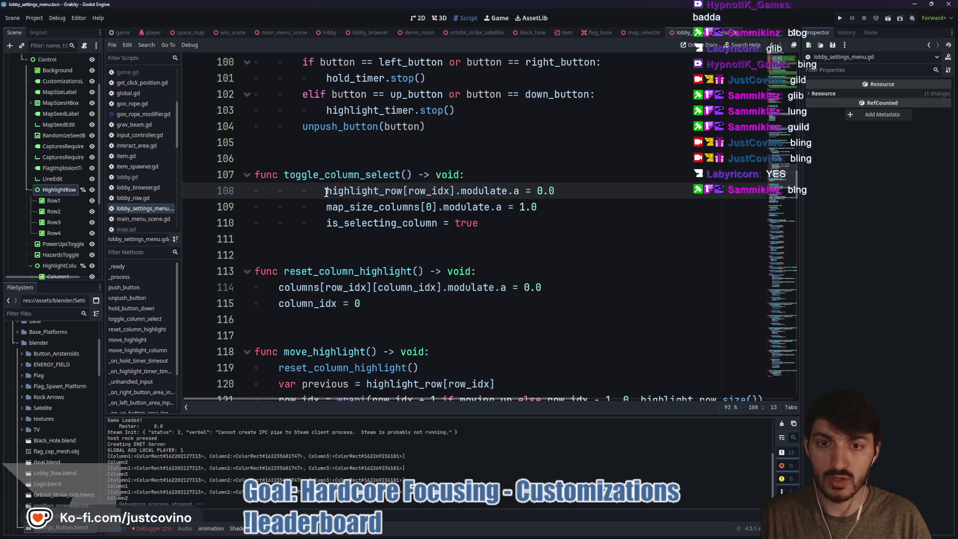
pyautogui.press('BackSpace')
pyautogui.press('BackSpace')
pyautogui.click(328, 205)
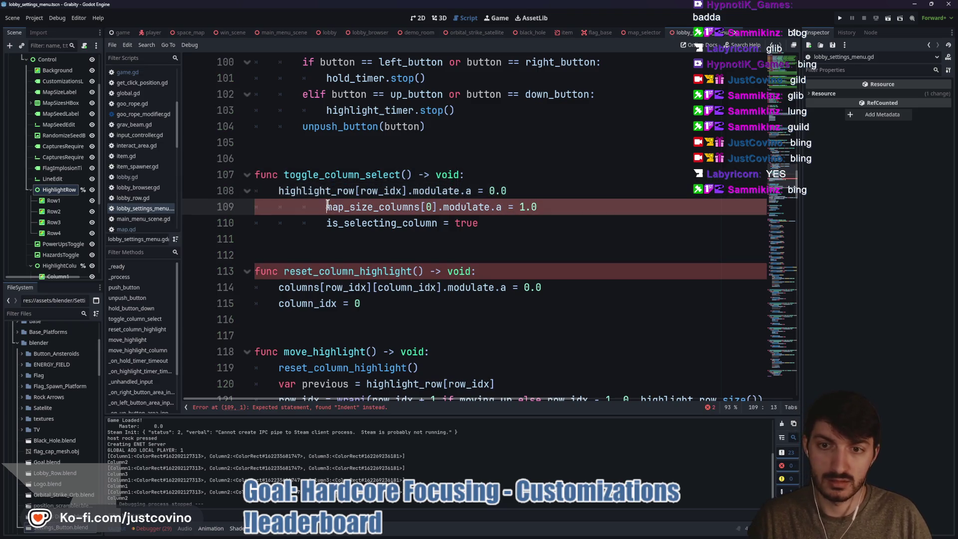
pyautogui.press('BackSpace')
pyautogui.press('BackSpace')
pyautogui.click(325, 223)
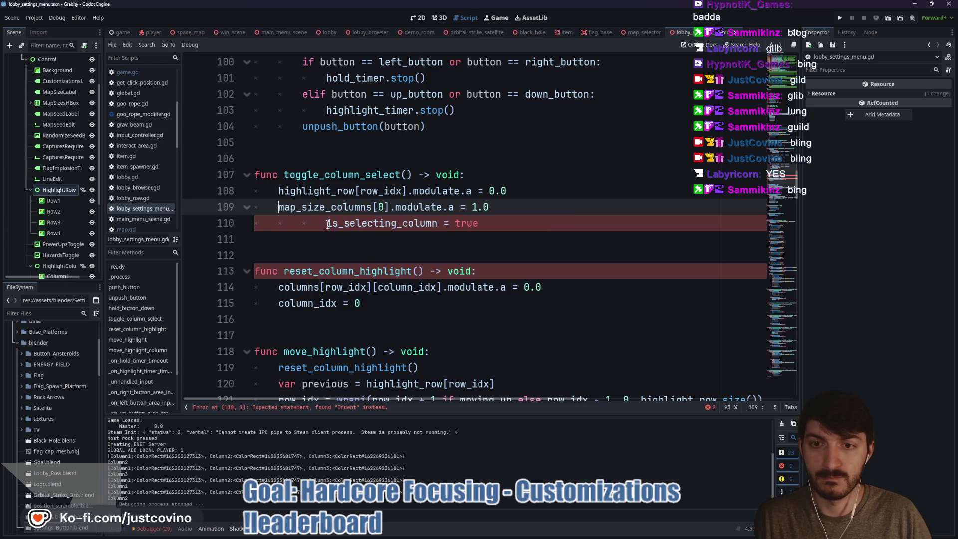
pyautogui.press('BackSpace')
pyautogui.press('BackSpace')
# Step: Select map_size_columns[0] on line 109 so it can be replaced
pyautogui.click(342, 211)
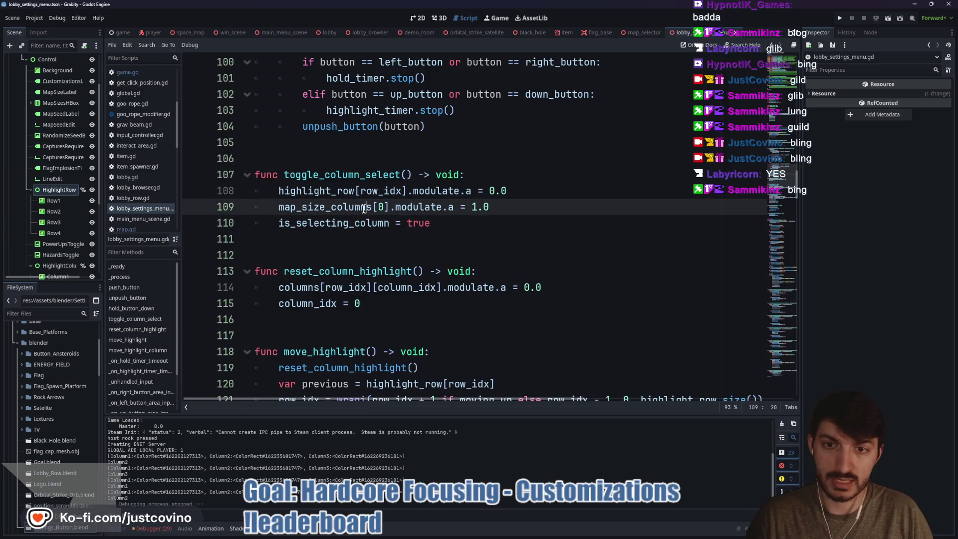
pyautogui.moveTo(269, 210); pyautogui.dragTo(375, 210)
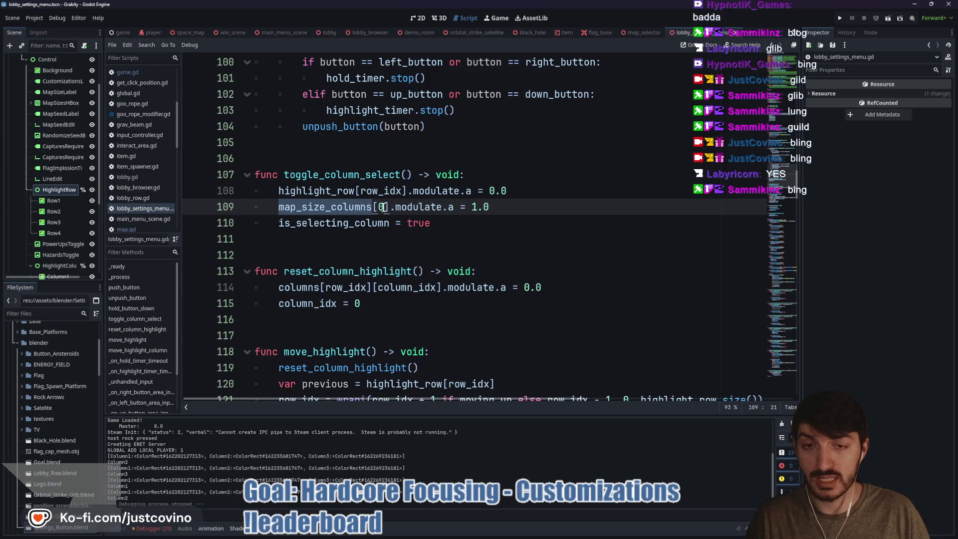
pyautogui.scroll(3, 385, 207)
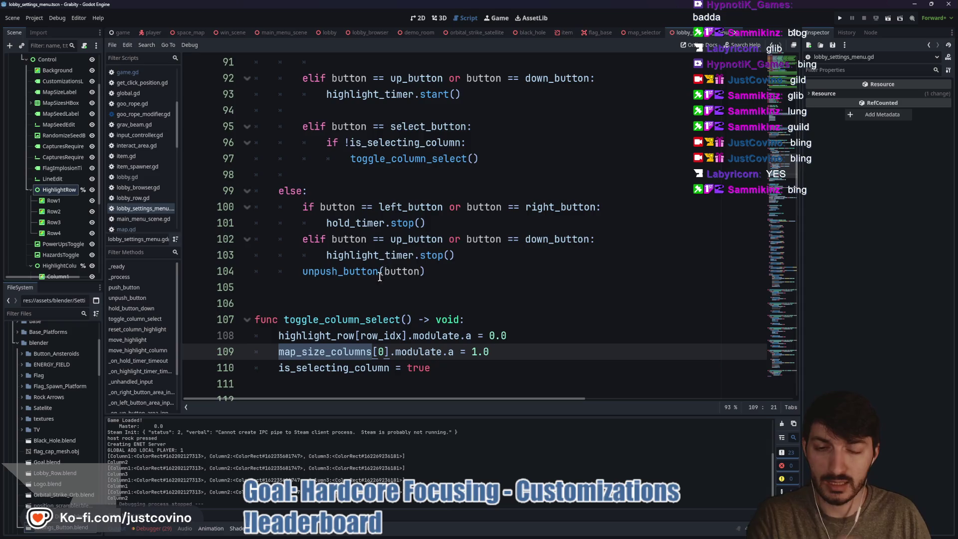
pyautogui.scroll(-1, 370, 284)
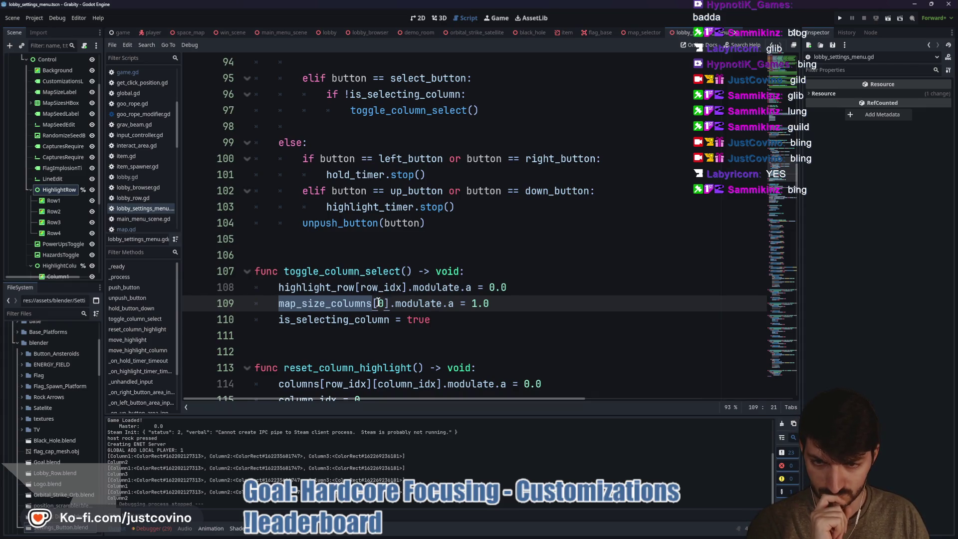
pyautogui.moveTo(390, 302); pyautogui.dragTo(279, 303)
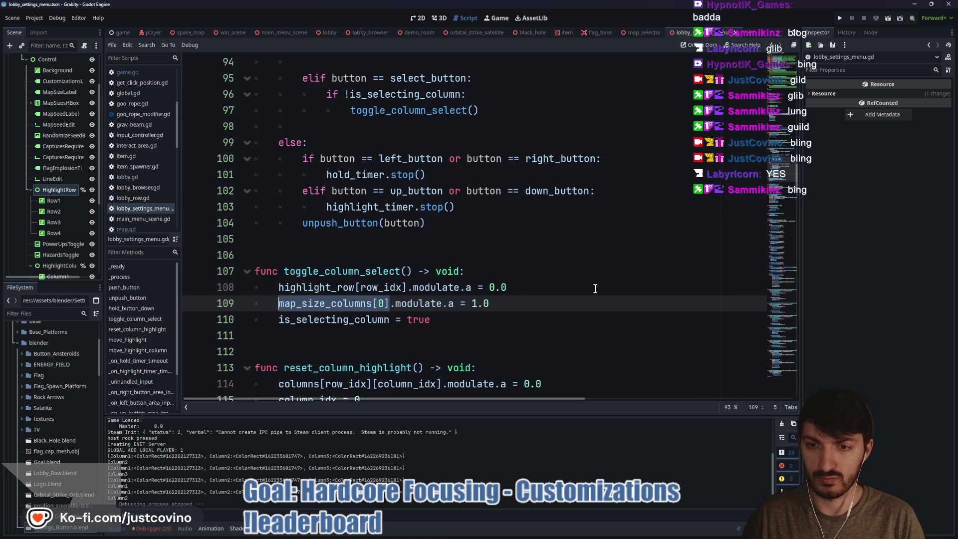
# Step: Replace map_size_columns[0] on line 109 with highlight_row[row_idx][column_idx] using autocomplete
pyautogui.write('high')
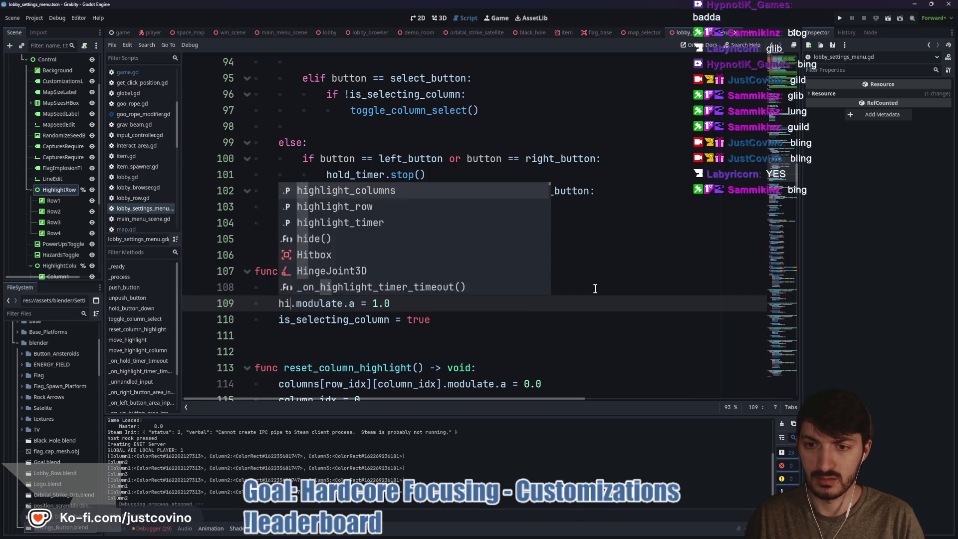
pyautogui.press('Down')
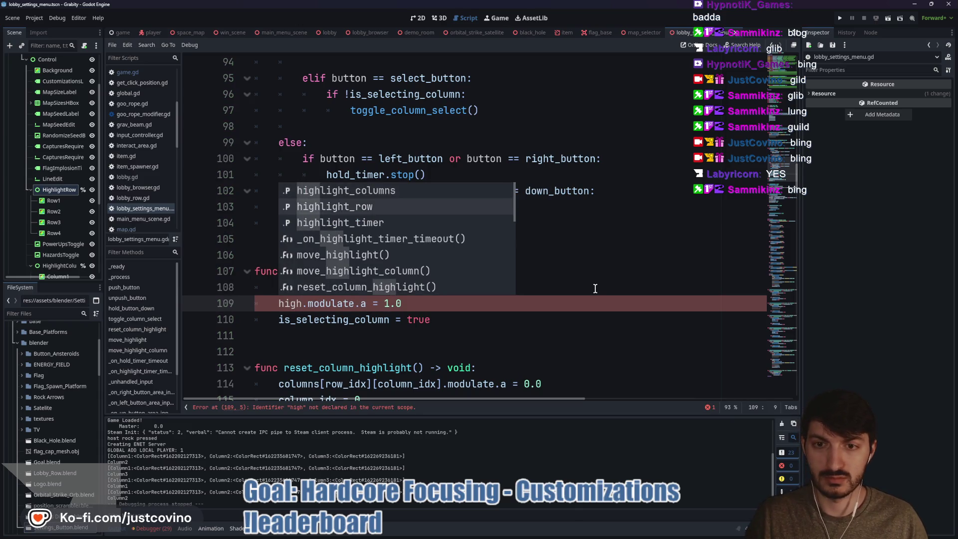
pyautogui.press('Return')
pyautogui.write('[row')
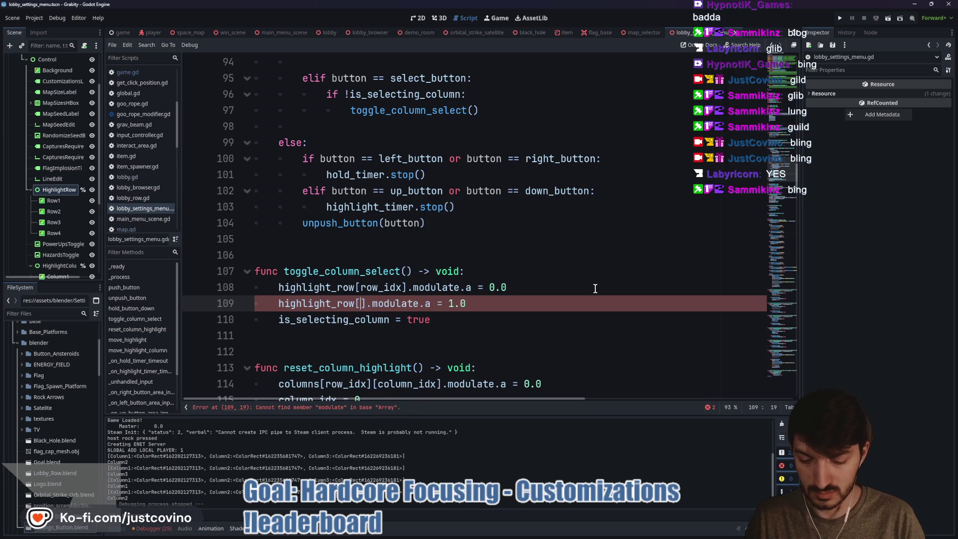
pyautogui.press('Return')
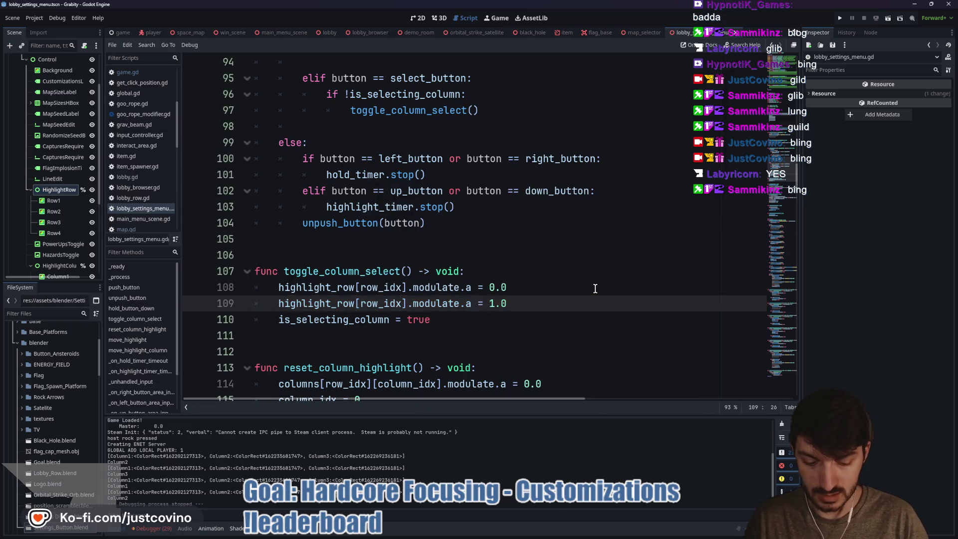
pyautogui.write('[colu')
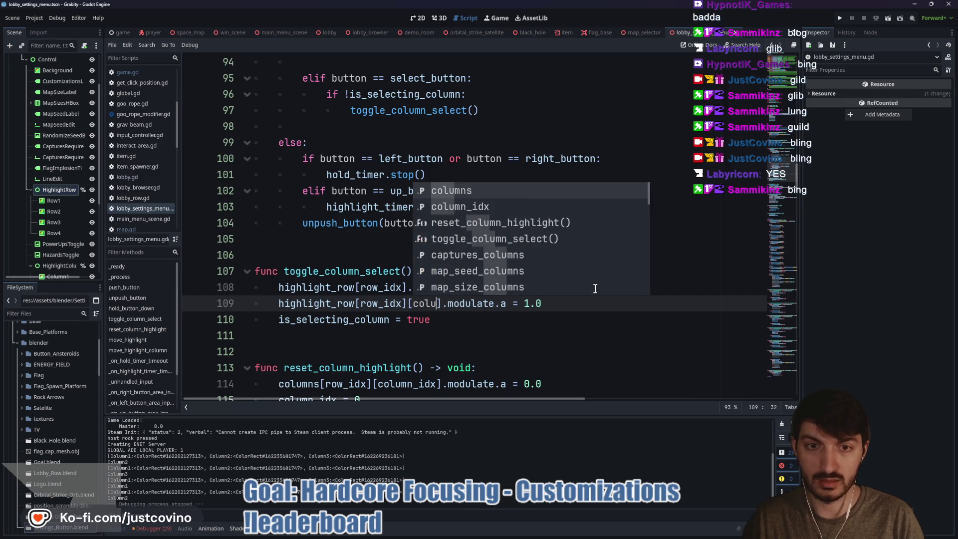
pyautogui.press('Return')
pyautogui.click(583, 297)
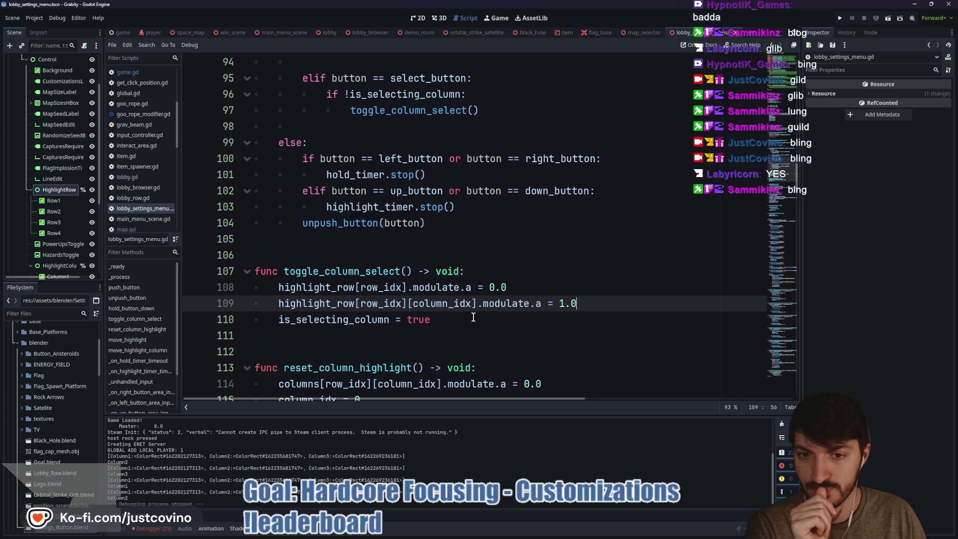
pyautogui.scroll(4, 469, 315)
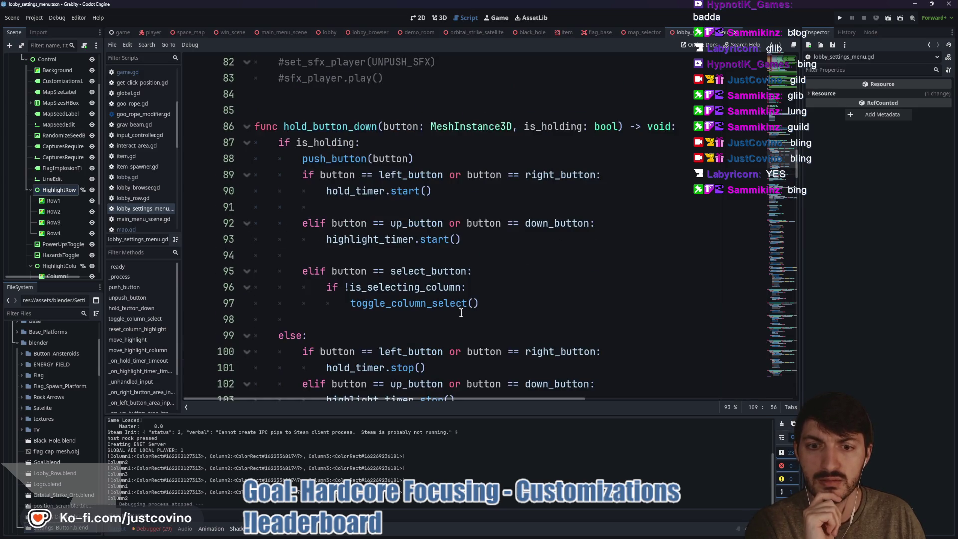
pyautogui.scroll(-4, 461, 313)
pyautogui.doubleClick(310, 273)
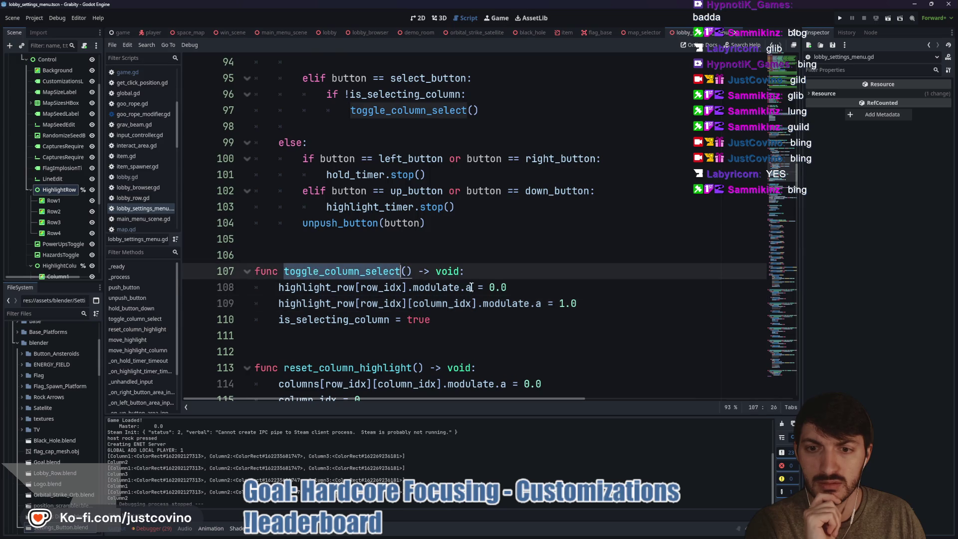
pyautogui.scroll(3, 493, 291)
pyautogui.scroll(8, 474, 291)
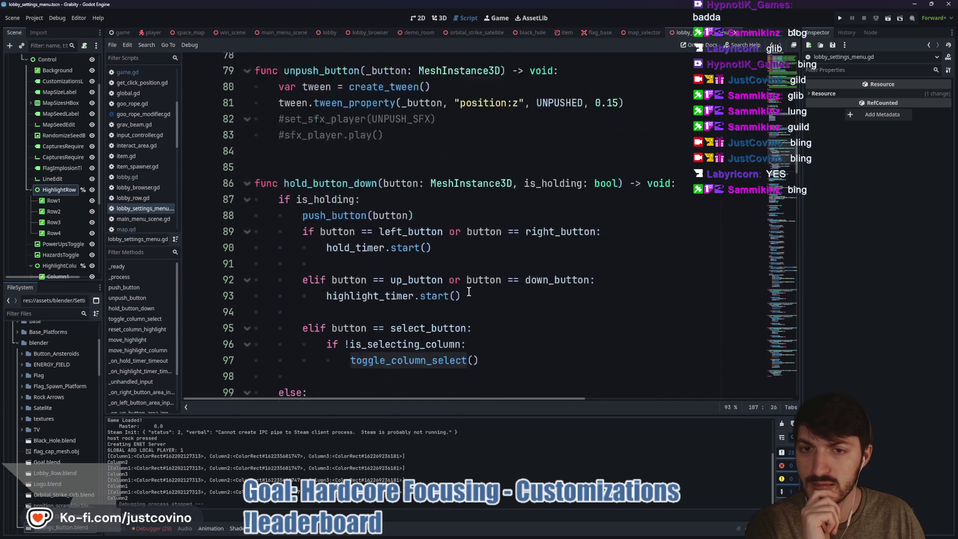
pyautogui.scroll(4, 467, 291)
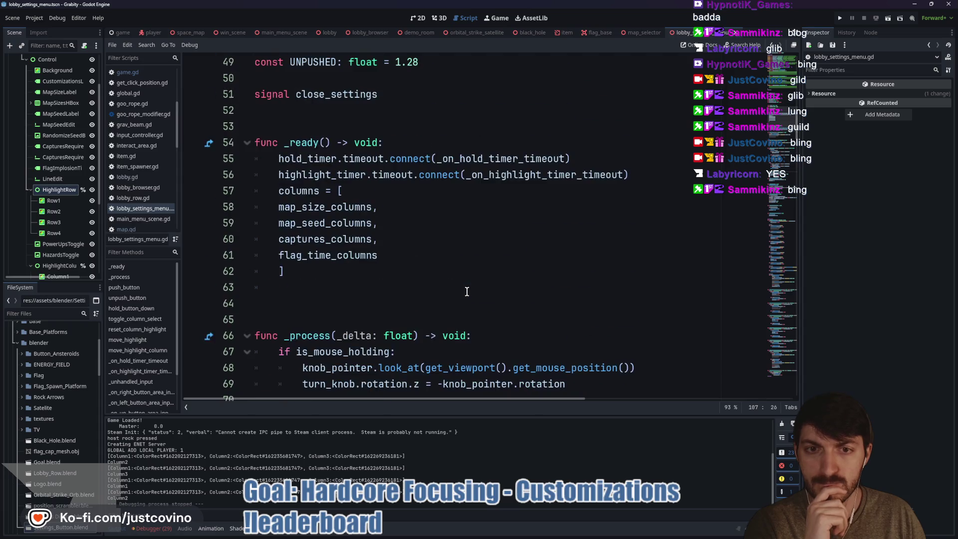
pyautogui.scroll(4, 467, 292)
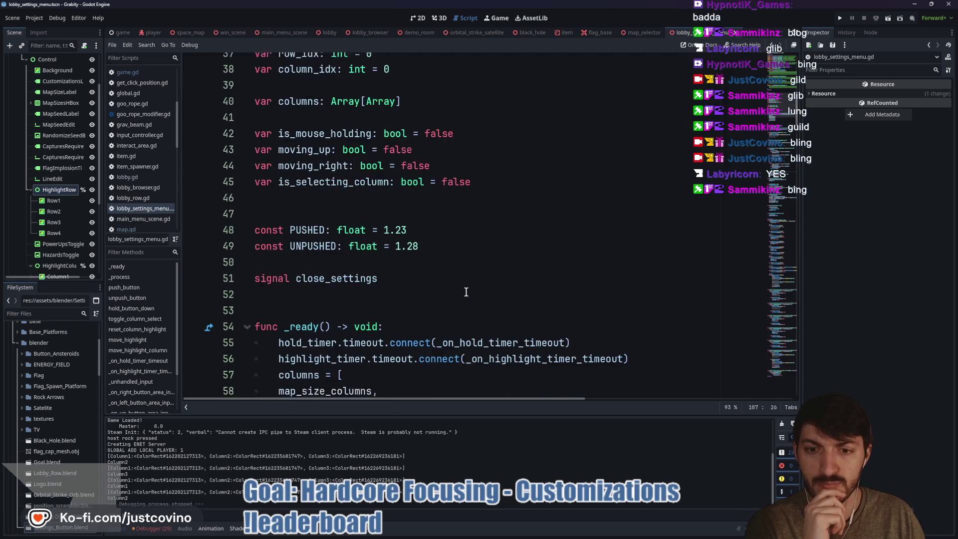
pyautogui.scroll(-6, 466, 292)
pyautogui.scroll(-5, 467, 293)
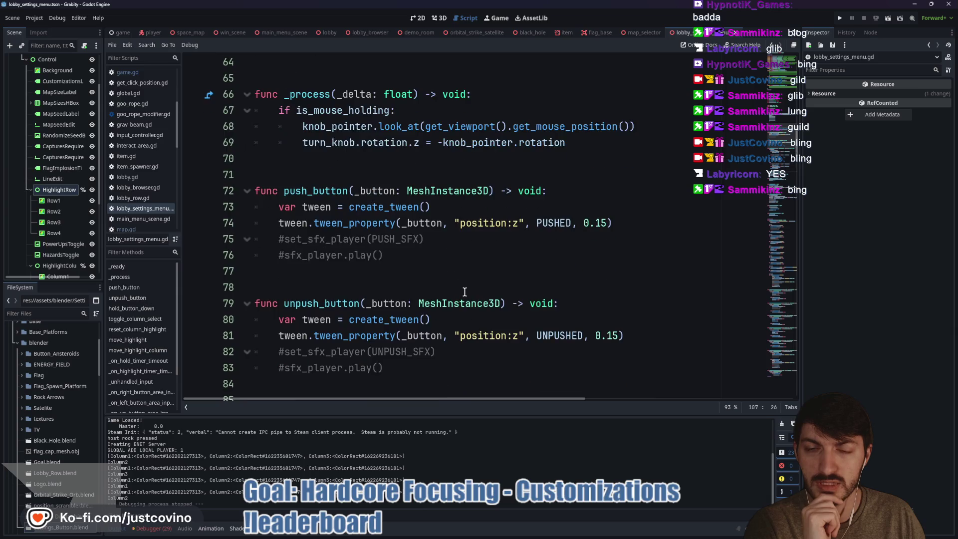
pyautogui.scroll(-3, 464, 292)
pyautogui.scroll(-7, 461, 291)
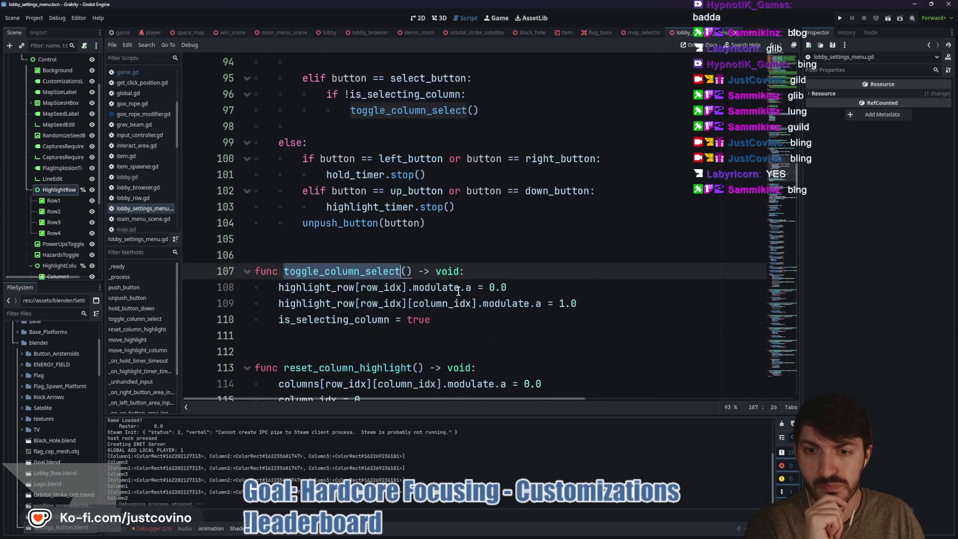
pyautogui.scroll(-3, 458, 291)
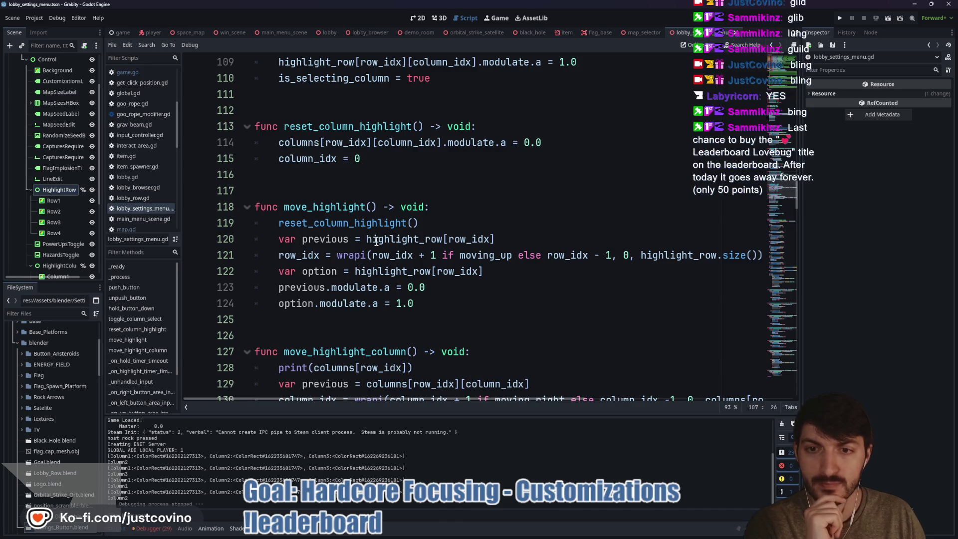
pyautogui.moveTo(342, 226)
pyautogui.scroll(-1, 480, 268)
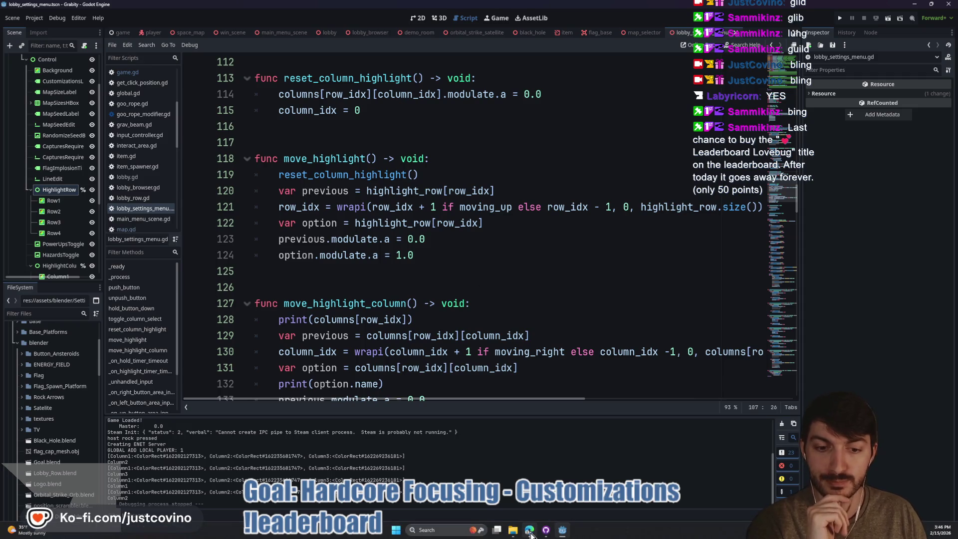
pyautogui.click(449, 531)
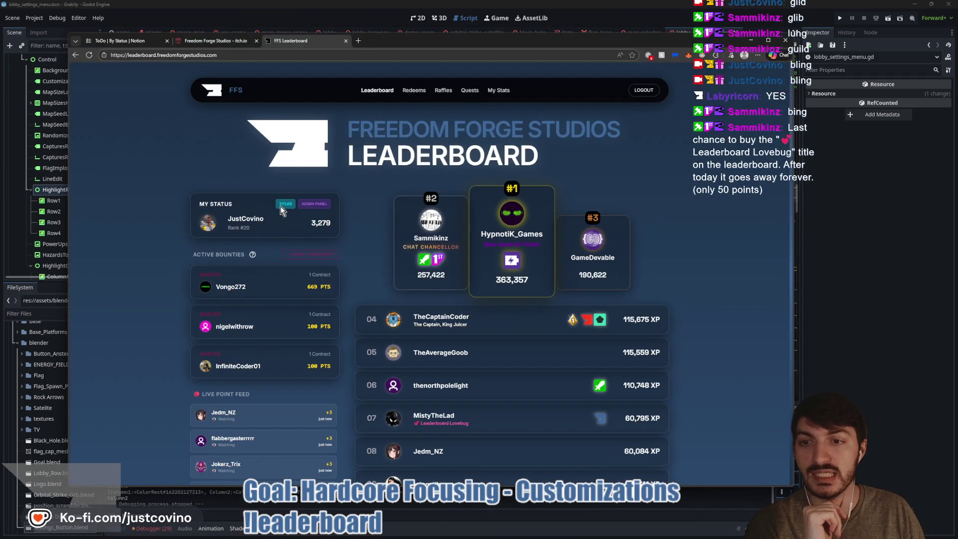
# Step: Preview Leaderboard Lovebug and No Title in the Title Manager, then return to the Godot script
pyautogui.click(285, 204)
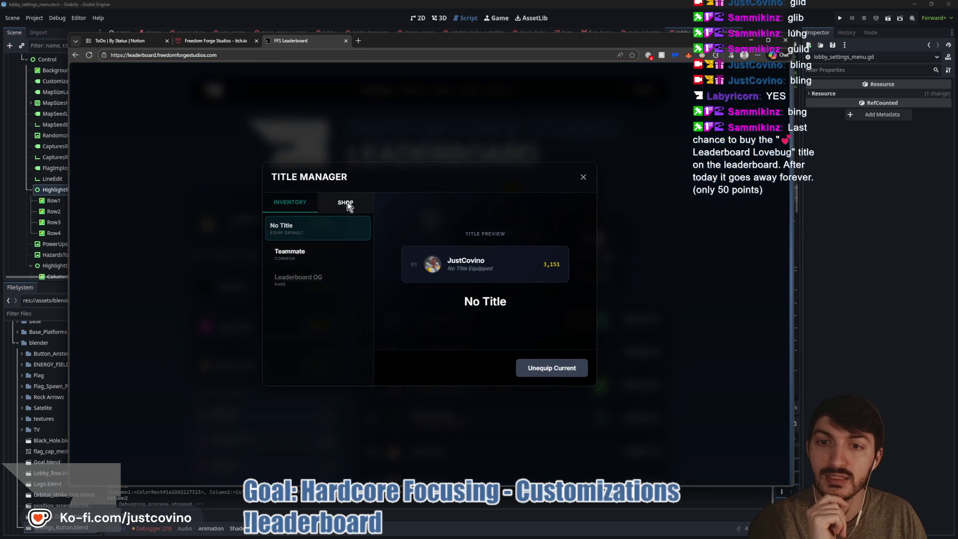
pyautogui.click(346, 202)
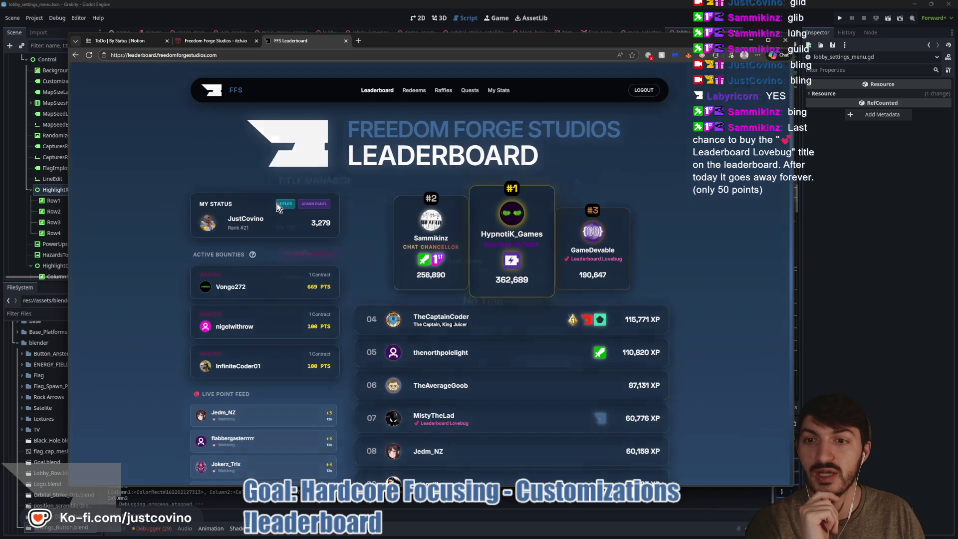
pyautogui.click(280, 204)
pyautogui.click(301, 308)
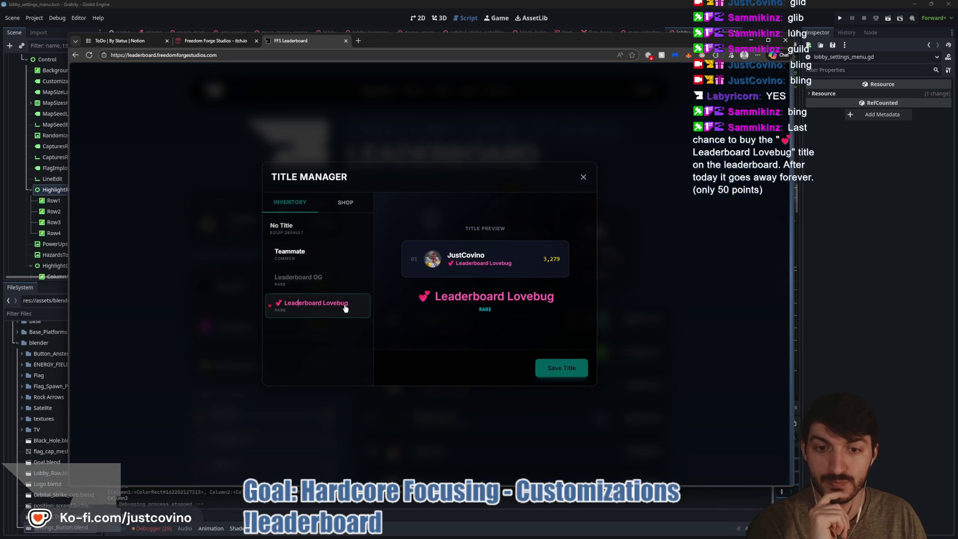
pyautogui.click(308, 233)
pyautogui.click(582, 177)
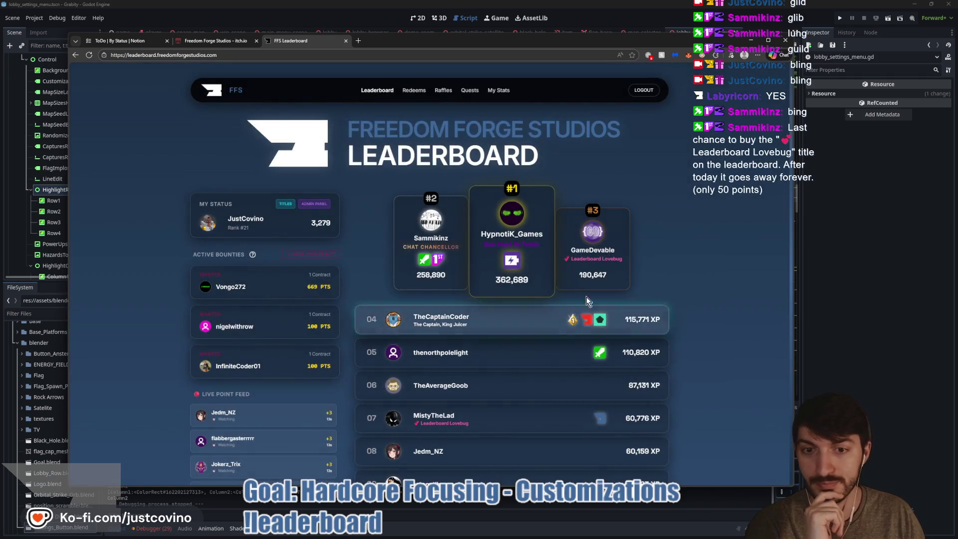
pyautogui.click(901, 331)
pyautogui.click(404, 268)
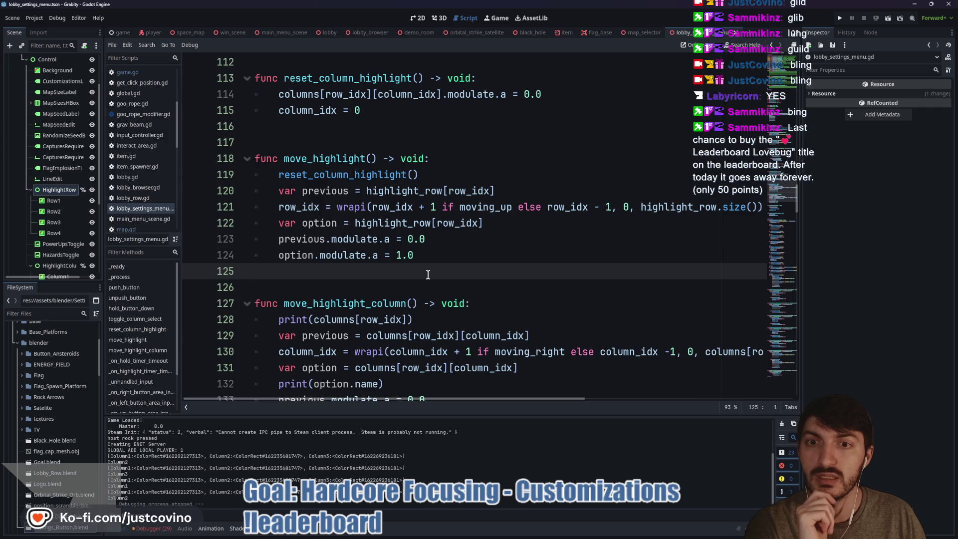
# Step: Add column_idx = 0 to reset_column_highlight on line 115
pyautogui.hotkey('ctrl', 'z')
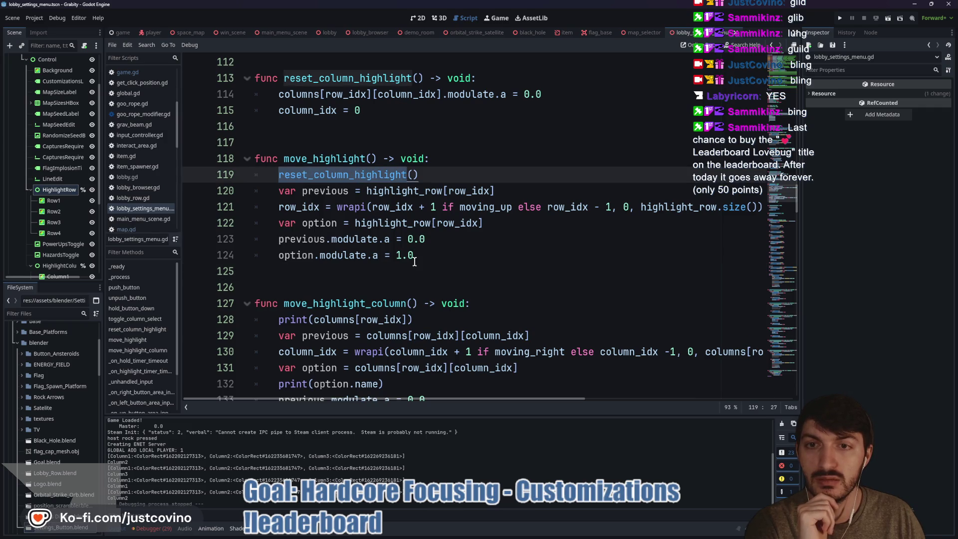
pyautogui.scroll(2, 415, 262)
pyautogui.write('mn_idx = 0')
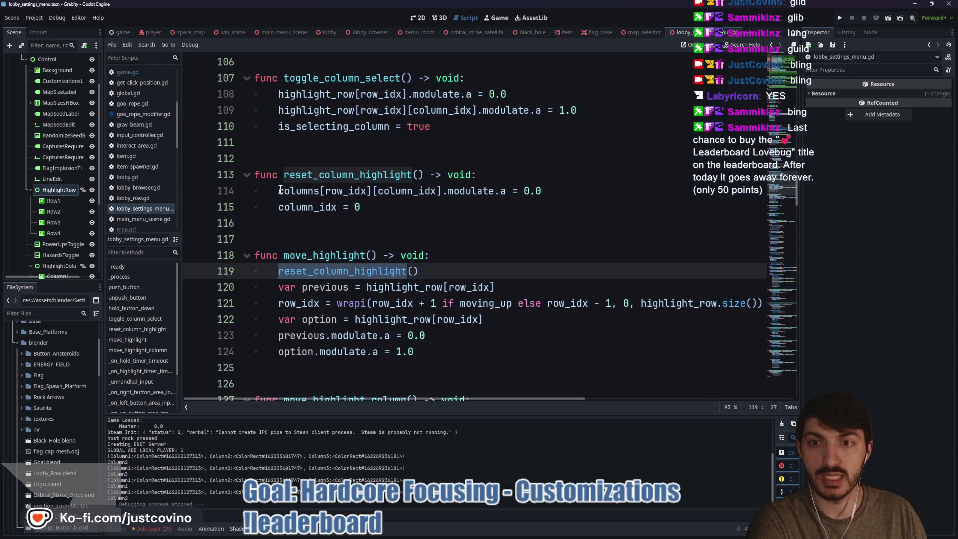
# Step: Replace highlight_row[row_idx][column_idx] on line 109 with columns[row_idx][column_idx], then run the game
pyautogui.moveTo(278, 191); pyautogui.dragTo(439, 195)
pyautogui.hotkey('ctrl', 'c')
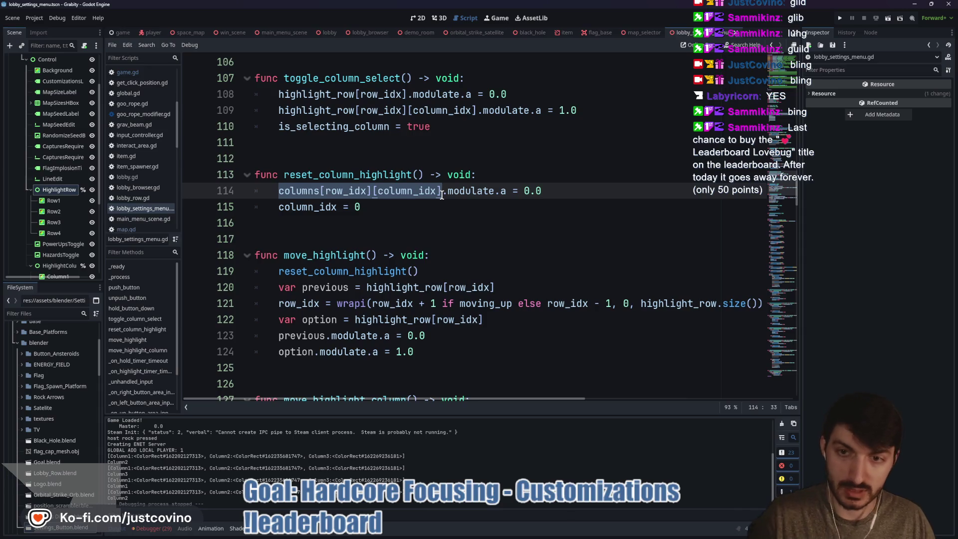
pyautogui.scroll(1, 416, 200)
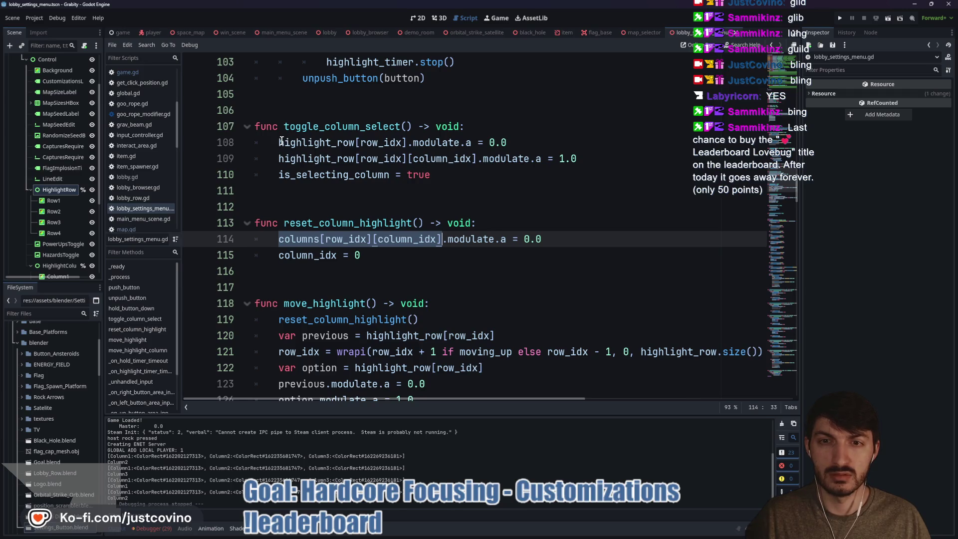
pyautogui.moveTo(278, 158); pyautogui.dragTo(476, 159)
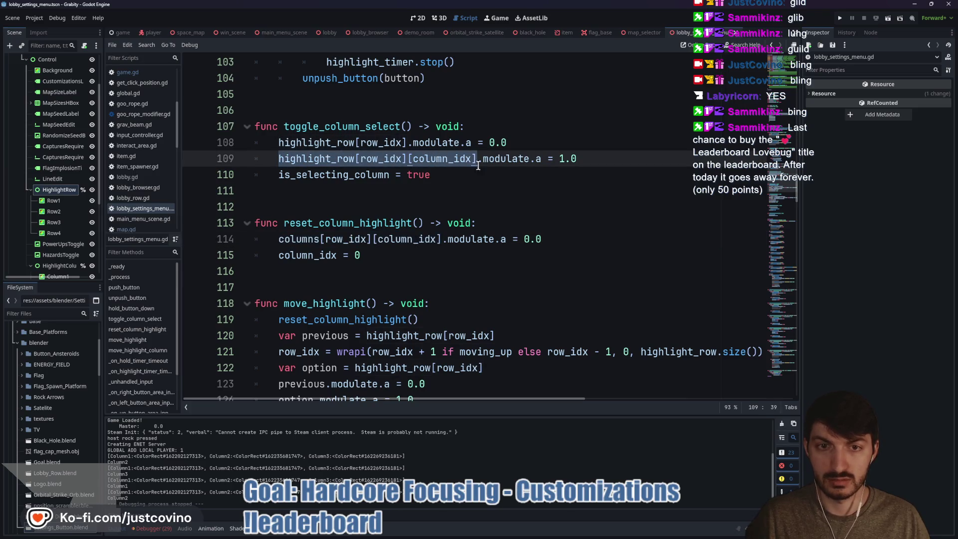
pyautogui.hotkey('ctrl', 'v')
pyautogui.click(568, 157)
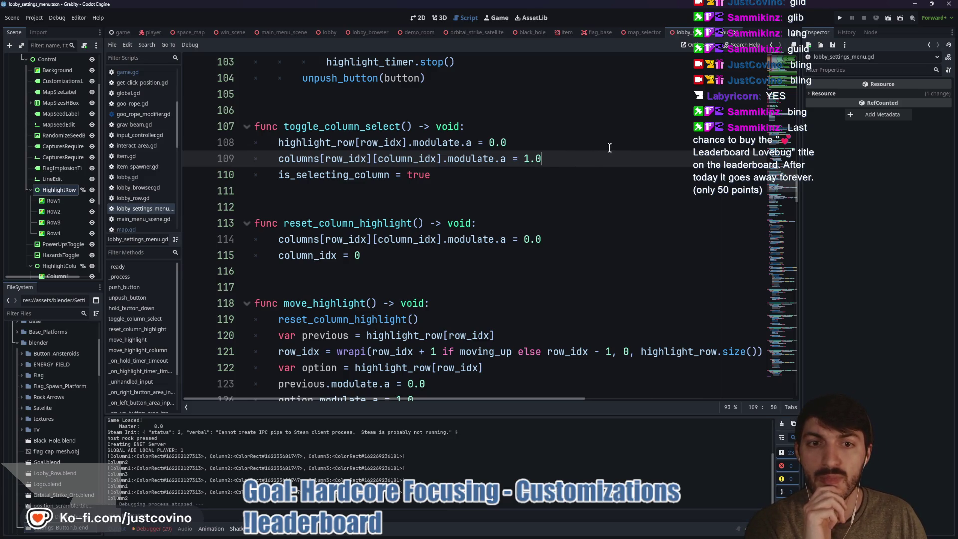
pyautogui.press('F5')
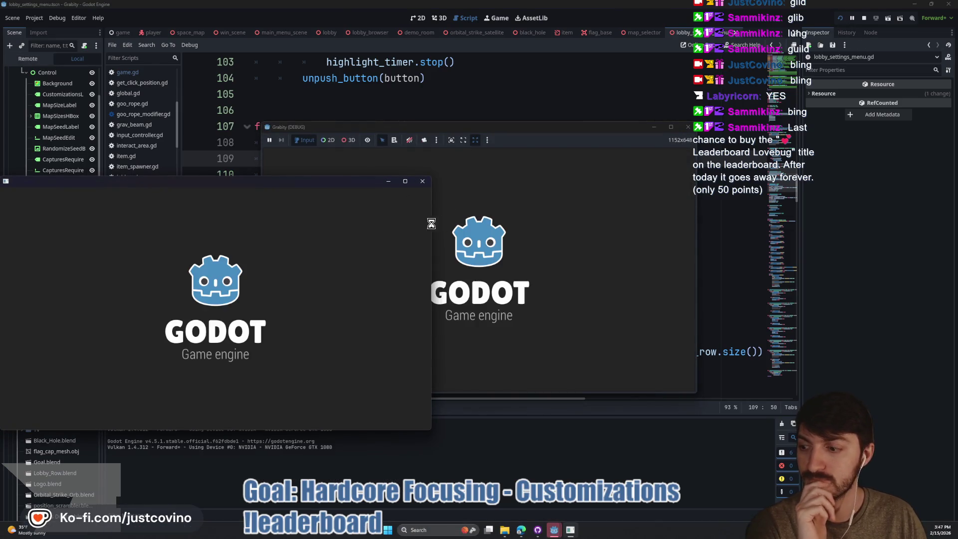
# Step: Host a lobby, open Game Customizations, and move between the Map Seed field and randomize icon
pyautogui.click(207, 264)
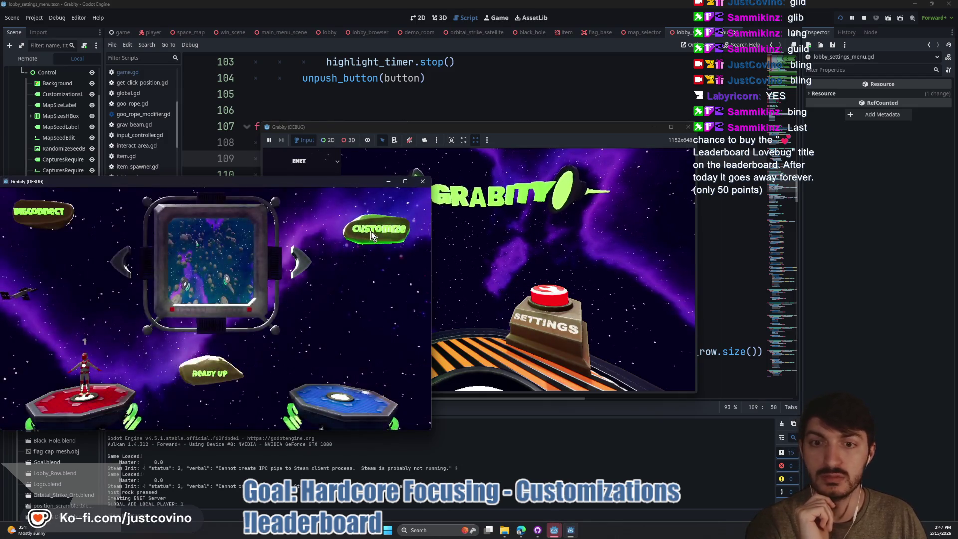
pyautogui.click(349, 232)
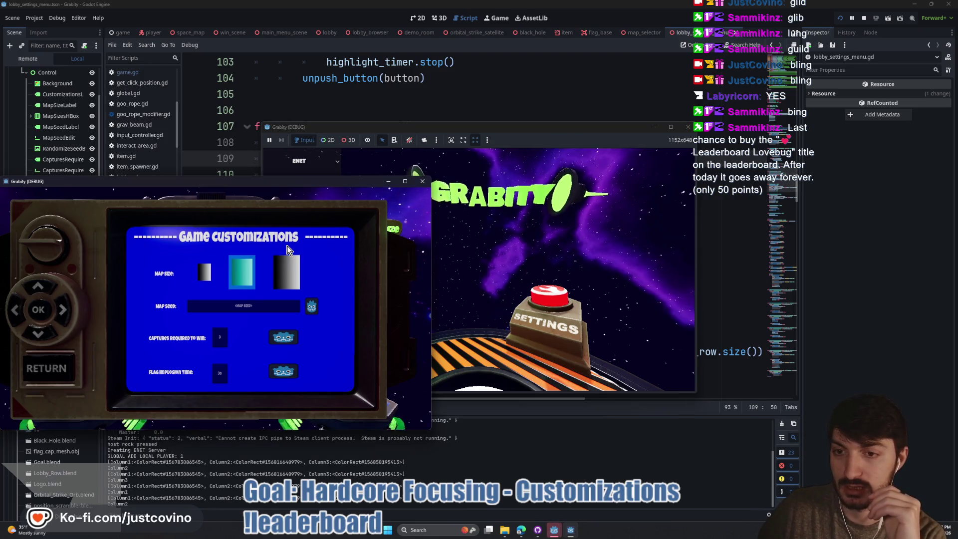
pyautogui.press('Down')
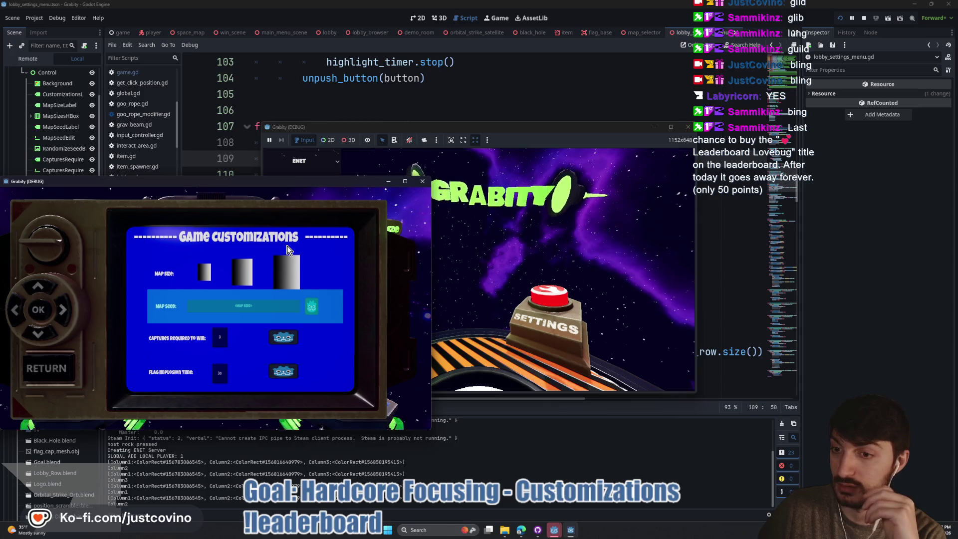
pyautogui.press('Right')
pyautogui.press('Right')
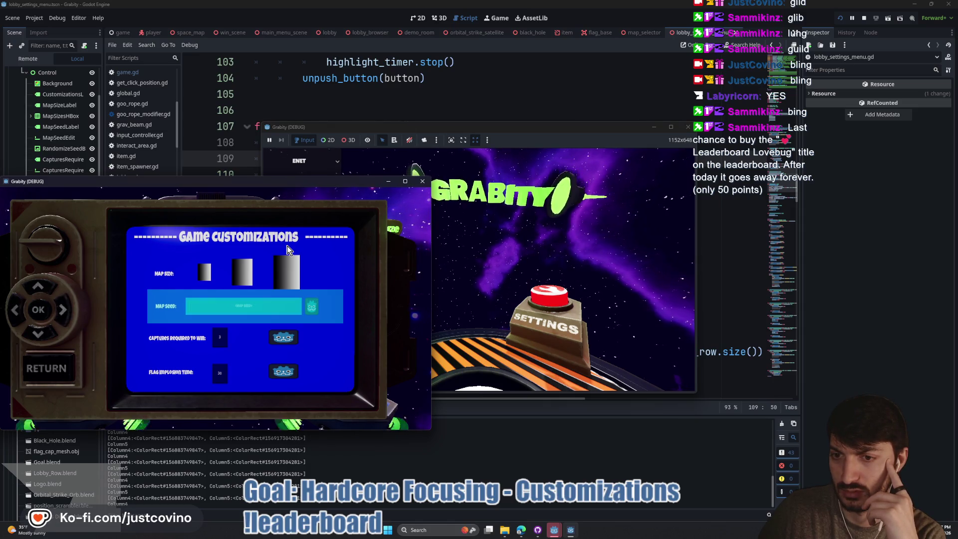
pyautogui.press('Right')
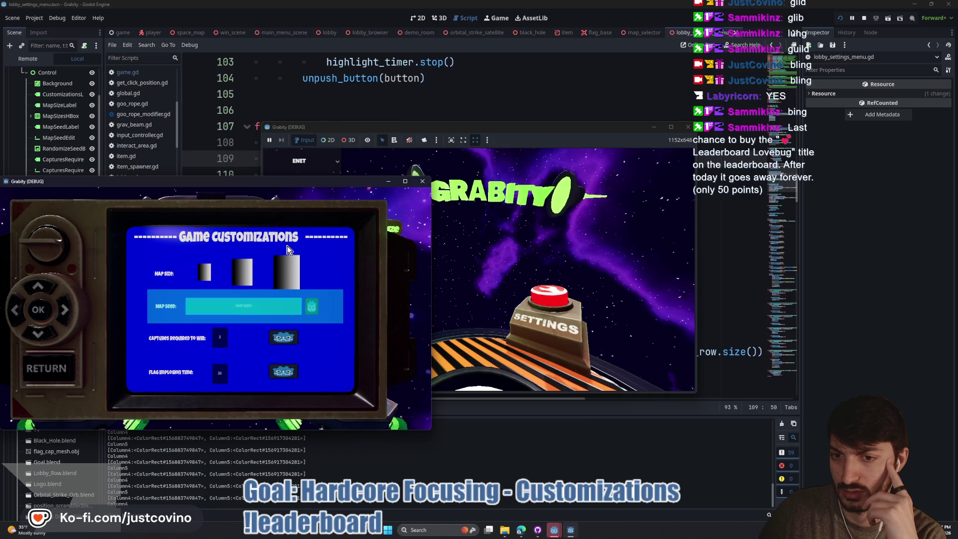
pyautogui.press('Right')
pyautogui.press('Right')
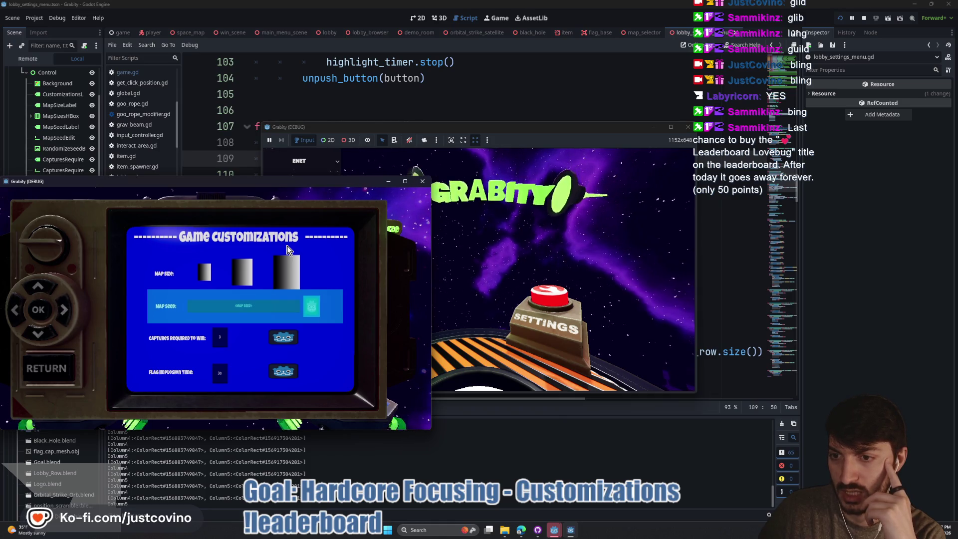
pyautogui.press('Left')
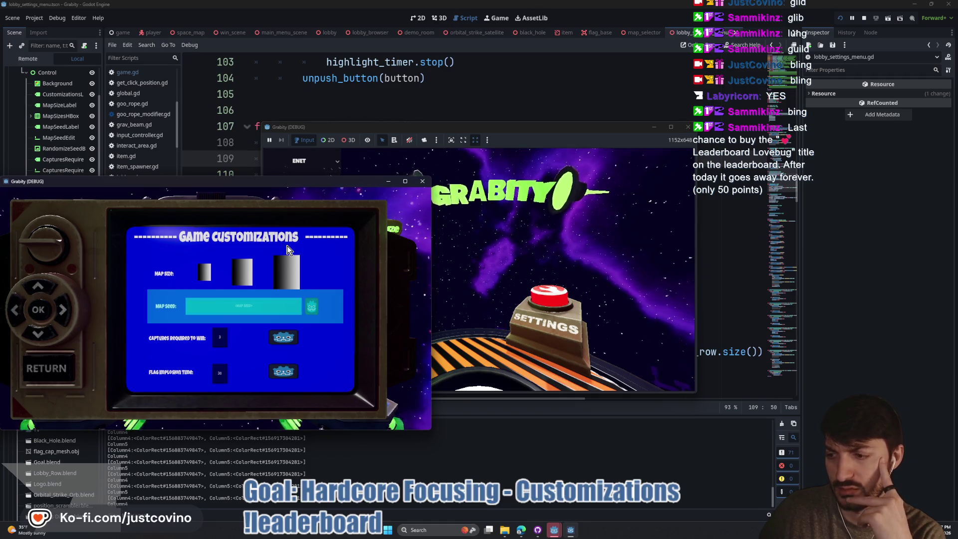
pyautogui.press('Right')
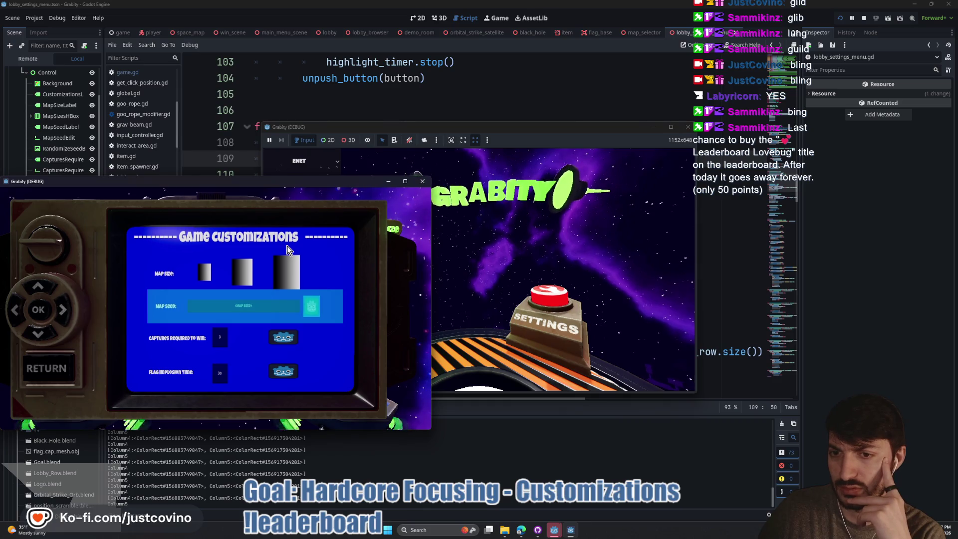
# Step: Cycle the Map Size options, revisit the Map Seed randomize icon, then stop the game
pyautogui.press('Up')
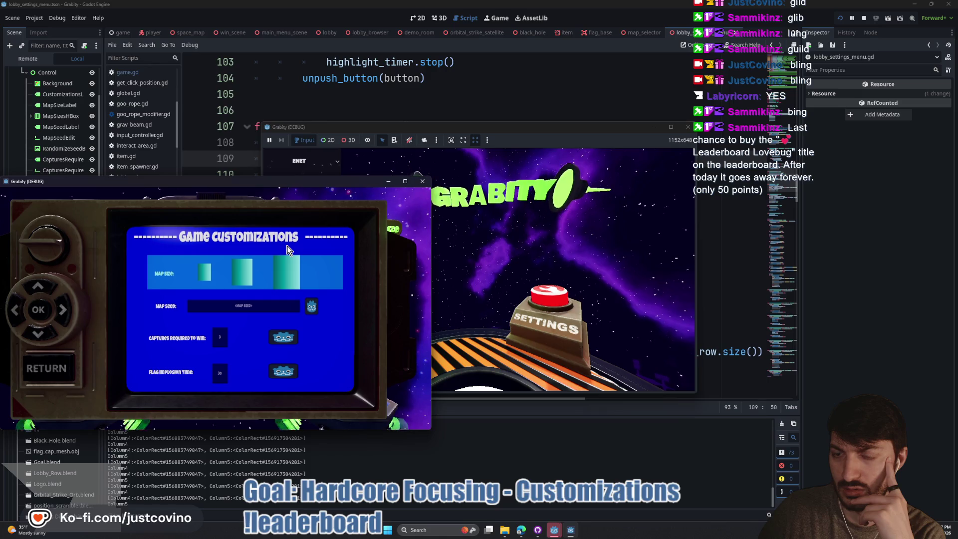
pyautogui.press('Left')
pyautogui.press('Left')
pyautogui.press('Right')
pyautogui.press('Left')
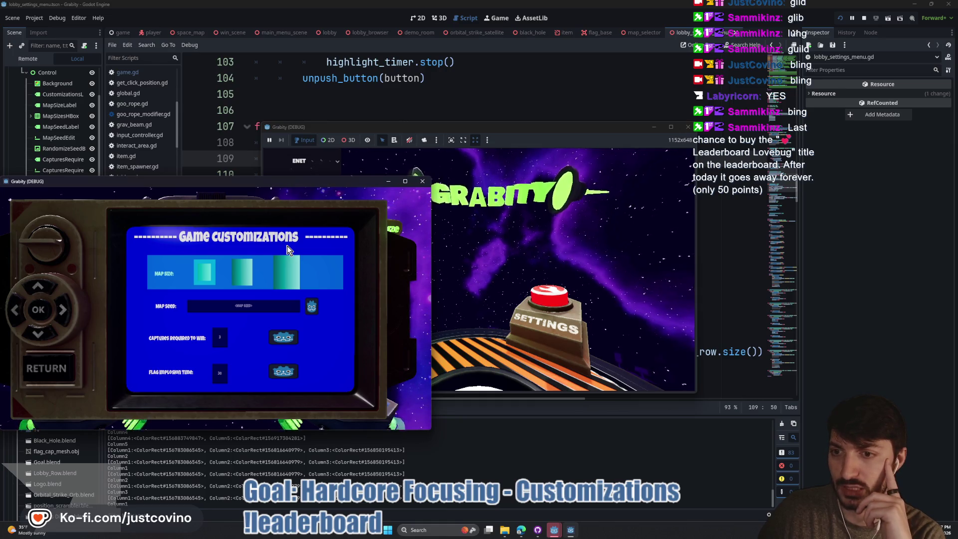
pyautogui.press('Down')
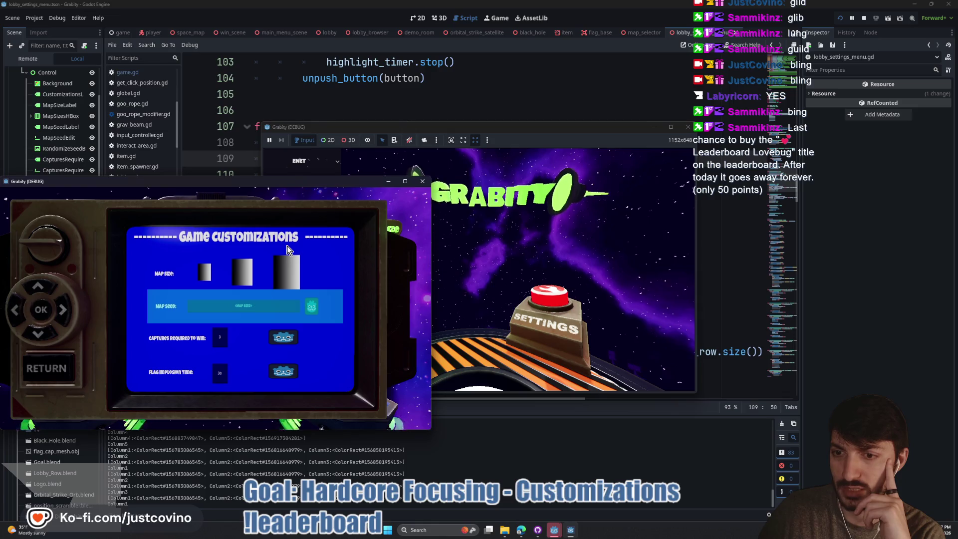
pyautogui.press('Right')
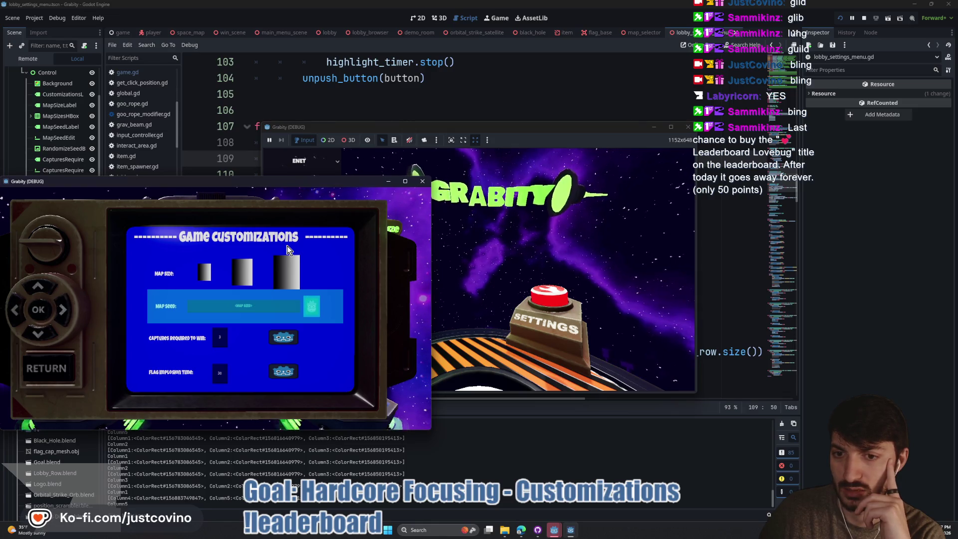
pyautogui.press('Left')
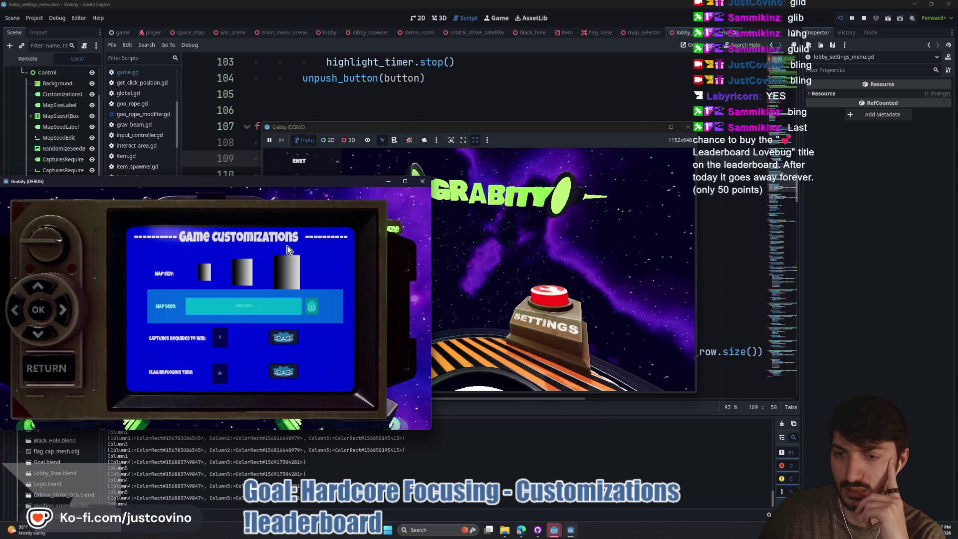
pyautogui.press('F8')
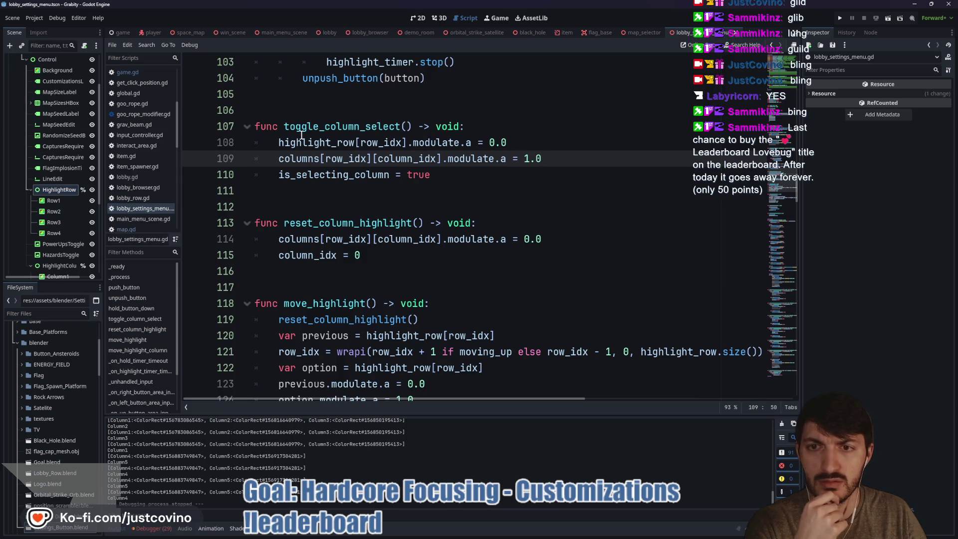
pyautogui.doubleClick(324, 144)
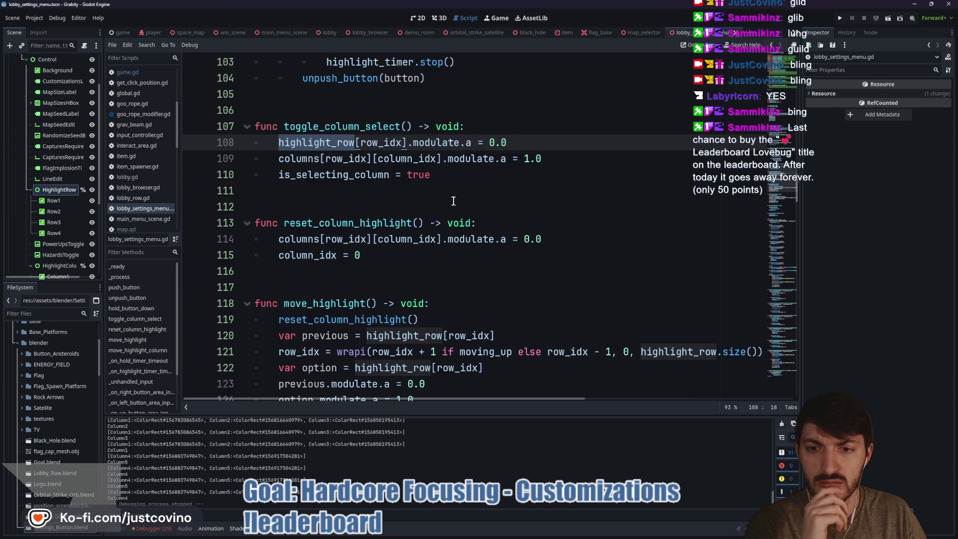
pyautogui.scroll(-1, 504, 221)
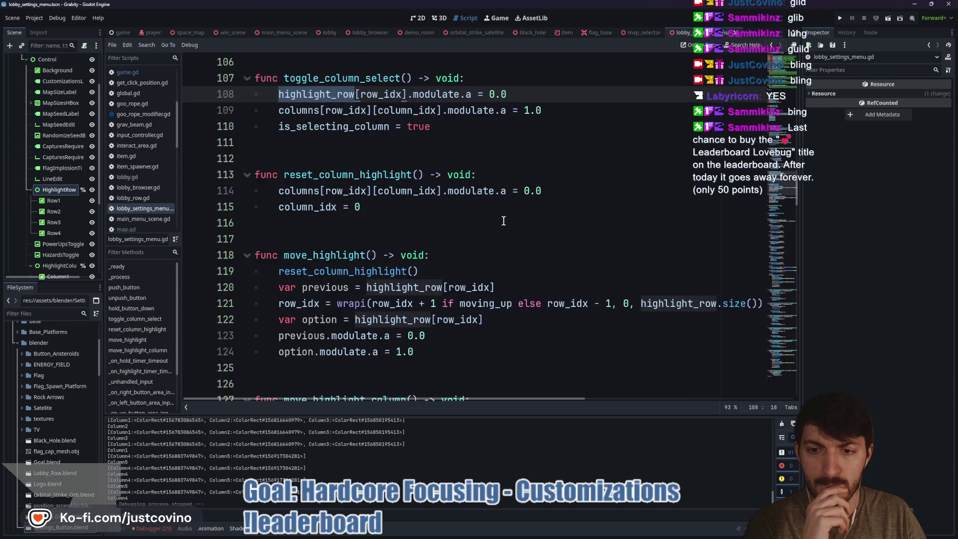
pyautogui.scroll(1, 504, 220)
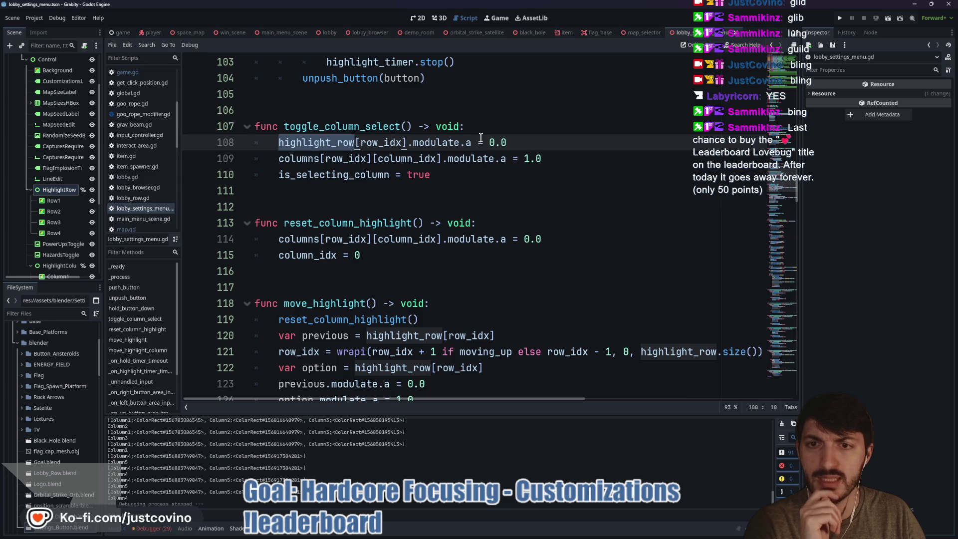
pyautogui.doubleClick(327, 126)
pyautogui.scroll(5, 466, 207)
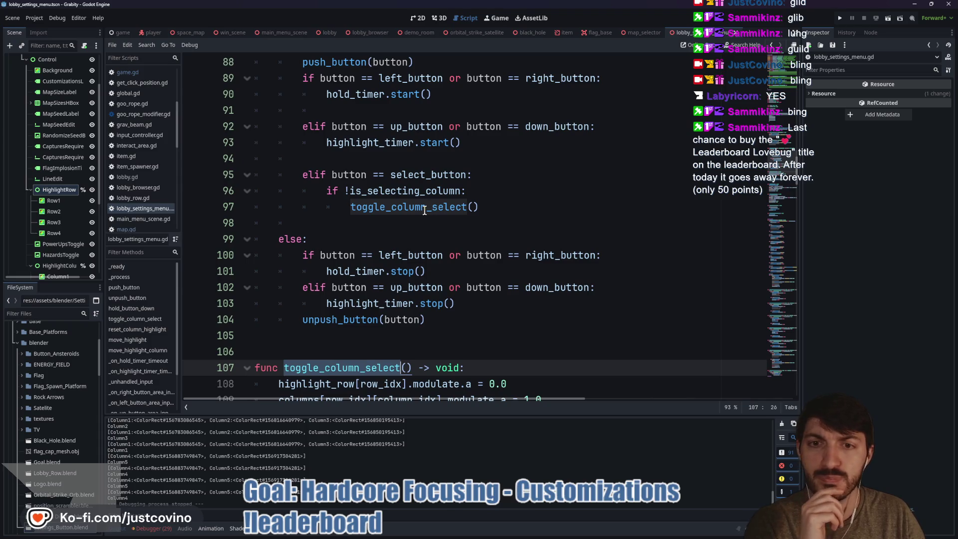
pyautogui.scroll(1, 422, 218)
pyautogui.scroll(-2, 417, 254)
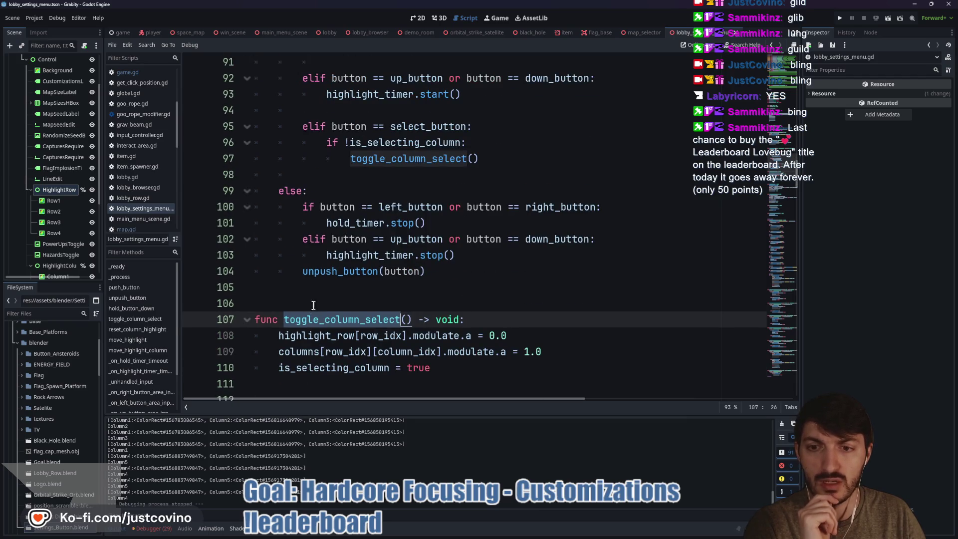
pyautogui.scroll(-1, 354, 319)
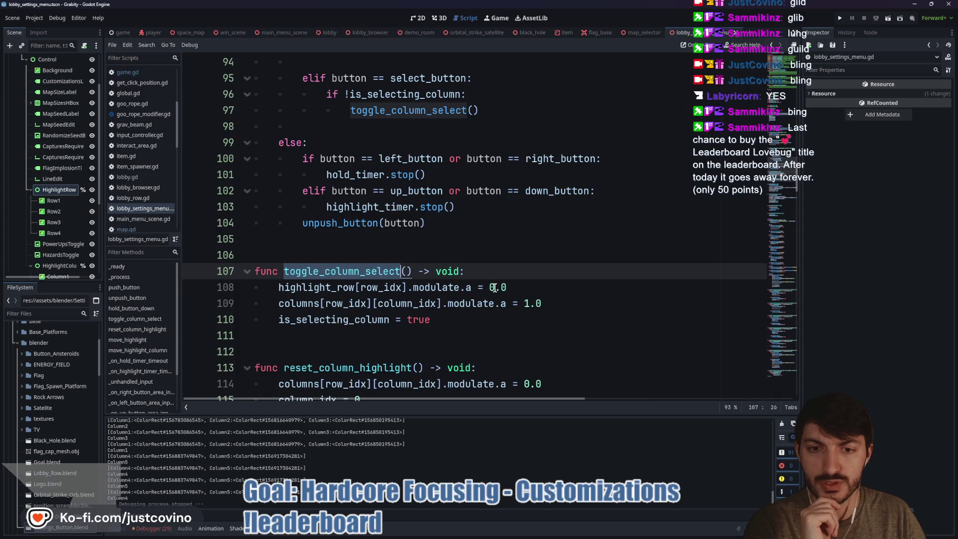
pyautogui.moveTo(524, 289); pyautogui.dragTo(275, 286)
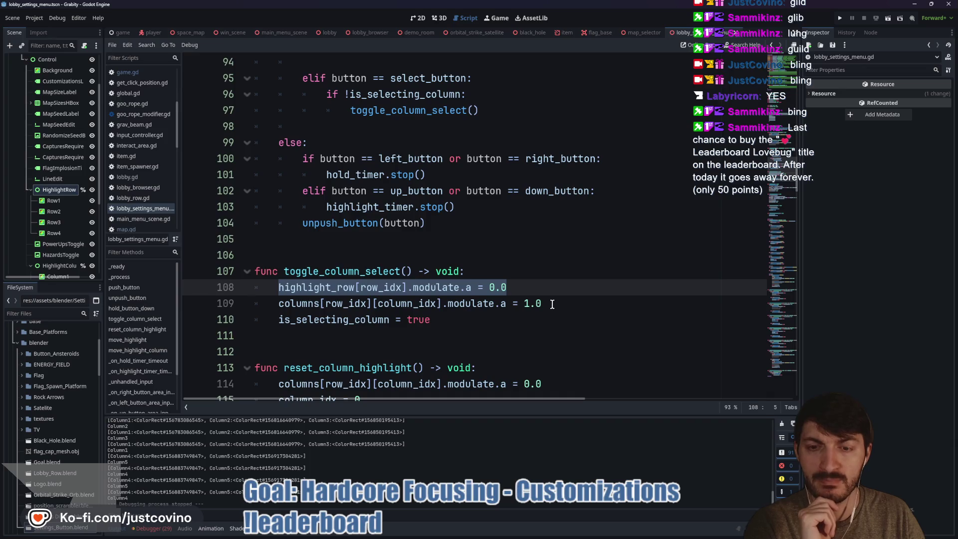
pyautogui.doubleClick(407, 303)
pyautogui.scroll(-2, 356, 307)
pyautogui.scroll(2, 357, 306)
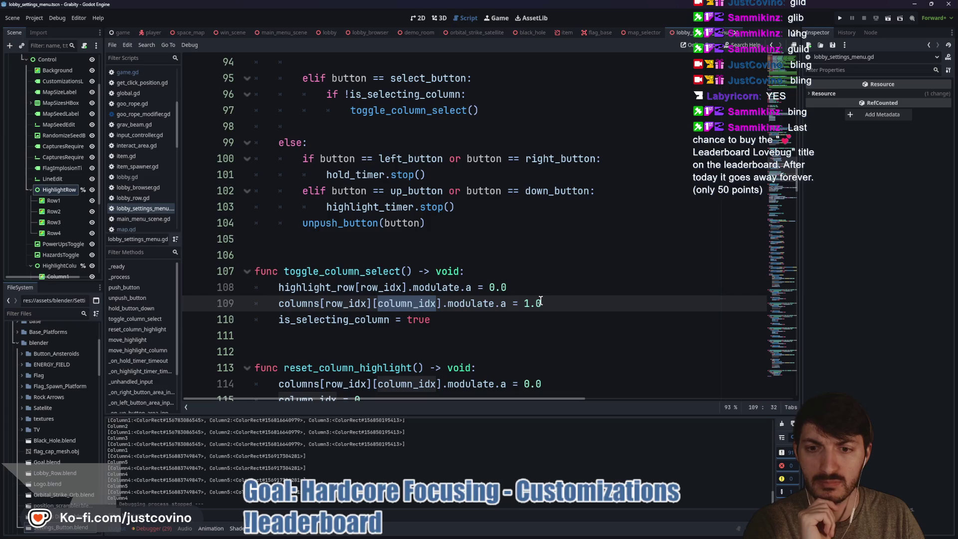
pyautogui.scroll(-2, 539, 300)
pyautogui.scroll(2, 534, 300)
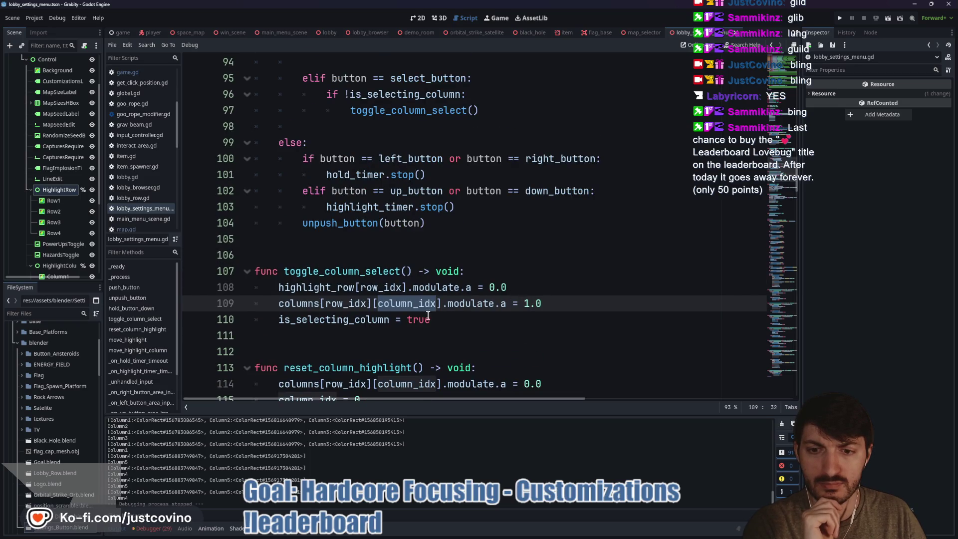
pyautogui.scroll(-1, 525, 295)
pyautogui.doubleClick(349, 319)
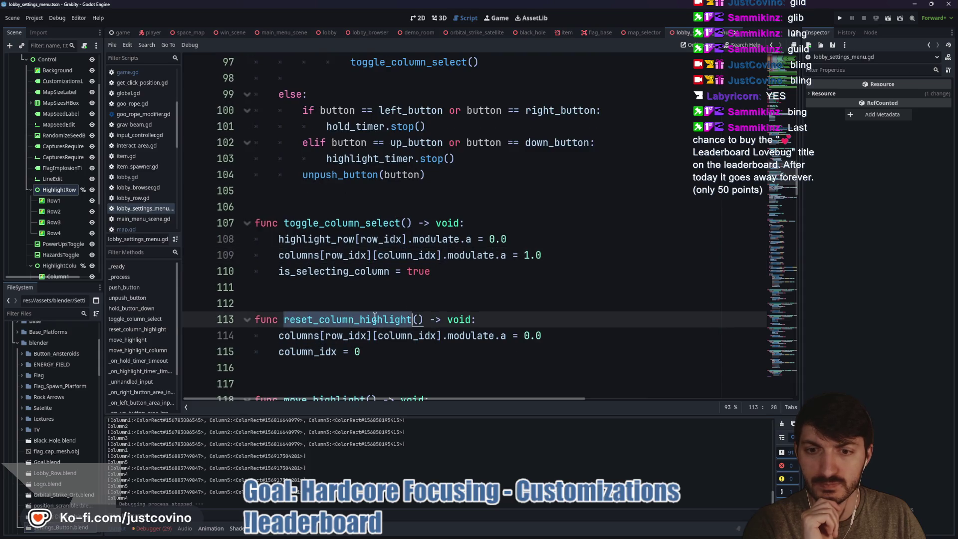
pyautogui.scroll(-2, 501, 295)
pyautogui.scroll(4, 497, 294)
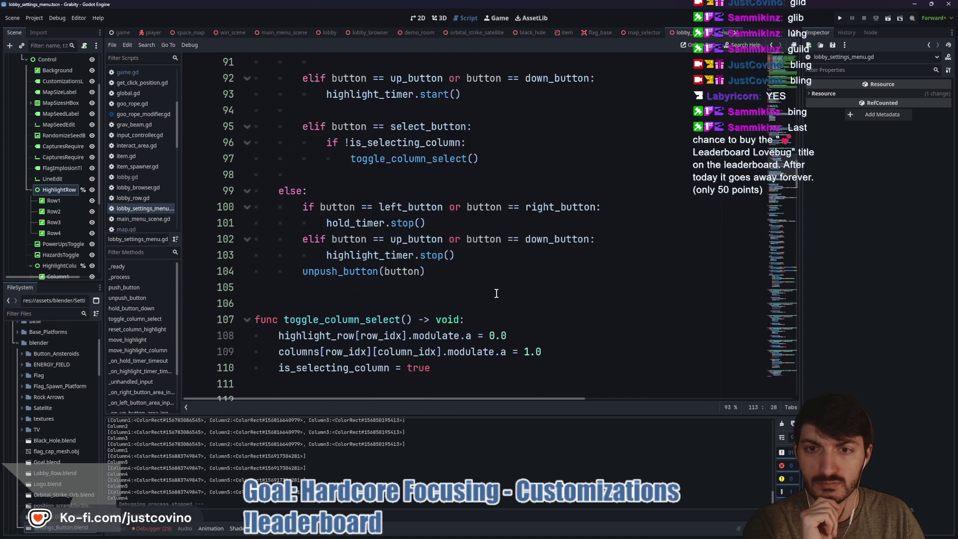
pyautogui.scroll(-2, 498, 262)
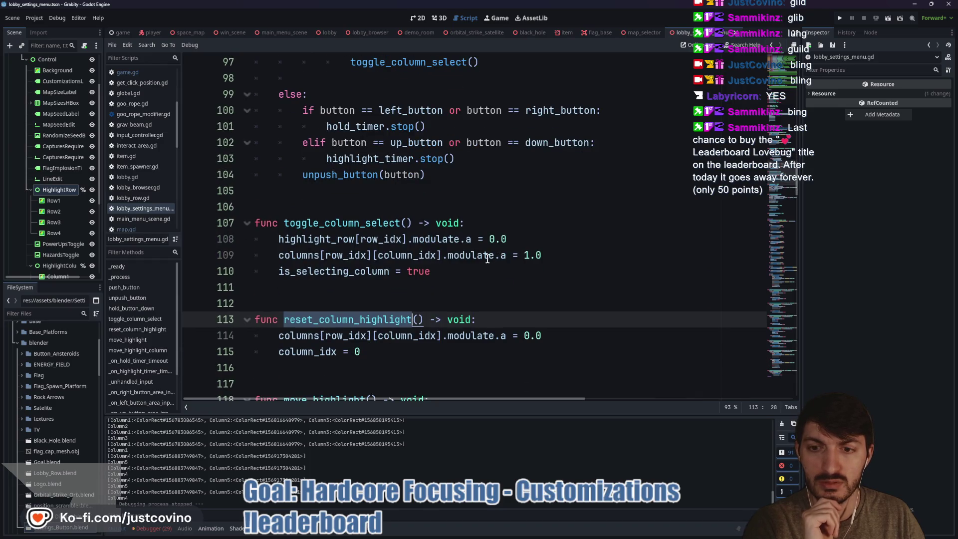
pyautogui.scroll(-2, 460, 271)
pyautogui.moveTo(419, 319); pyautogui.dragTo(267, 321)
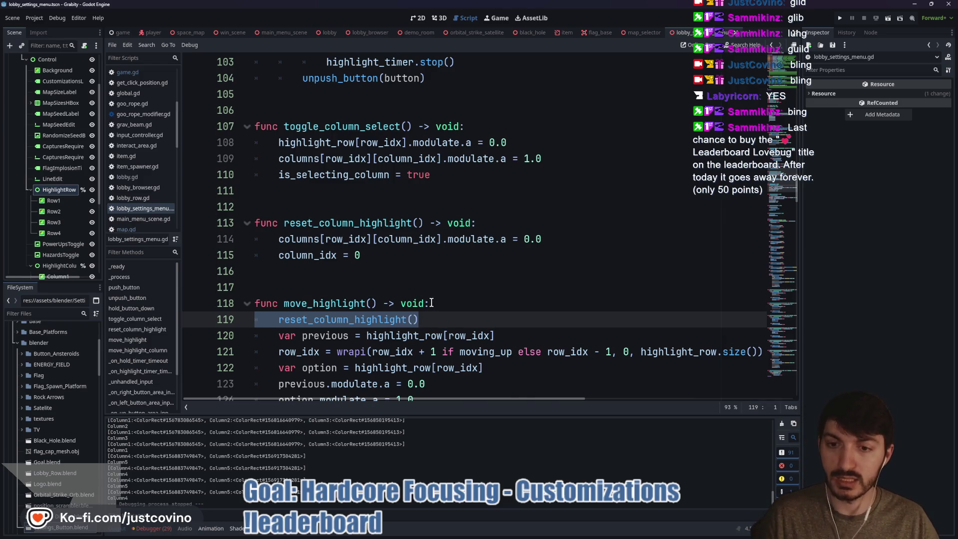
pyautogui.scroll(4, 432, 303)
pyautogui.scroll(1, 432, 303)
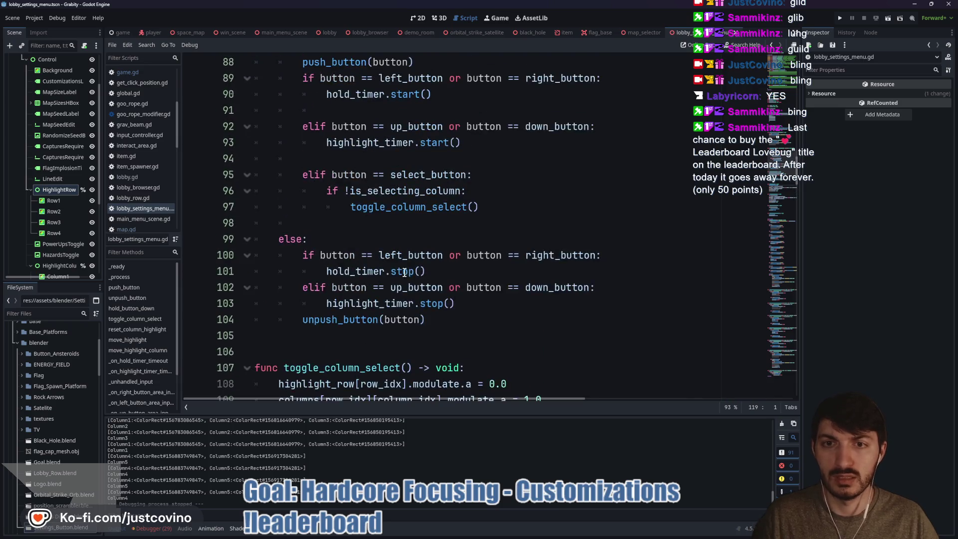
pyautogui.click(482, 189)
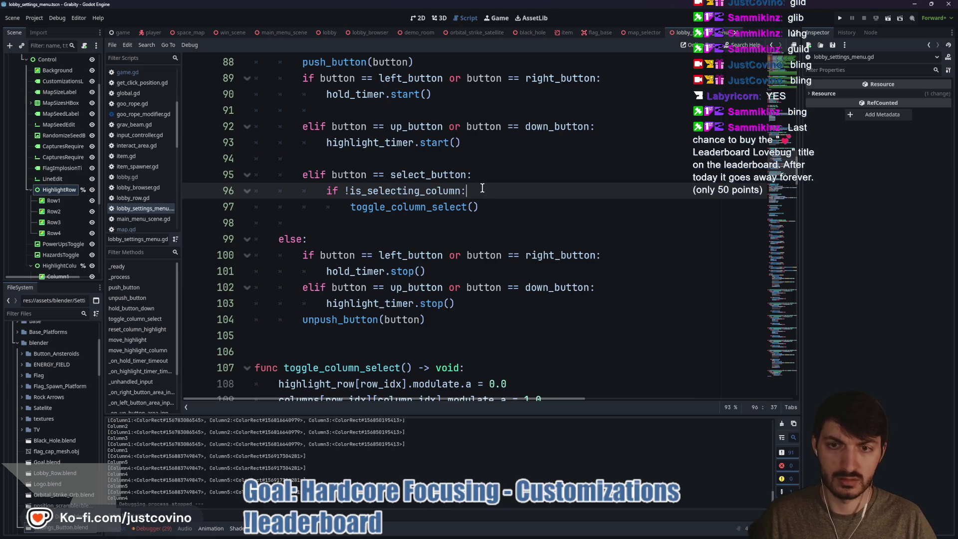
# Step: Add a reset_column_highlight() call under the select-button check and run the game
pyautogui.press('Return')
pyautogui.write('columns[row_idx][column_idx]')
pyautogui.moveTo(514, 207); pyautogui.dragTo(352, 208)
pyautogui.write('reset')
pyautogui.press('Return')
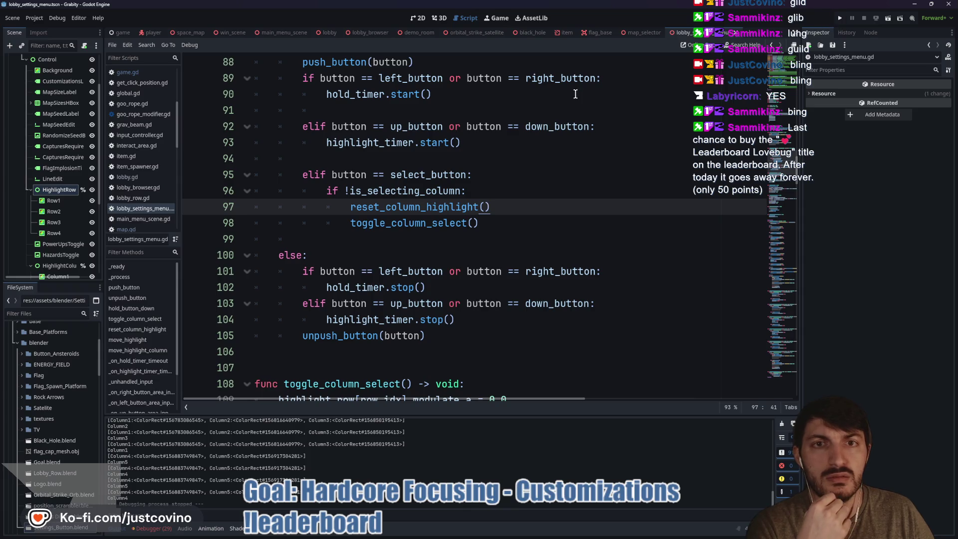
pyautogui.click(841, 18)
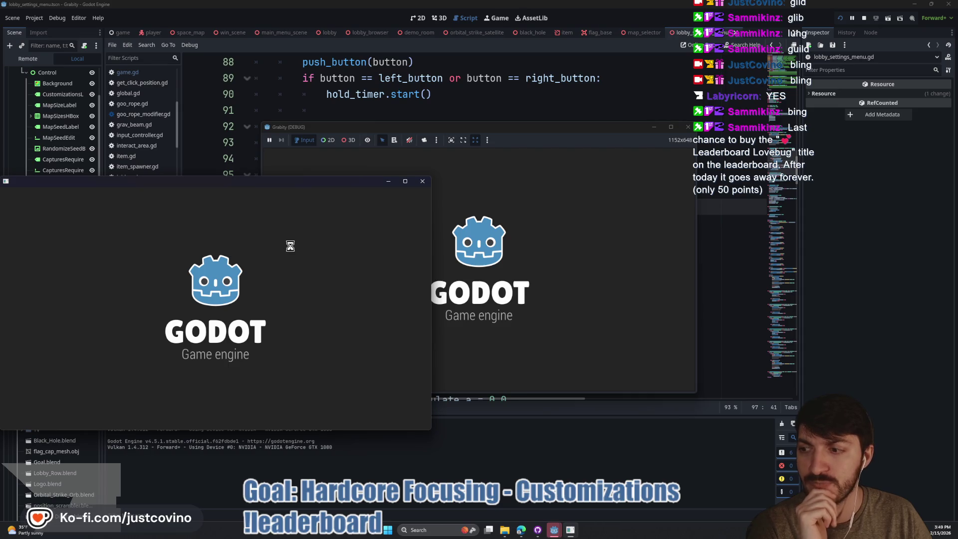
# Step: Host a lobby, open Game Customizations, and move highlights across Map Size and Map Seed
pyautogui.click(150, 274)
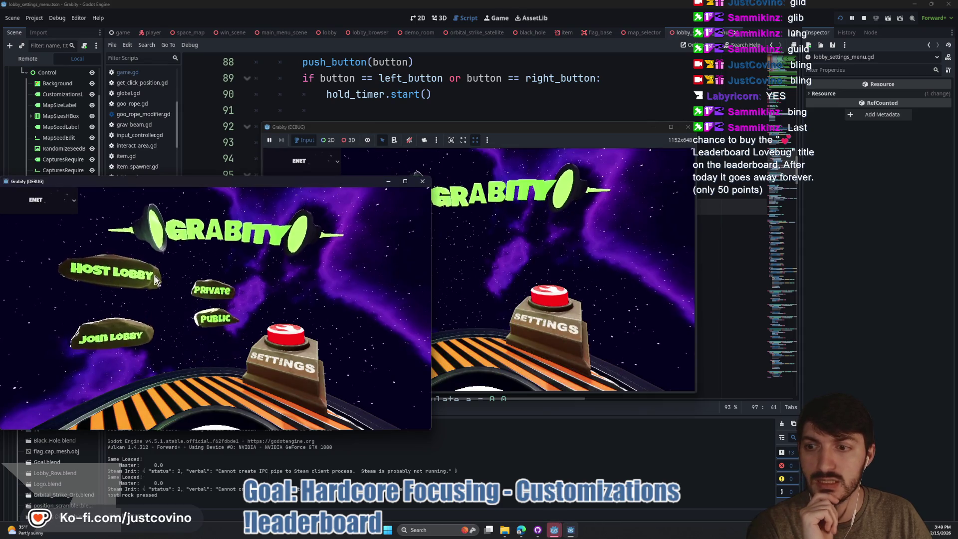
pyautogui.click(385, 236)
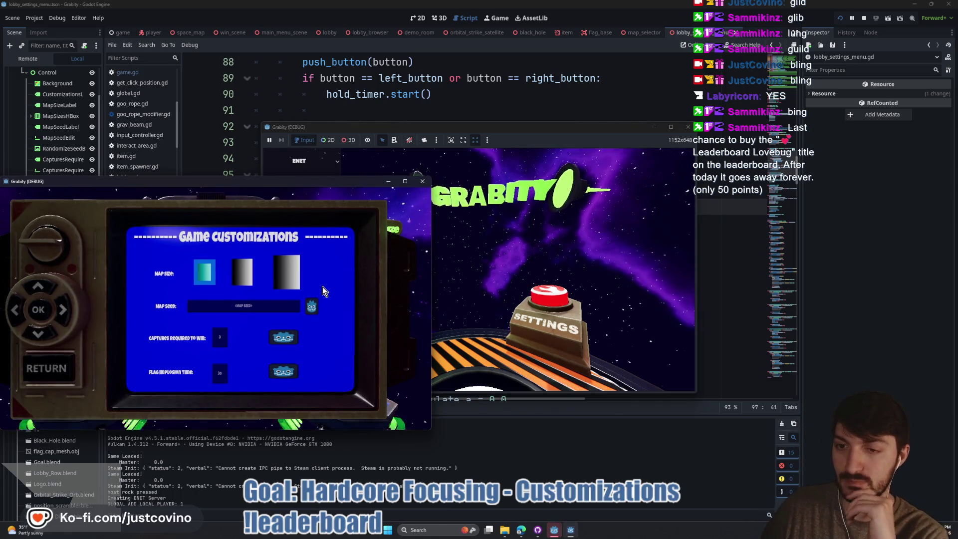
pyautogui.press('Right')
pyautogui.press('Left')
pyautogui.press('Right')
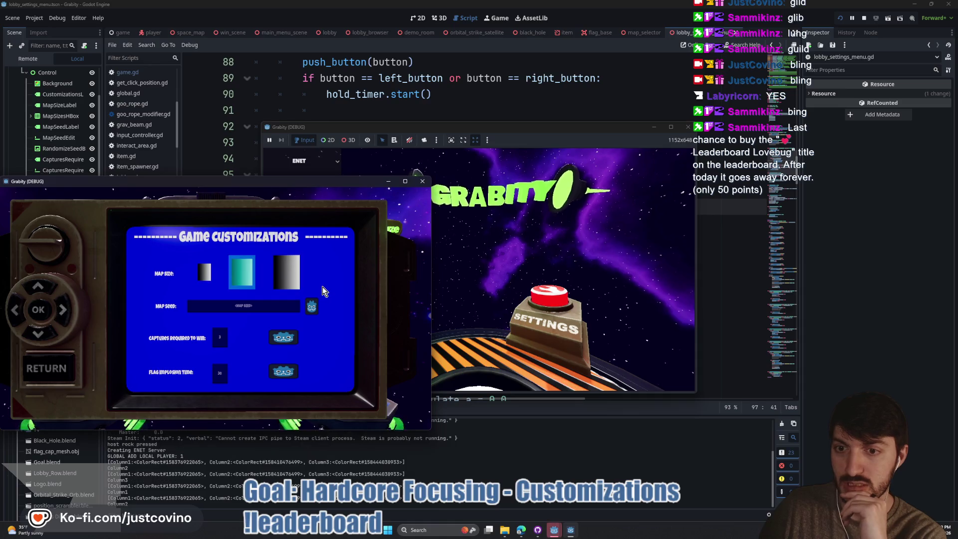
pyautogui.press('Down')
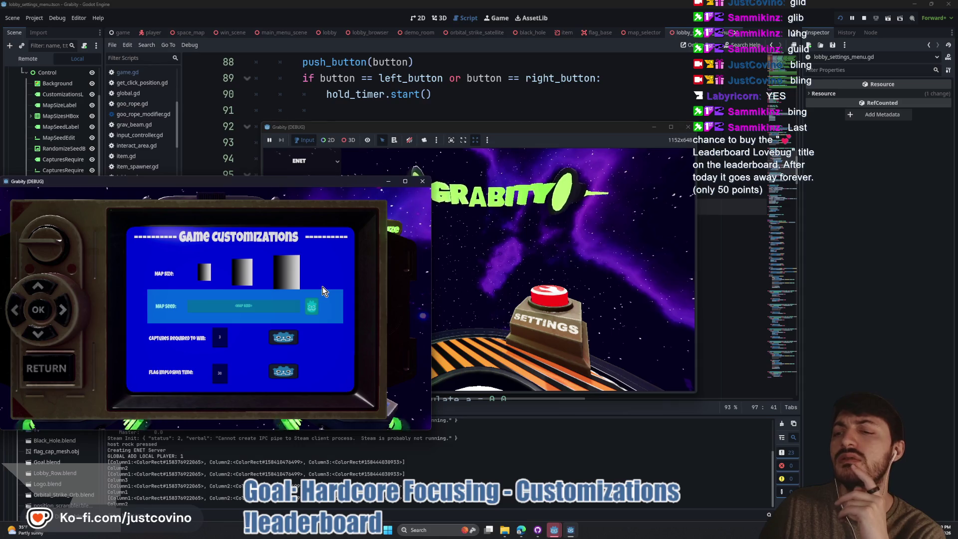
pyautogui.press('Right')
pyautogui.press('Left')
pyautogui.press('Right')
pyautogui.press('Left')
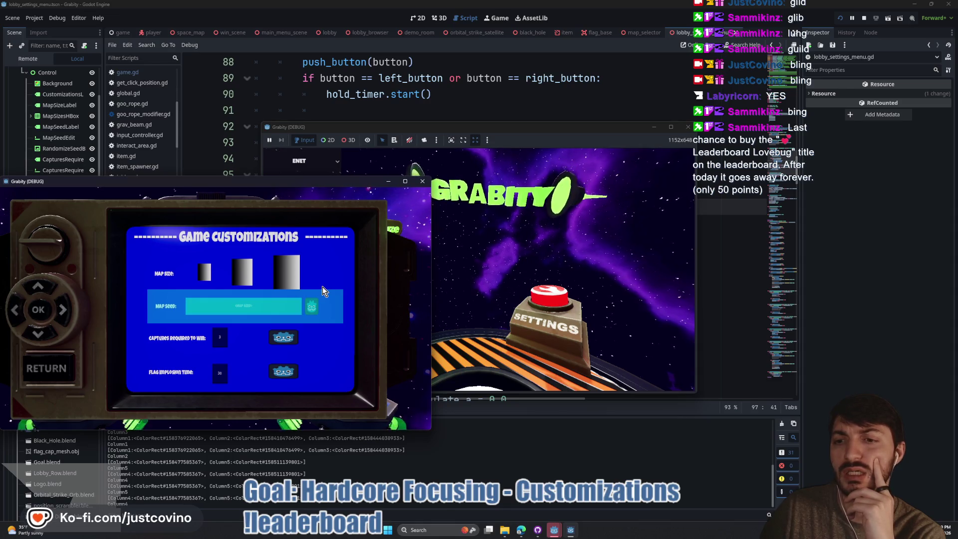
# Step: Alternate the column highlight between the Captures Required value and button, then stop the game
pyautogui.press('Down')
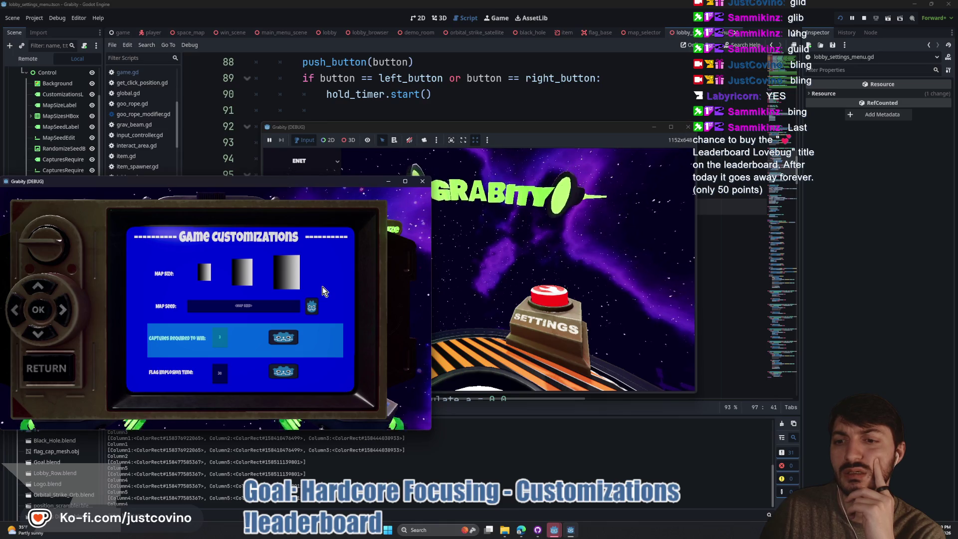
pyautogui.press('Right')
pyautogui.press('Left')
pyautogui.press('Right')
pyautogui.press('Left')
pyautogui.press('Right')
pyautogui.press('Left')
pyautogui.press('Right')
pyautogui.press('Left')
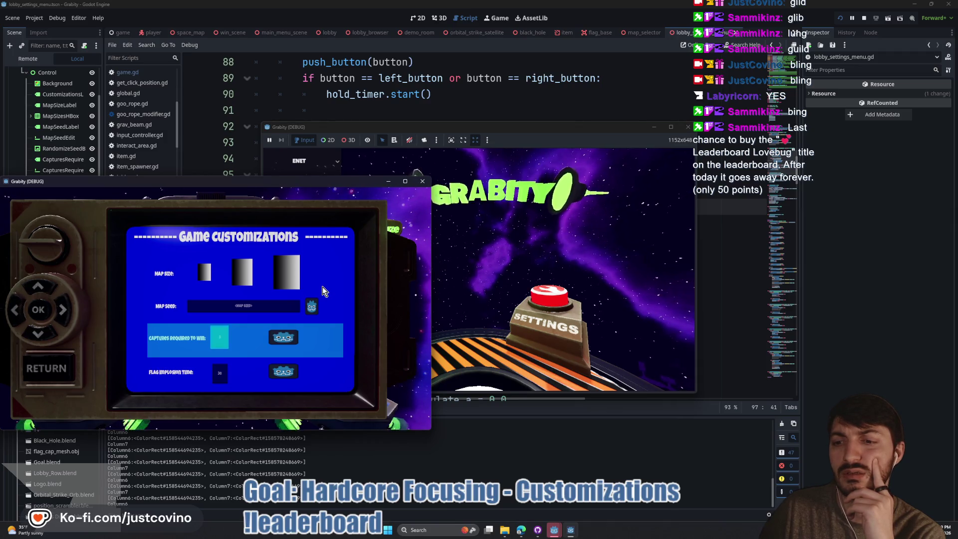
pyautogui.press('F8')
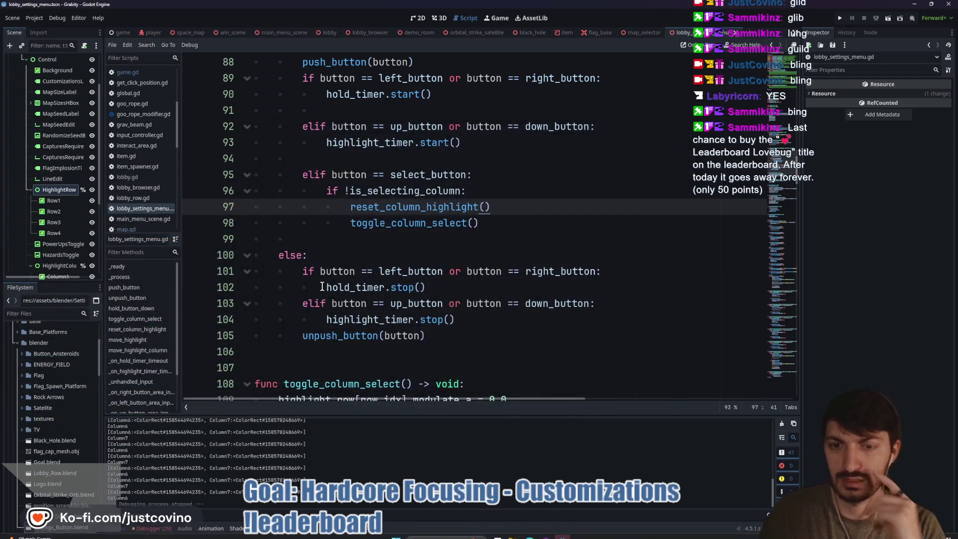
pyautogui.doubleClick(413, 210)
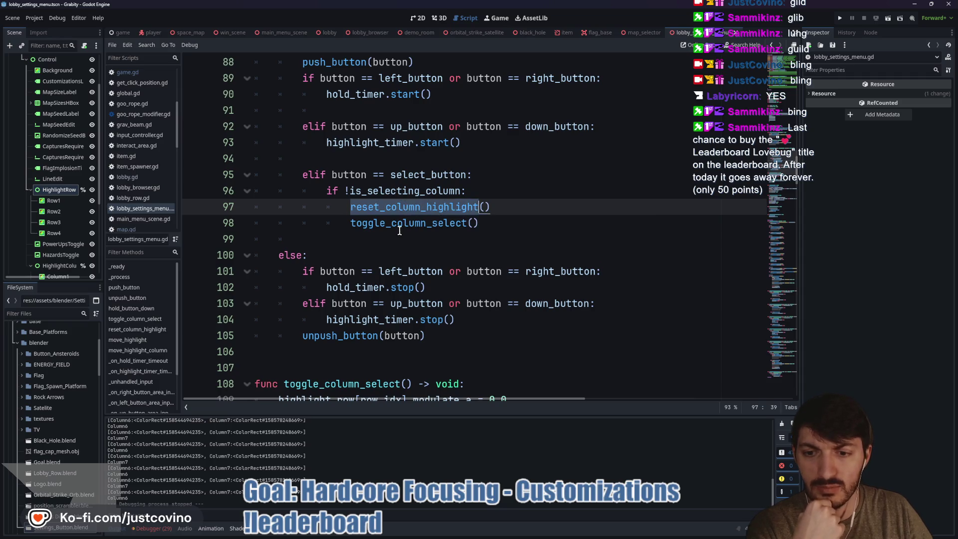
pyautogui.scroll(-3, 399, 231)
pyautogui.scroll(-1, 361, 295)
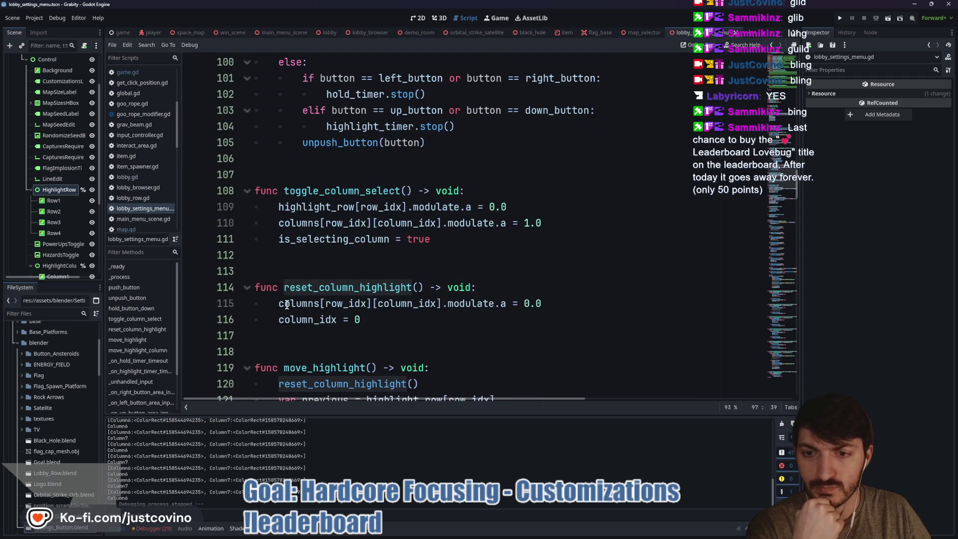
pyautogui.doubleClick(287, 303)
pyautogui.click(348, 302)
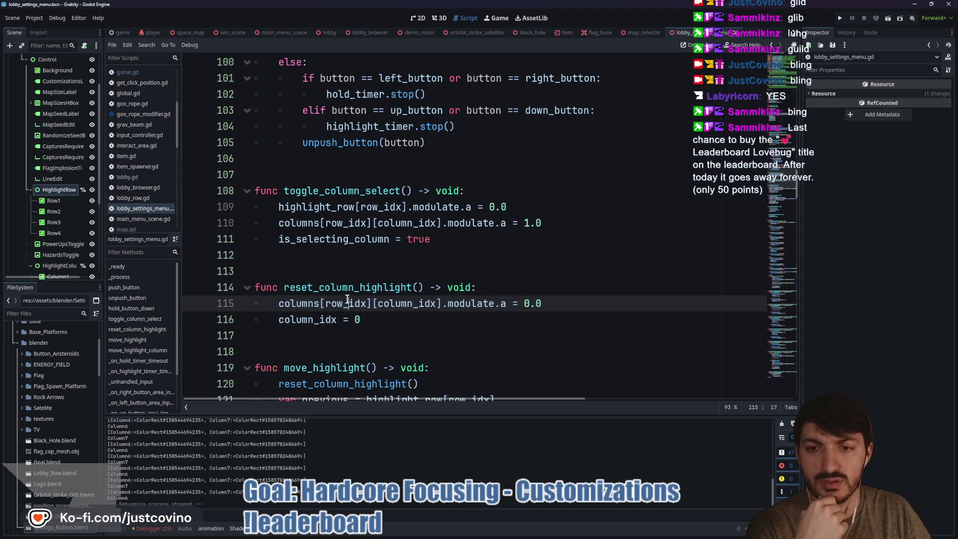
pyautogui.doubleClick(346, 303)
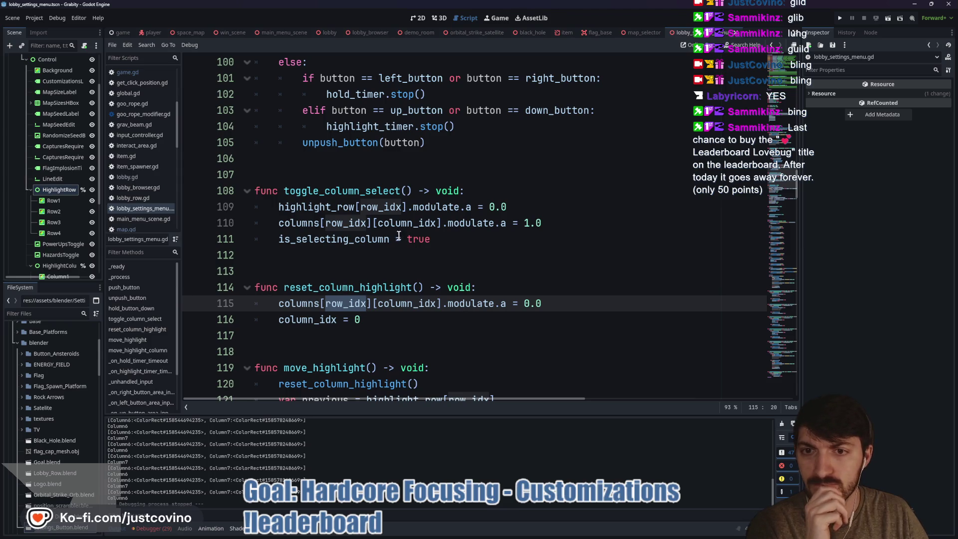
pyautogui.doubleClick(357, 190)
pyautogui.scroll(3, 436, 280)
pyautogui.scroll(-2, 437, 279)
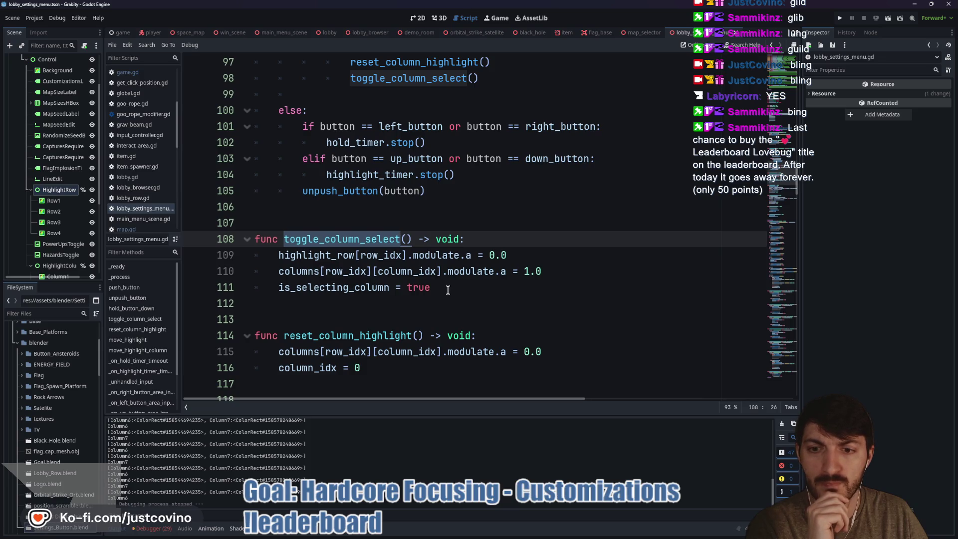
pyautogui.scroll(1, 465, 263)
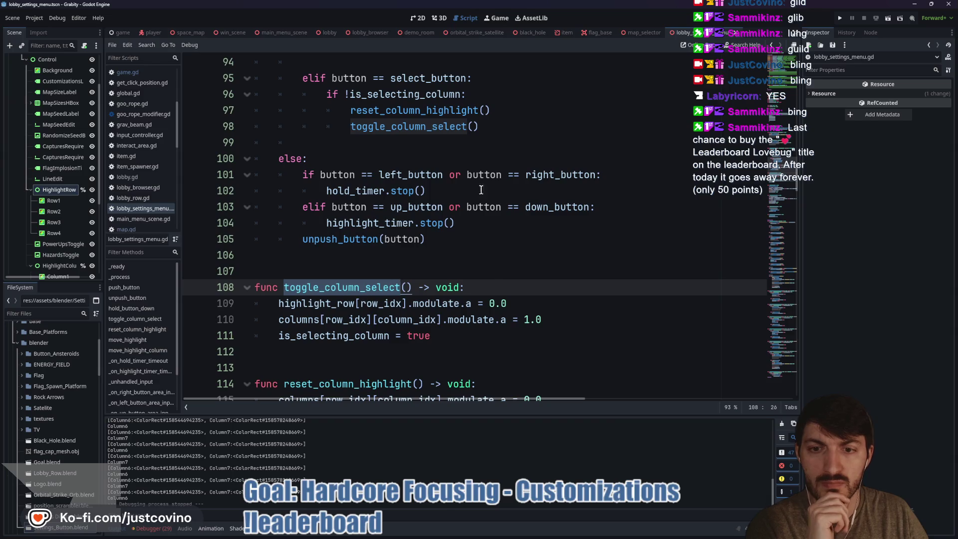
pyautogui.click(487, 287)
# Step: Move the reset_column_highlight() call into toggle_column_select, removing it from line 97
pyautogui.press('Return')
pyautogui.write('reset')
pyautogui.press('Return')
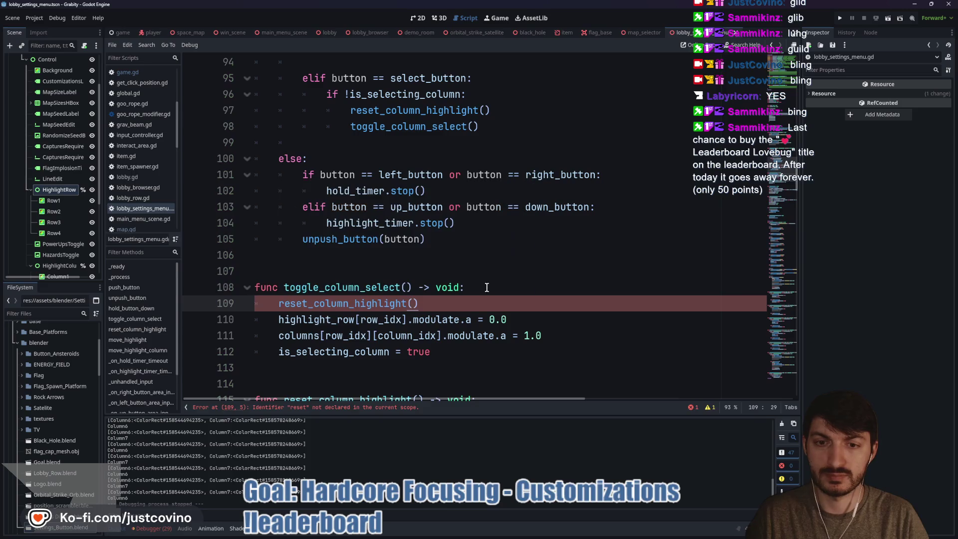
pyautogui.moveTo(492, 111); pyautogui.dragTo(245, 112)
pyautogui.press('BackSpace')
pyautogui.press('BackSpace')
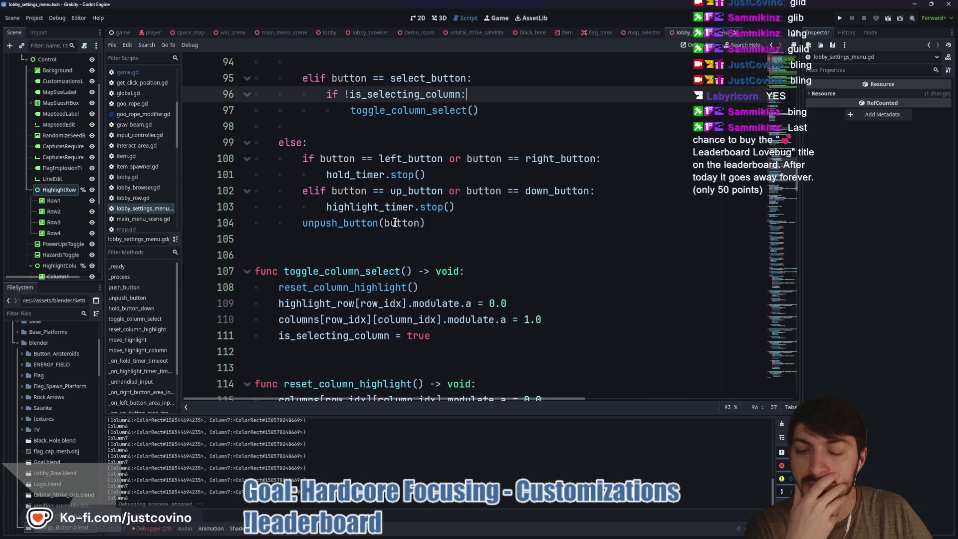
# Step: Review the script and pick out the row_idx index on line 121
pyautogui.scroll(2, 391, 239)
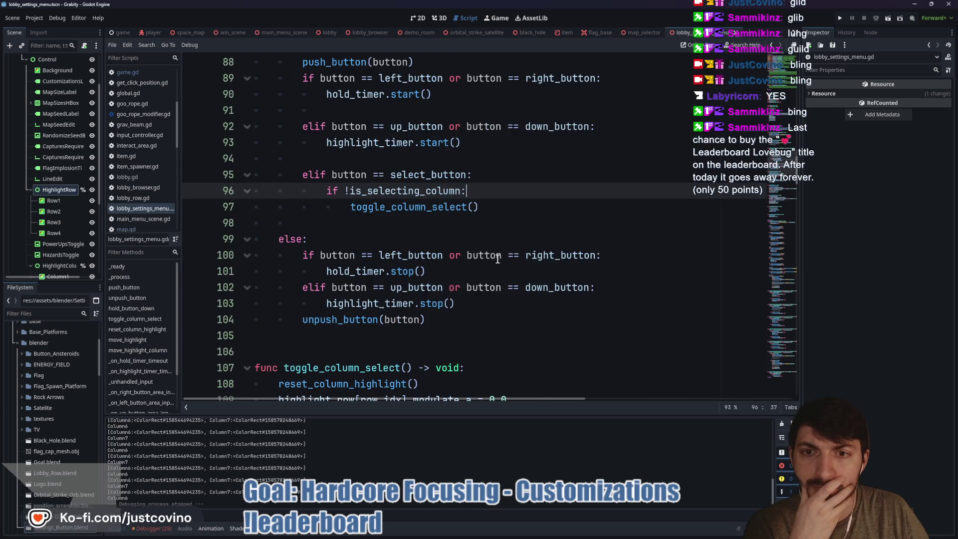
pyautogui.scroll(2, 498, 259)
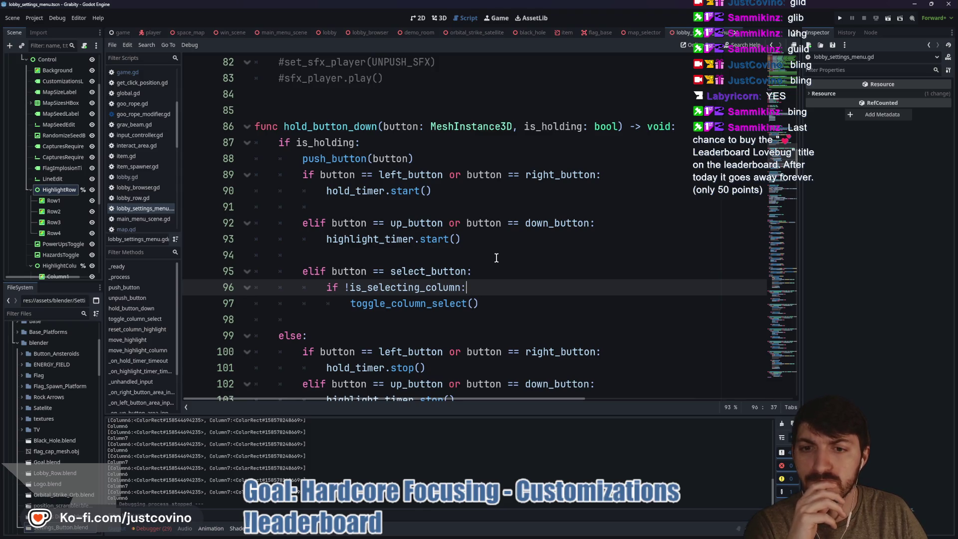
pyautogui.scroll(-10, 496, 257)
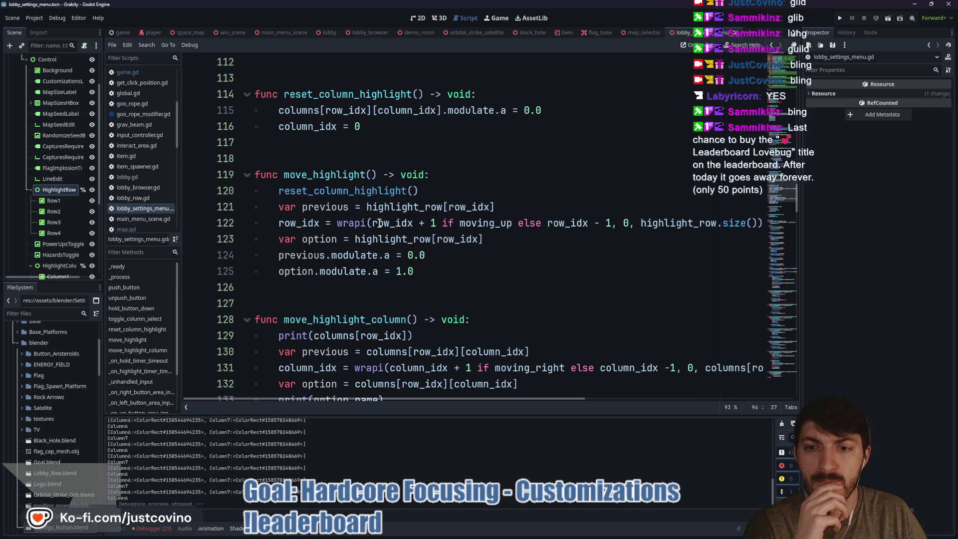
pyautogui.scroll(-1, 376, 239)
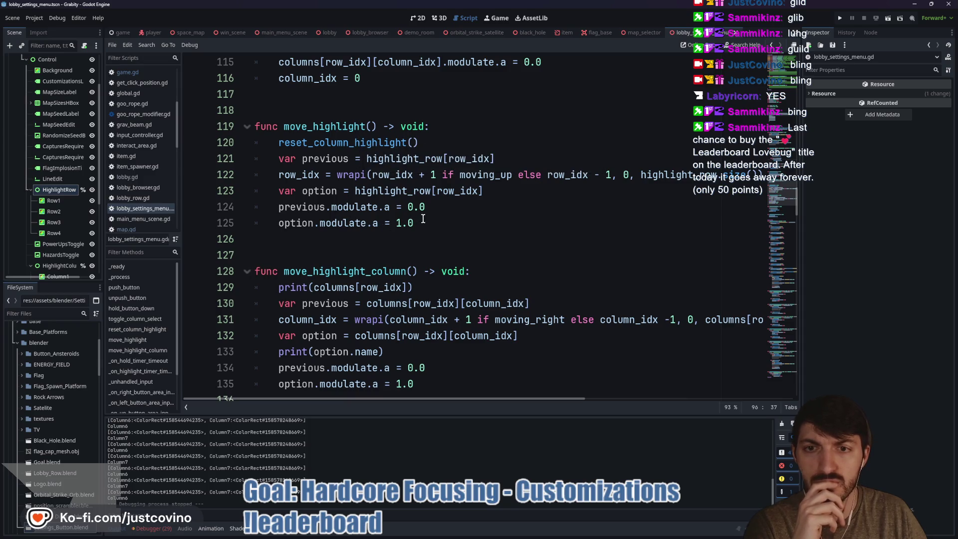
pyautogui.moveTo(374, 156); pyautogui.dragTo(367, 158)
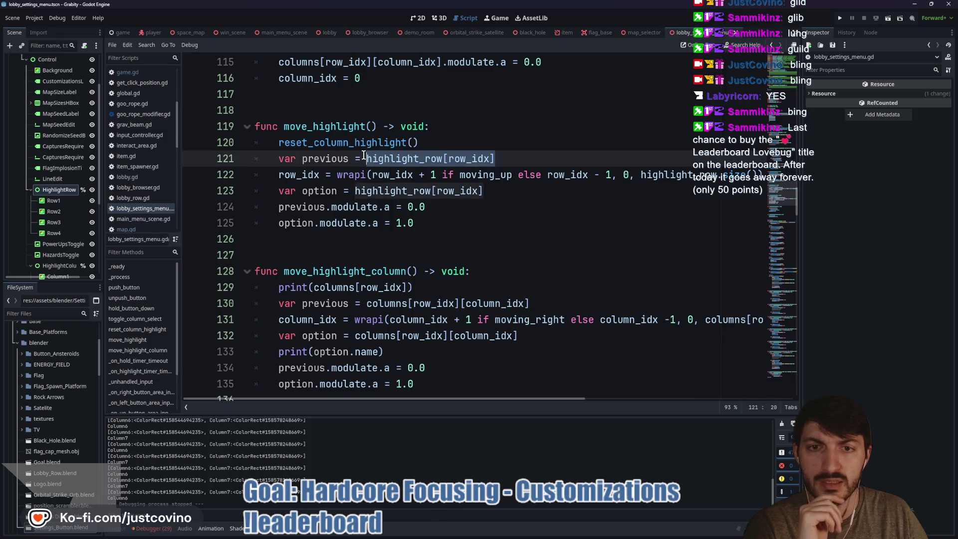
pyautogui.scroll(4, 441, 228)
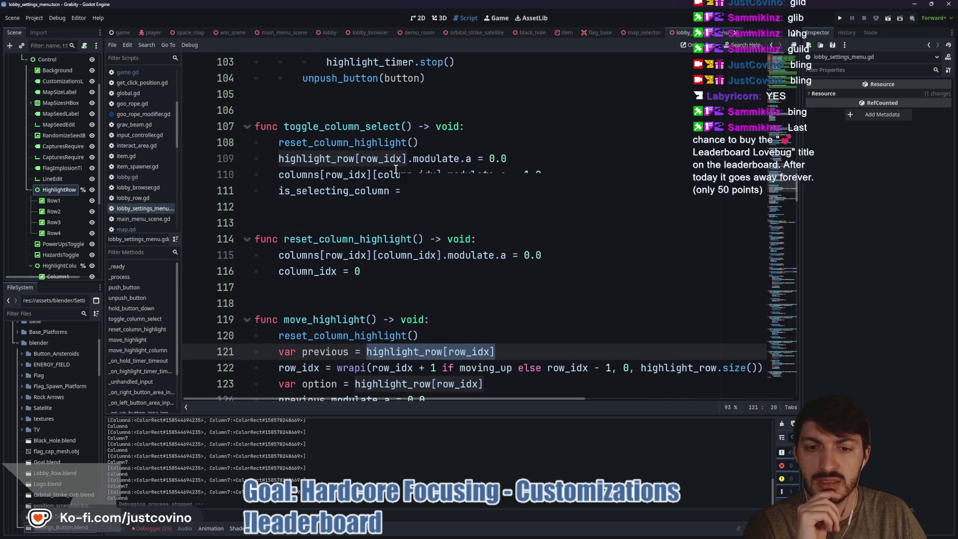
pyautogui.scroll(-1, 396, 170)
pyautogui.scroll(1, 395, 169)
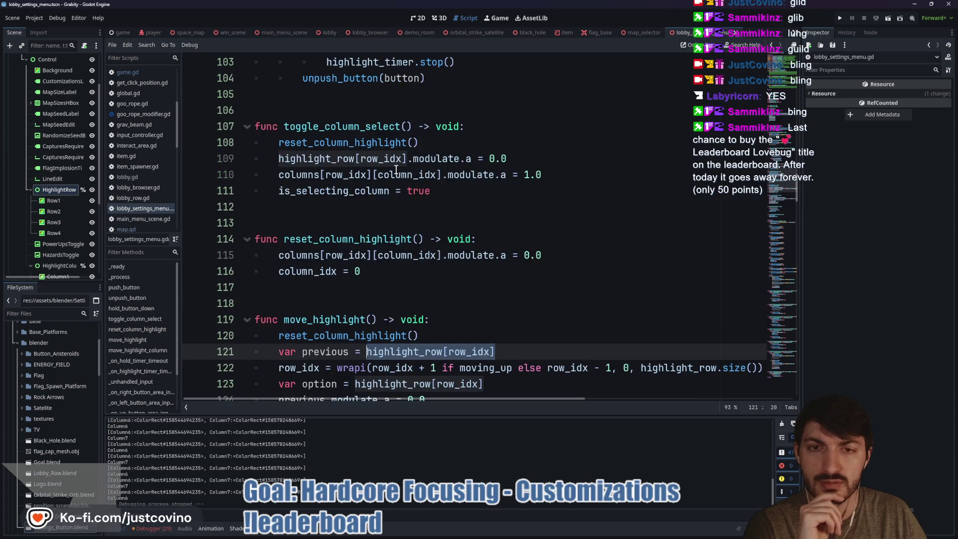
pyautogui.scroll(-4, 396, 169)
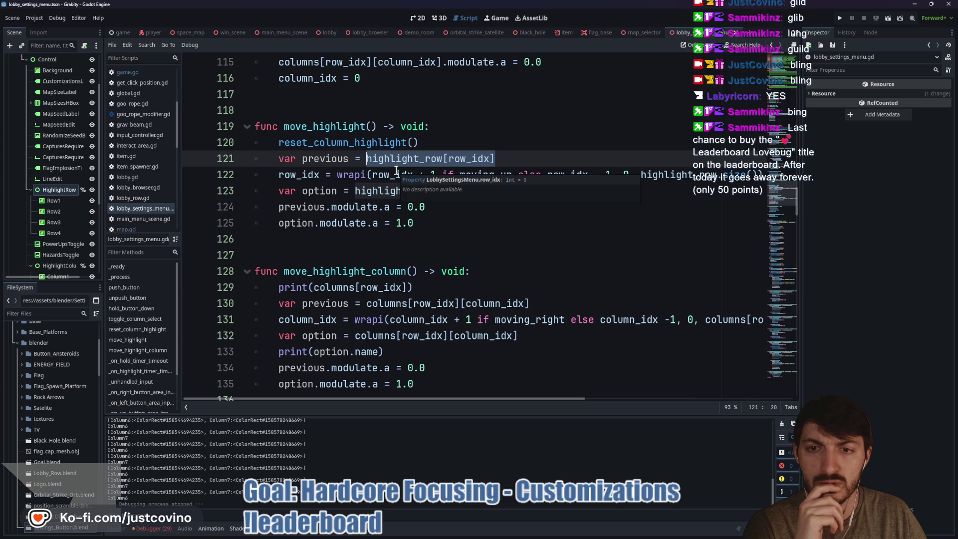
pyautogui.moveTo(388, 178)
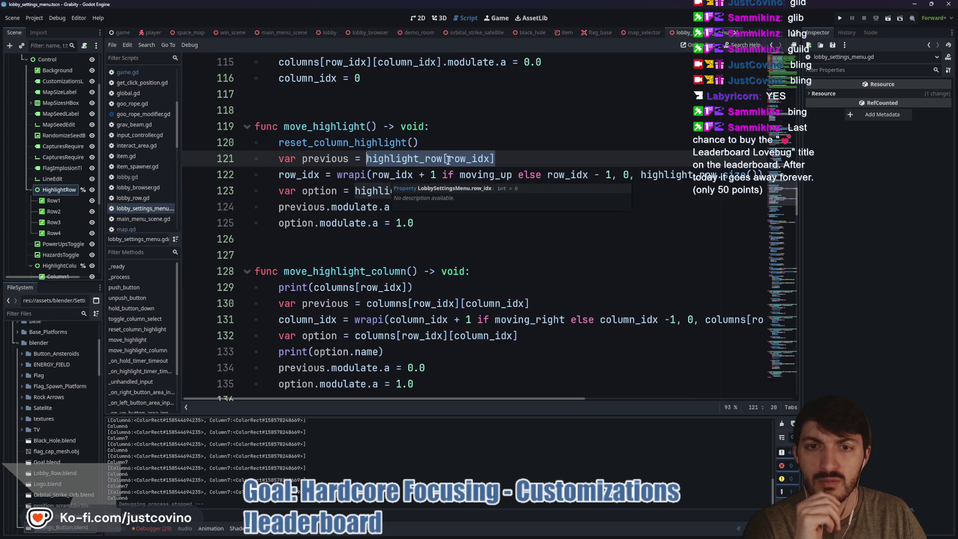
pyautogui.doubleClick(478, 159)
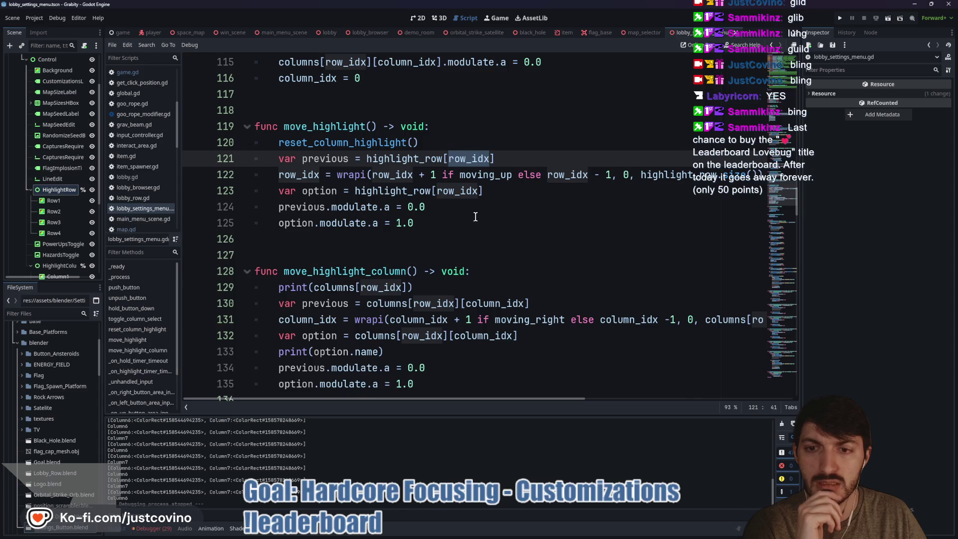
# Step: Select the print(option.name) debug line in move_highlight_column
pyautogui.scroll(3, 475, 217)
pyautogui.scroll(1, 435, 228)
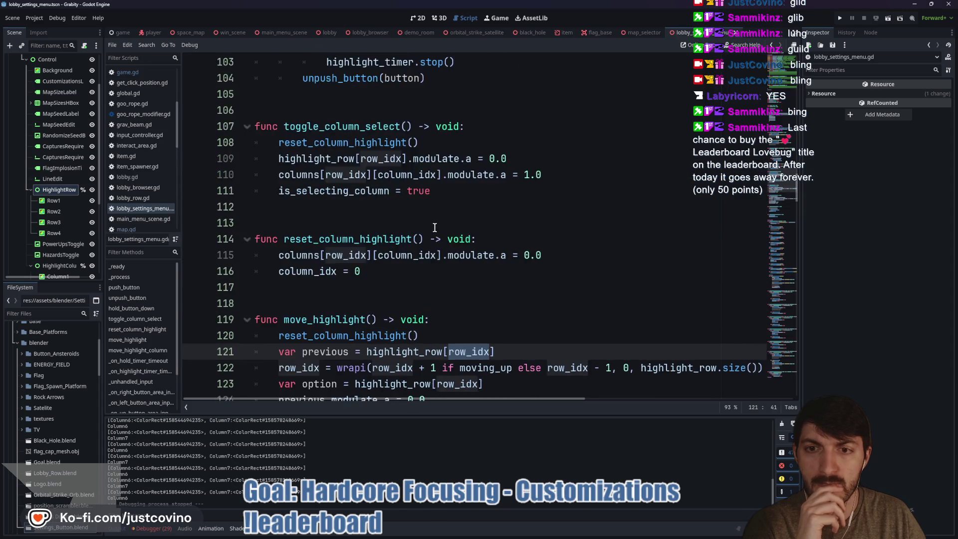
pyautogui.scroll(1, 434, 227)
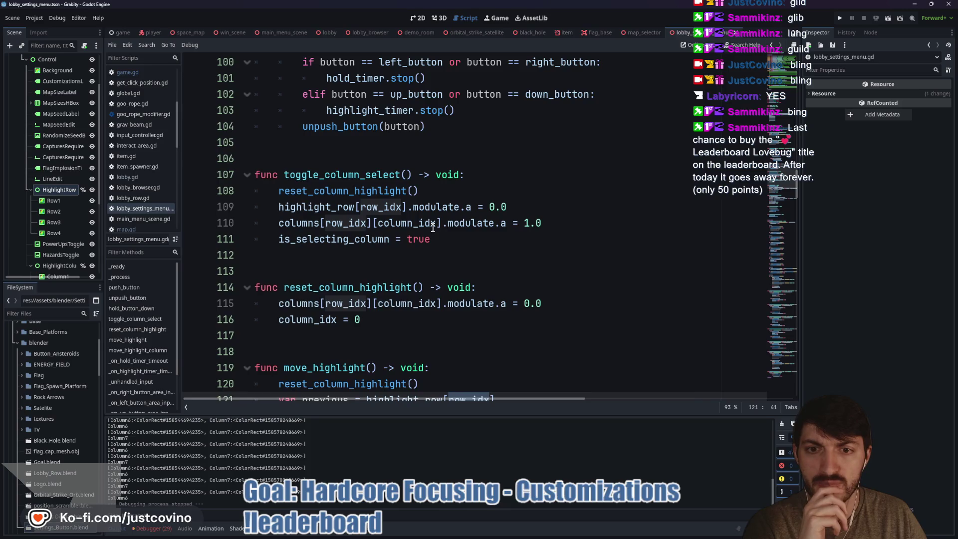
pyautogui.scroll(-6, 432, 227)
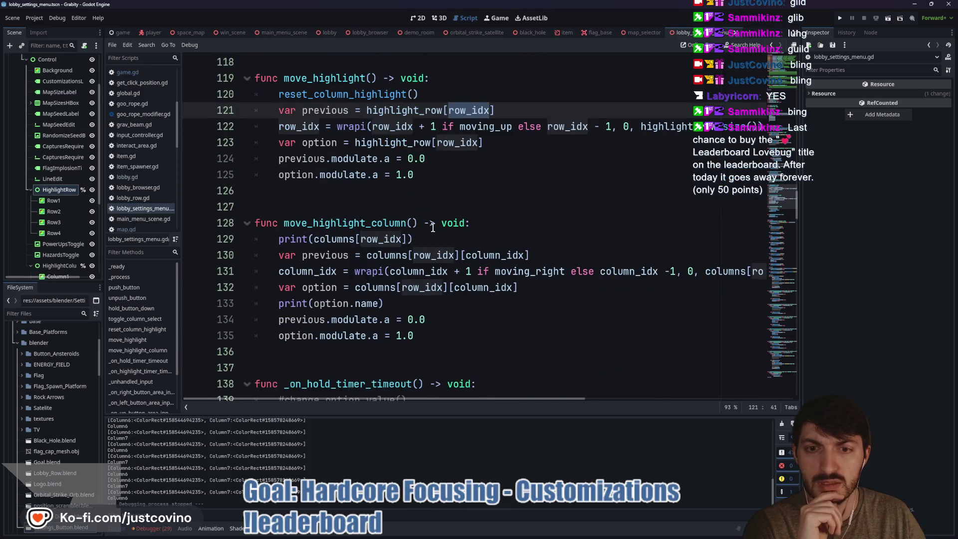
pyautogui.scroll(-1, 433, 228)
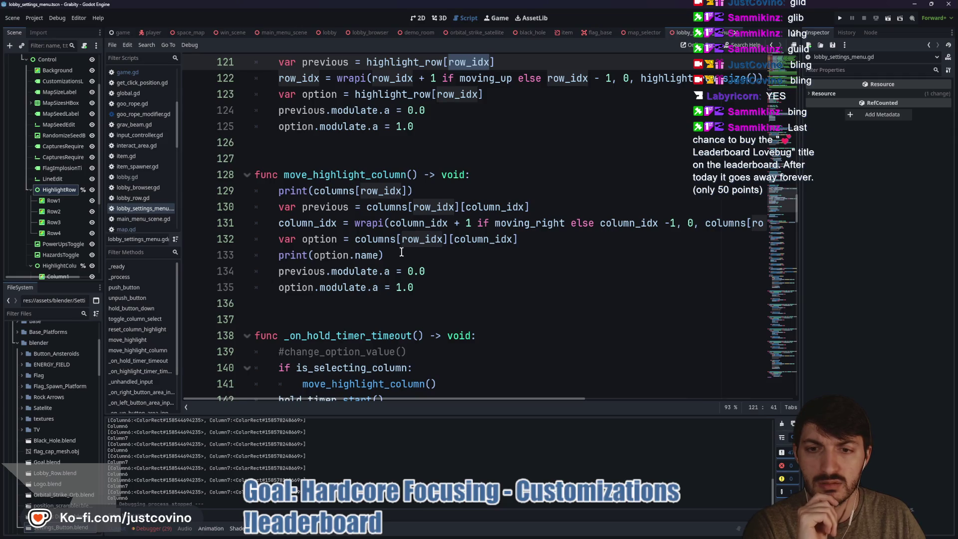
pyautogui.moveTo(398, 255); pyautogui.dragTo(252, 255)
# Step: Delete the print(option.name) and print(columns[row_idx]) debug lines from move_highlight_column
pyautogui.press('BackSpace')
pyautogui.press('BackSpace')
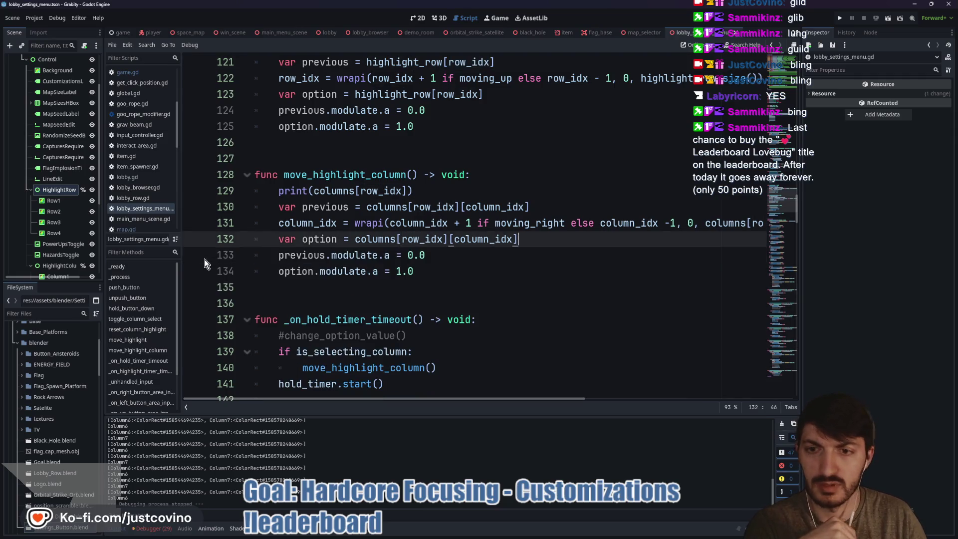
pyautogui.moveTo(437, 192); pyautogui.dragTo(187, 191)
pyautogui.press('BackSpace')
pyautogui.press('BackSpace')
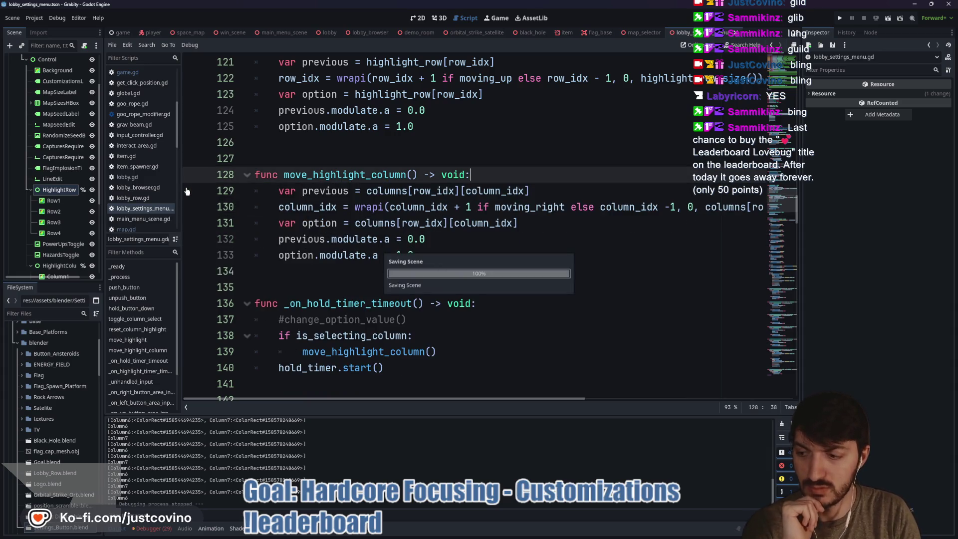
# Step: Check the move_highlight_column call on line 139, then launch the game
pyautogui.scroll(-1, 350, 288)
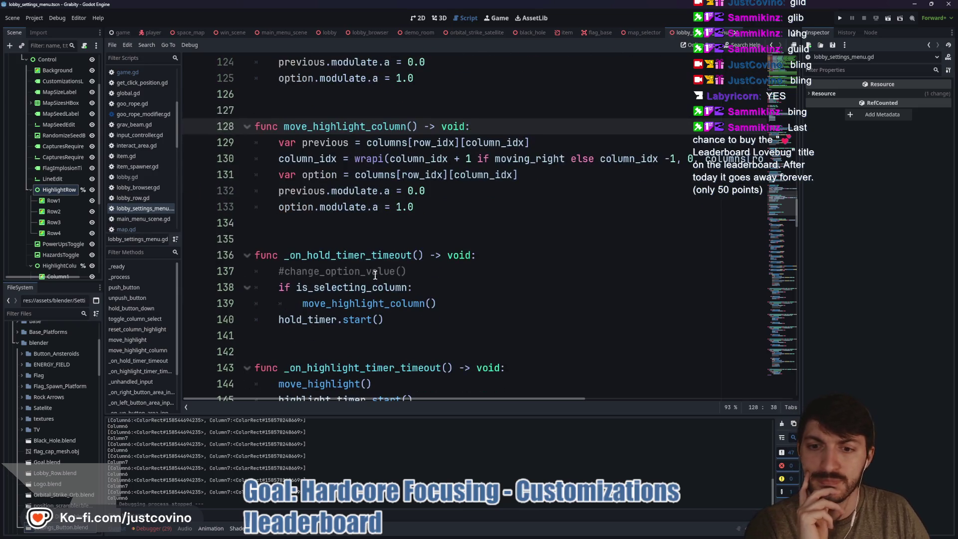
pyautogui.doubleClick(383, 304)
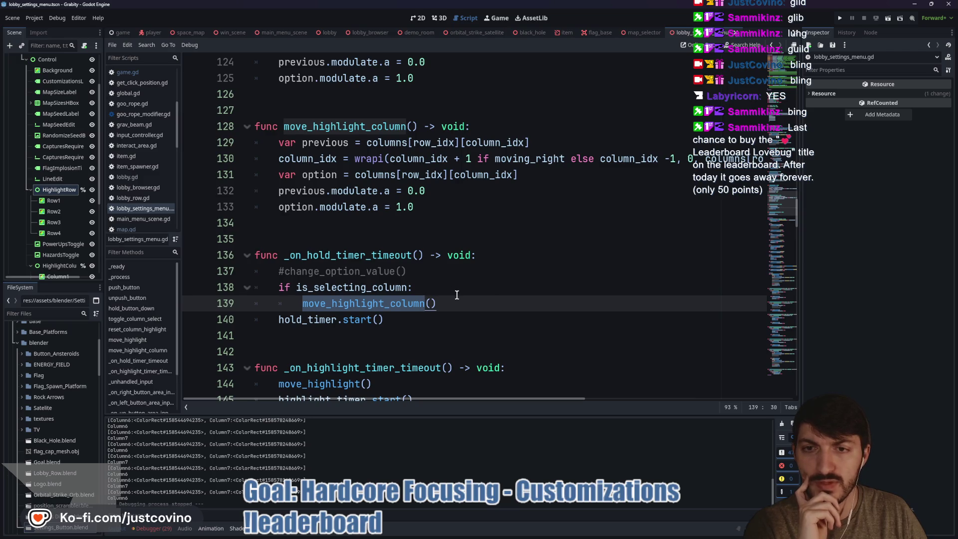
pyautogui.scroll(2, 457, 297)
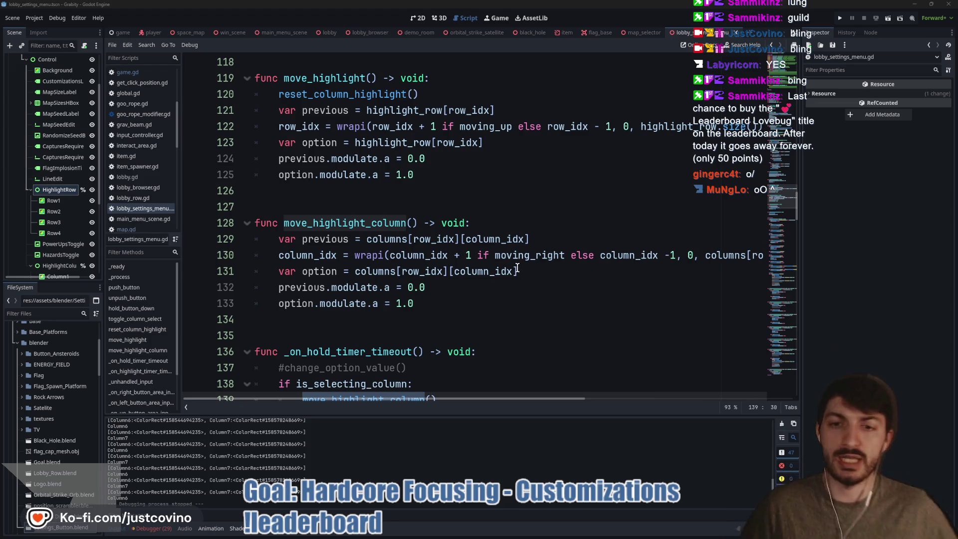
pyautogui.click(464, 191)
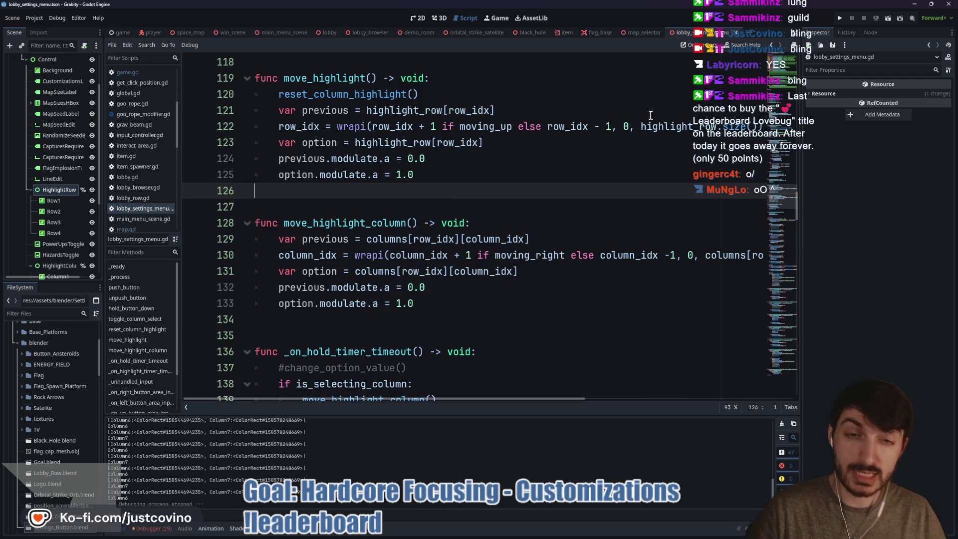
pyautogui.click(841, 19)
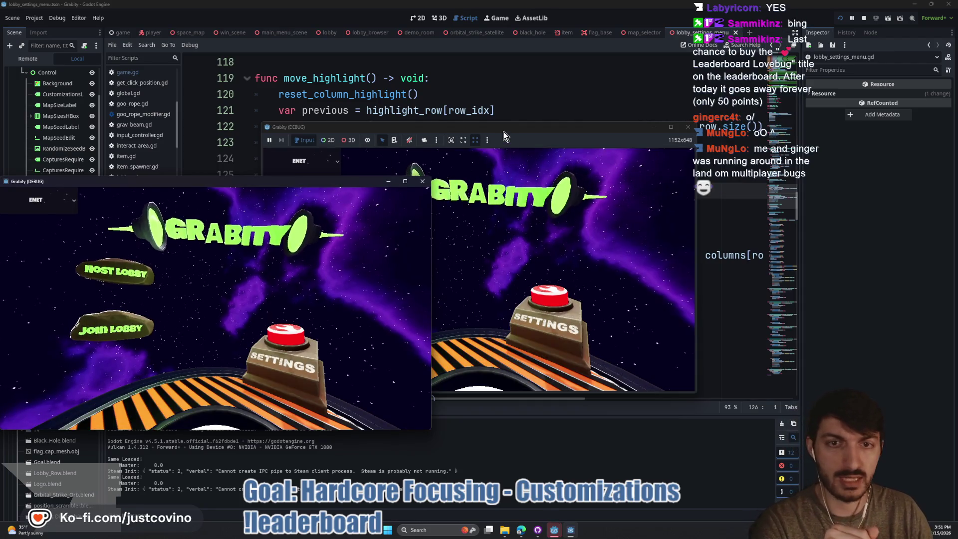
# Step: Place the two game windows side by side, host a lobby, and open Game Customizations
pyautogui.moveTo(504, 132)
pyautogui.mouseDown()
pyautogui.moveTo(514, 152)
pyautogui.moveTo(715, 138)
pyautogui.mouseUp()
pyautogui.moveTo(303, 182); pyautogui.dragTo(326, 153)
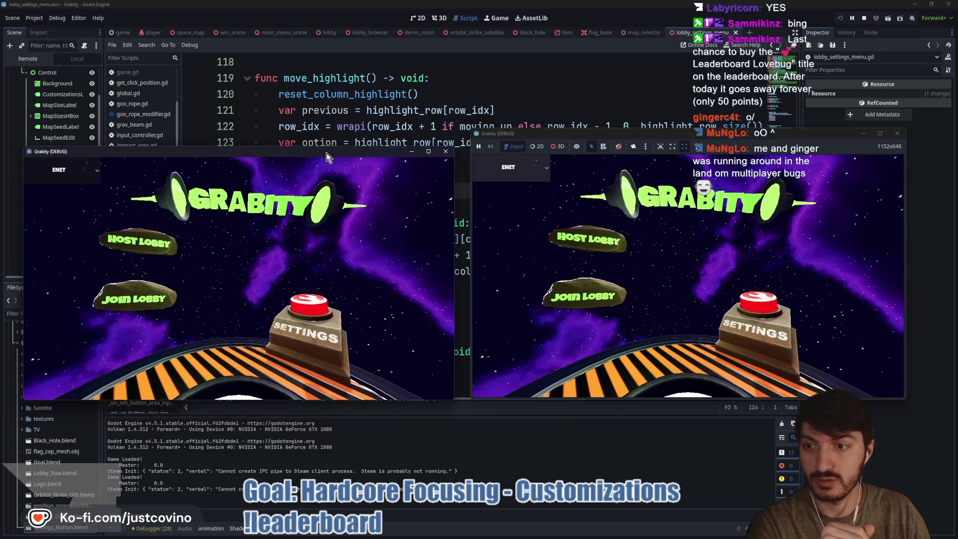
pyautogui.click(152, 237)
pyautogui.click(241, 222)
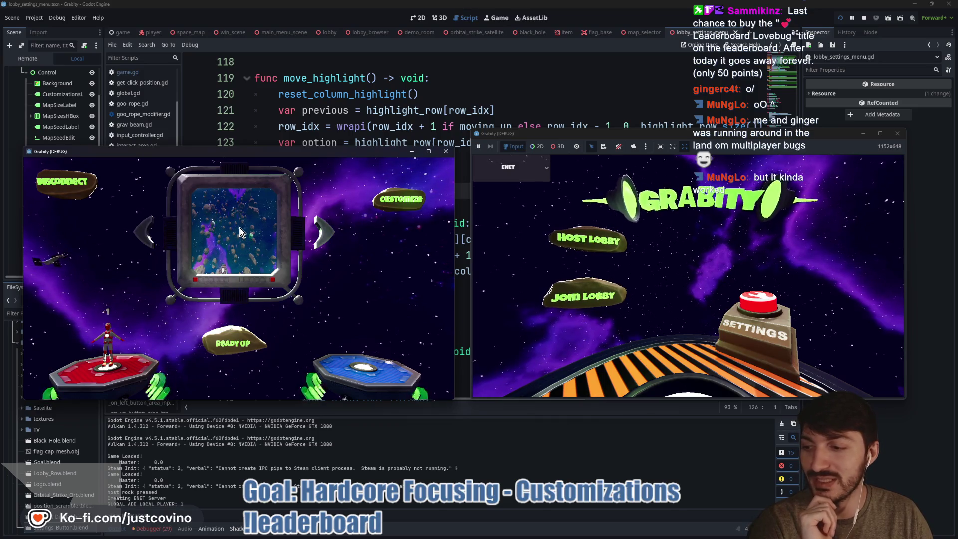
pyautogui.click(394, 202)
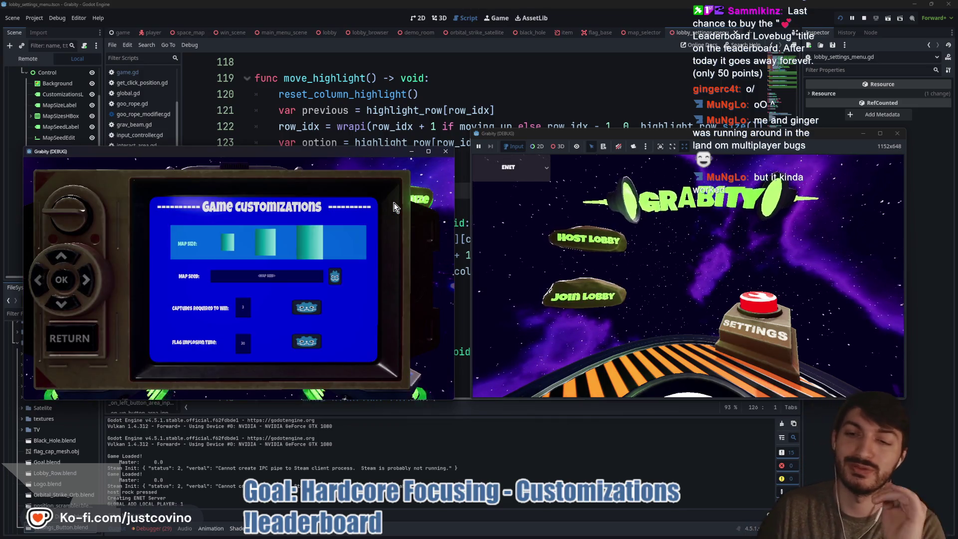
# Step: Step the row highlight between Map Size and Map Seed, cycling Map Size options and Map Seed columns
pyautogui.press('Down')
pyautogui.press('Down')
pyautogui.press('Down')
pyautogui.press('Up')
pyautogui.press('Up')
pyautogui.press('Up')
pyautogui.press('Up')
pyautogui.press('Down')
pyautogui.press('Down')
pyautogui.press('Up')
pyautogui.press('Return')
pyautogui.press('Right')
pyautogui.press('Left')
pyautogui.press('Right')
pyautogui.press('Right')
pyautogui.press('Right')
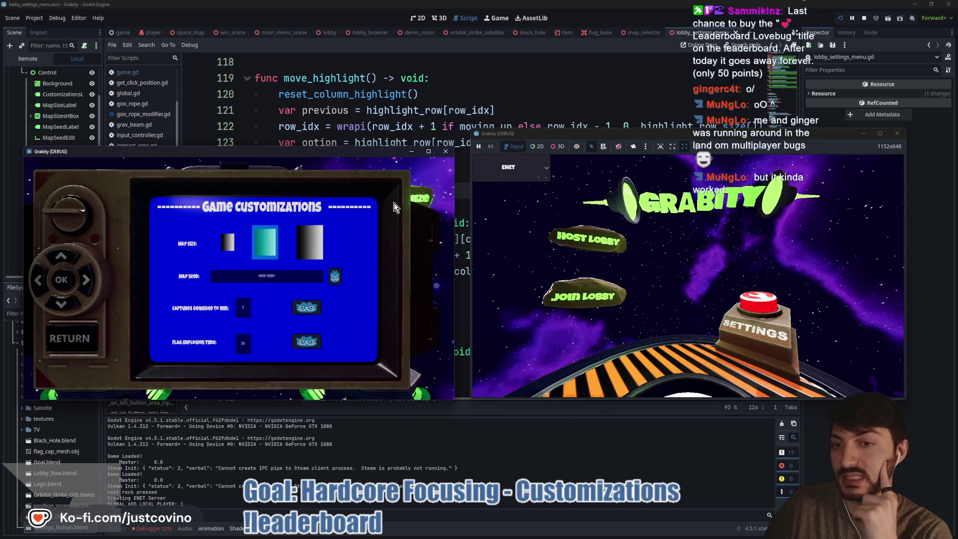
pyautogui.press('Down')
pyautogui.press('Right')
pyautogui.press('Left')
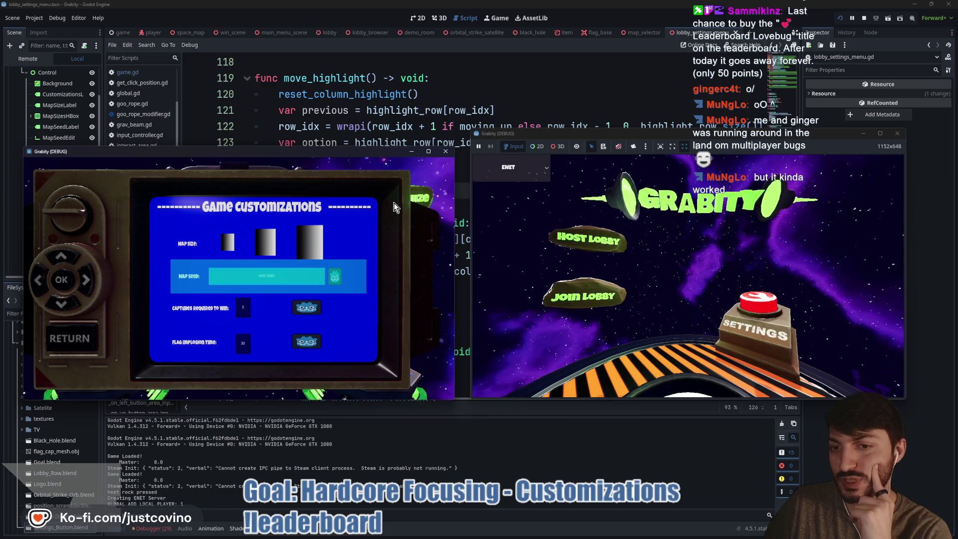
pyautogui.press('Right')
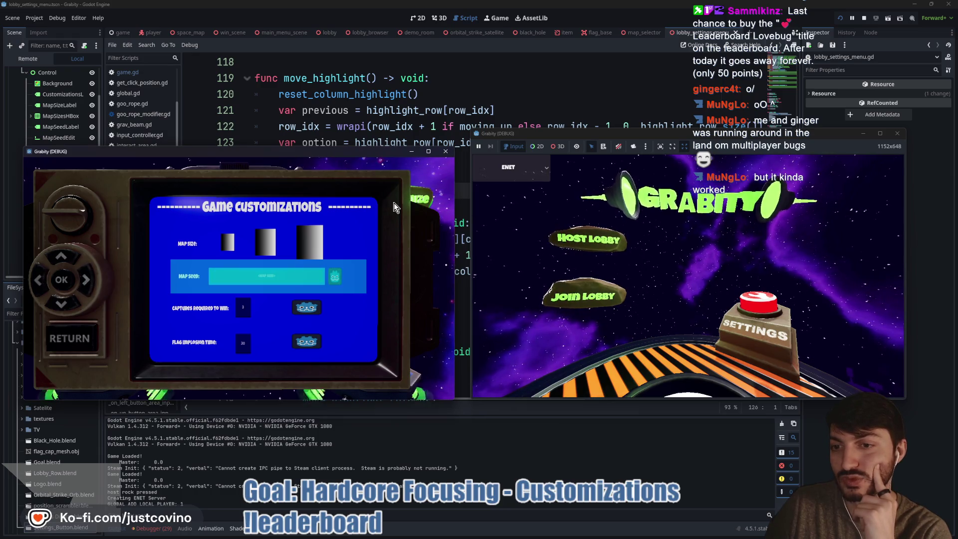
# Step: Move down to Captures and Flag Implosion Time, close Customizations, and open the right game's lobby list
pyautogui.press('Down')
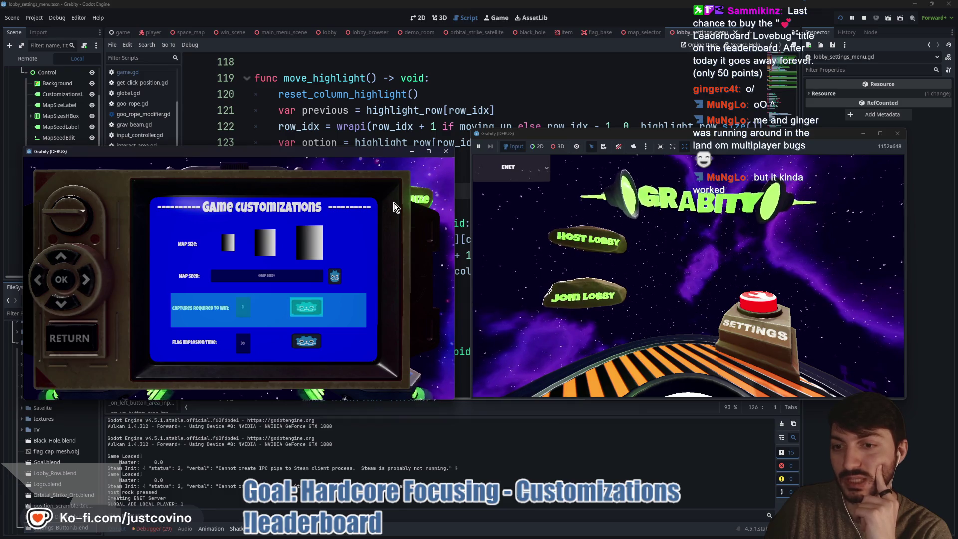
pyautogui.press('Down')
pyautogui.press('Right')
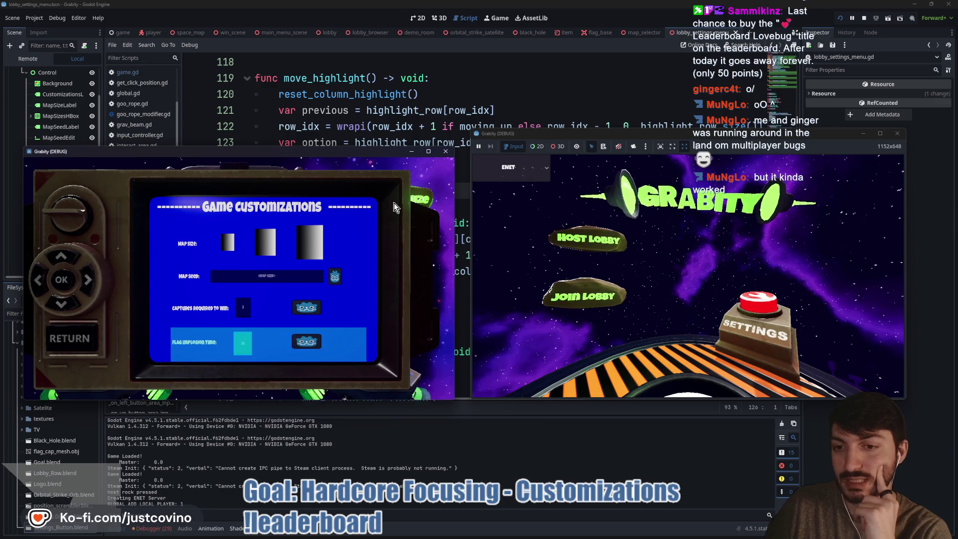
pyautogui.press('Up')
pyautogui.press('Up')
pyautogui.press('Up')
pyautogui.press('Down')
pyautogui.press('Down')
pyautogui.press('Up')
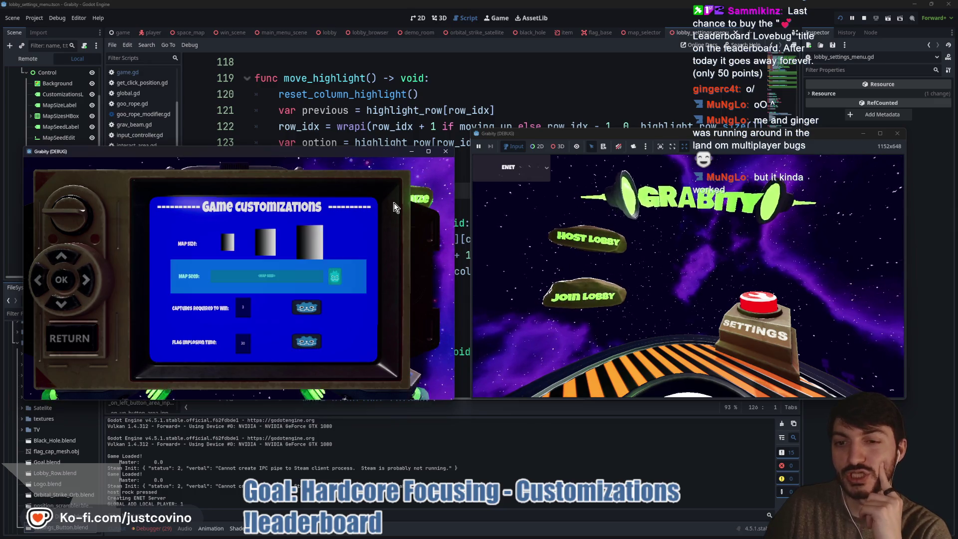
pyautogui.press('Up')
pyautogui.press('Down')
pyautogui.press('Down')
pyautogui.press('Down')
pyautogui.press('Escape')
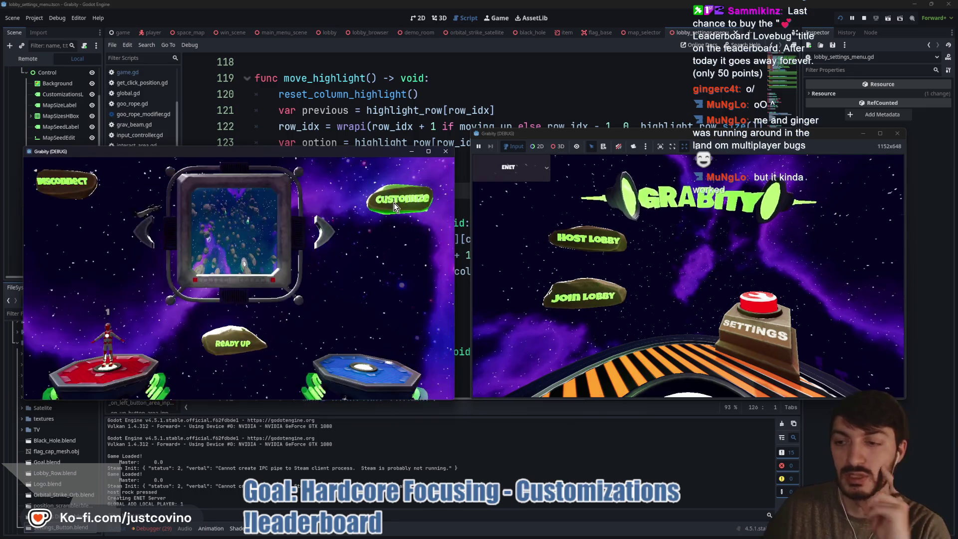
pyautogui.click(569, 286)
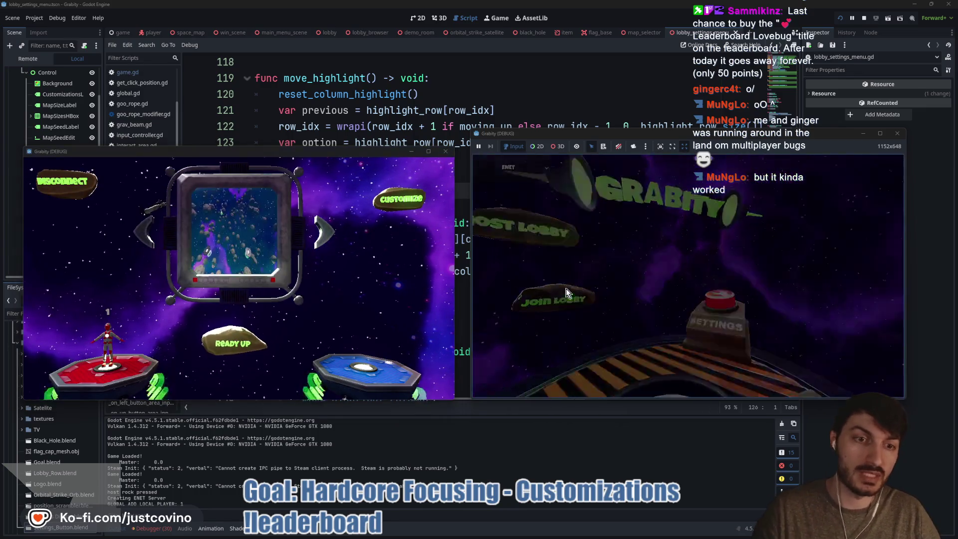
# Step: Join the hosted lobby from the list and start the match for both players
pyautogui.click(657, 282)
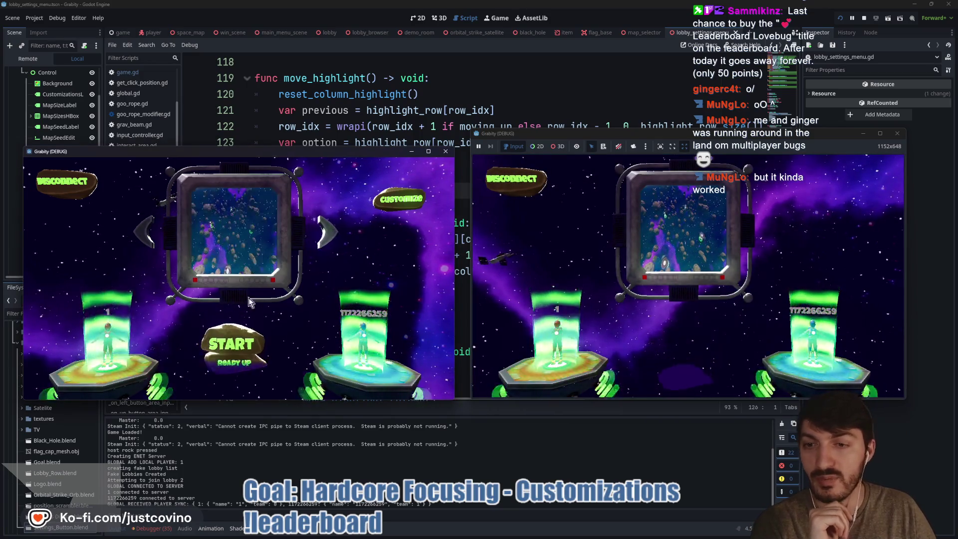
pyautogui.click(247, 334)
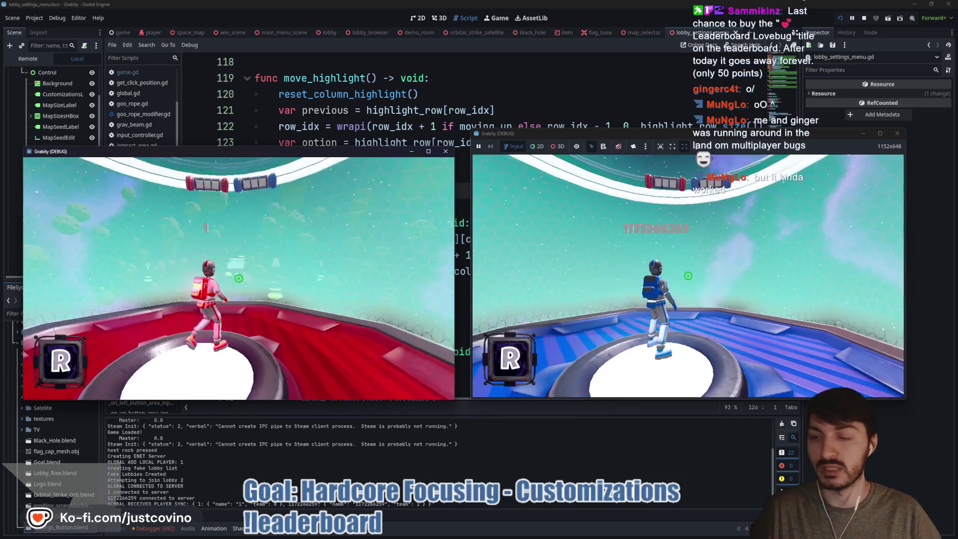
pyautogui.press('super')
pyautogui.press('Escape')
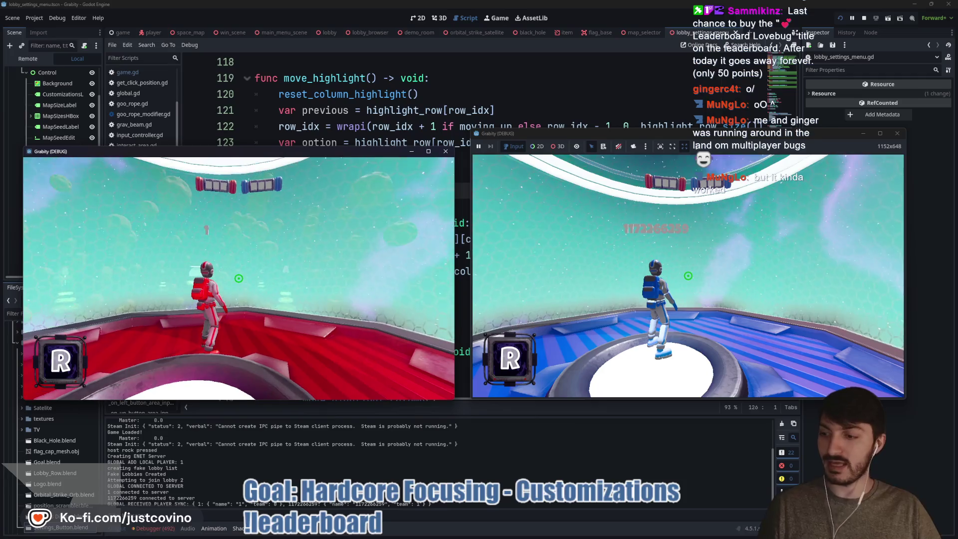
# Step: Jump the red player off, grapple onto asteroids and the green planet, then stop with F8
pyautogui.press('space')
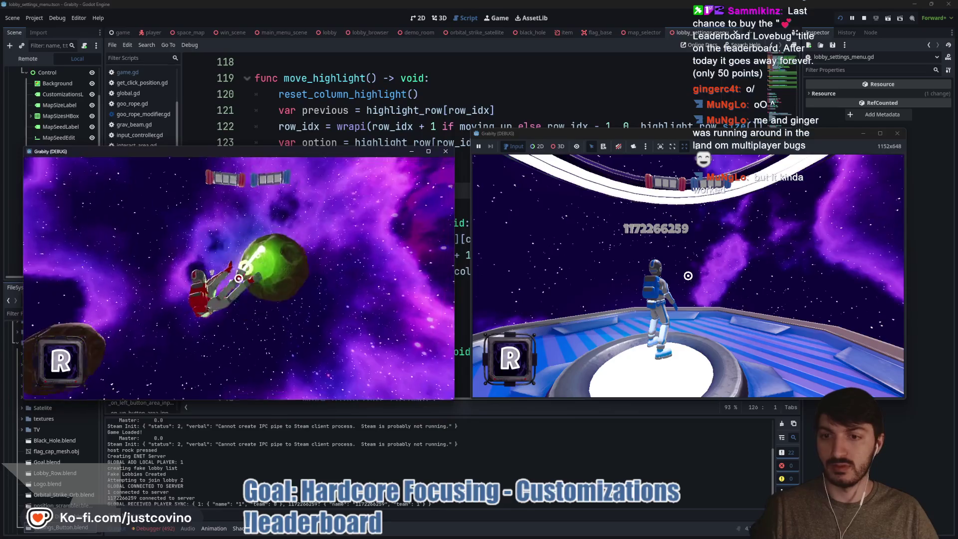
pyautogui.click(239, 278)
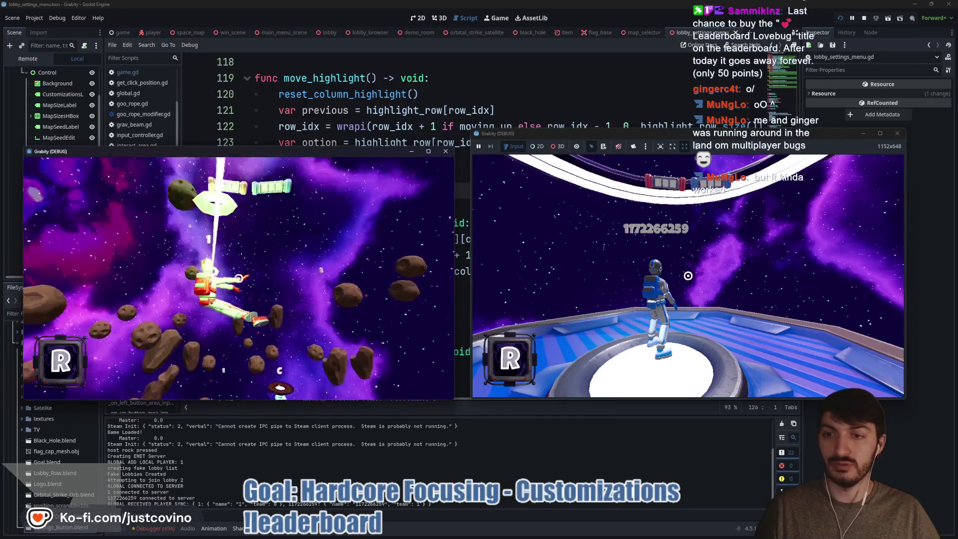
pyautogui.click(239, 278)
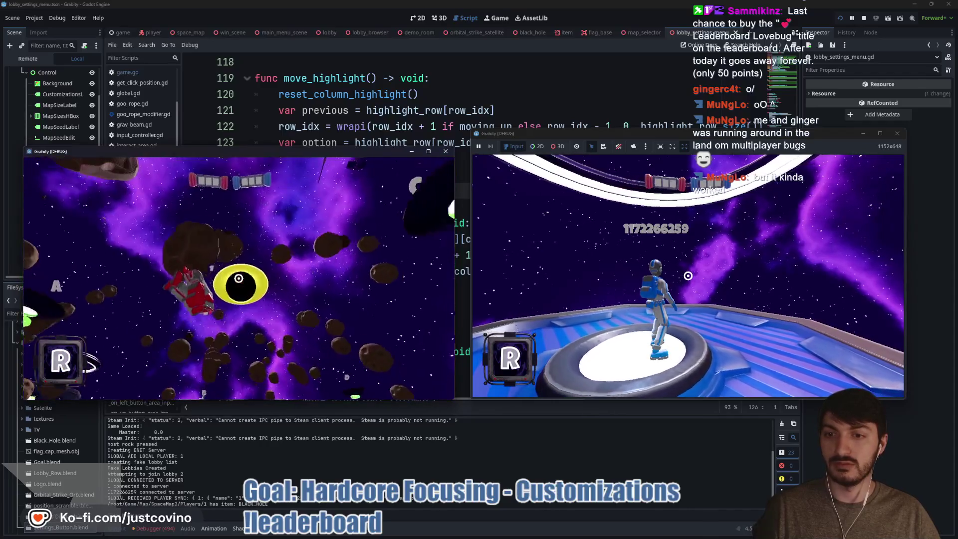
pyautogui.click(239, 277)
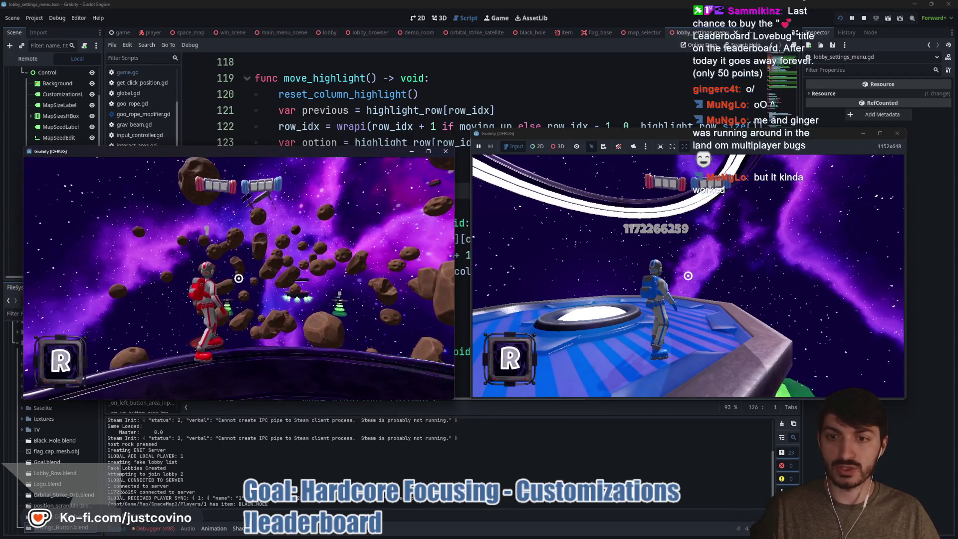
pyautogui.press('F8')
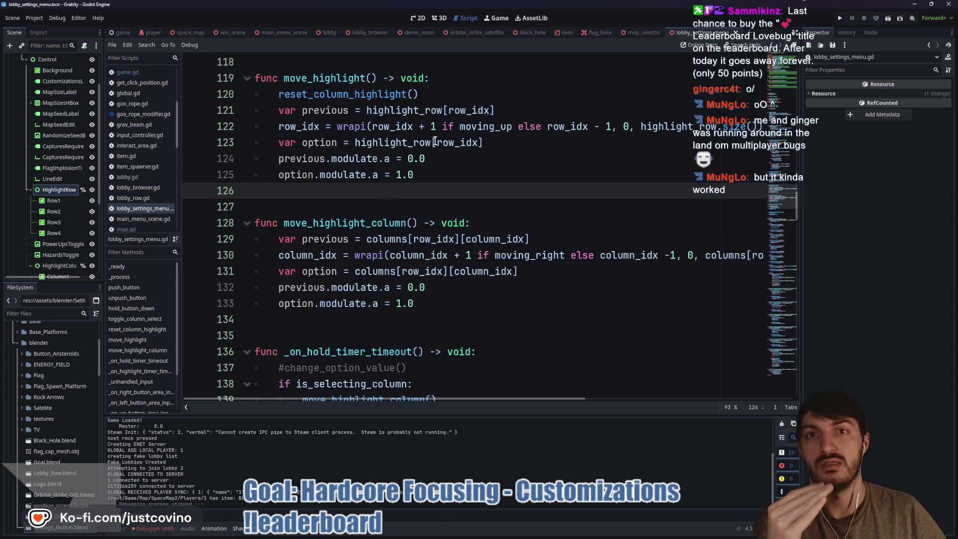
# Step: Check the Column5 highlight in the Game Customizations scene and find its path line in the script
pyautogui.click(412, 20)
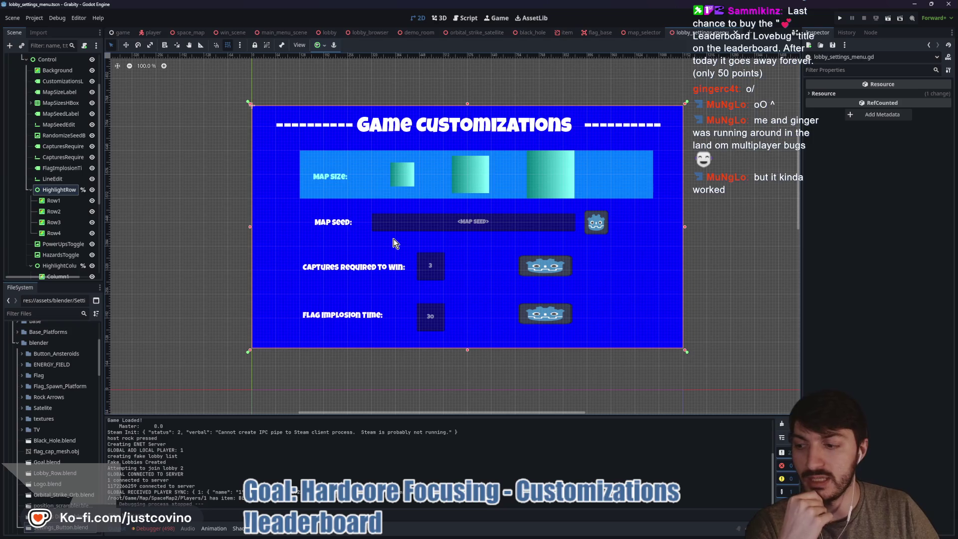
pyautogui.click(596, 222)
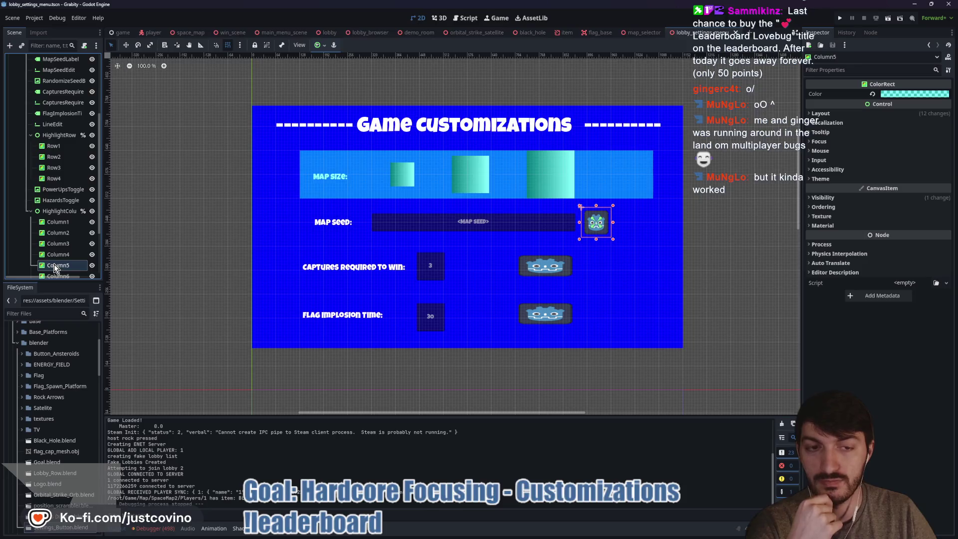
pyautogui.click(464, 20)
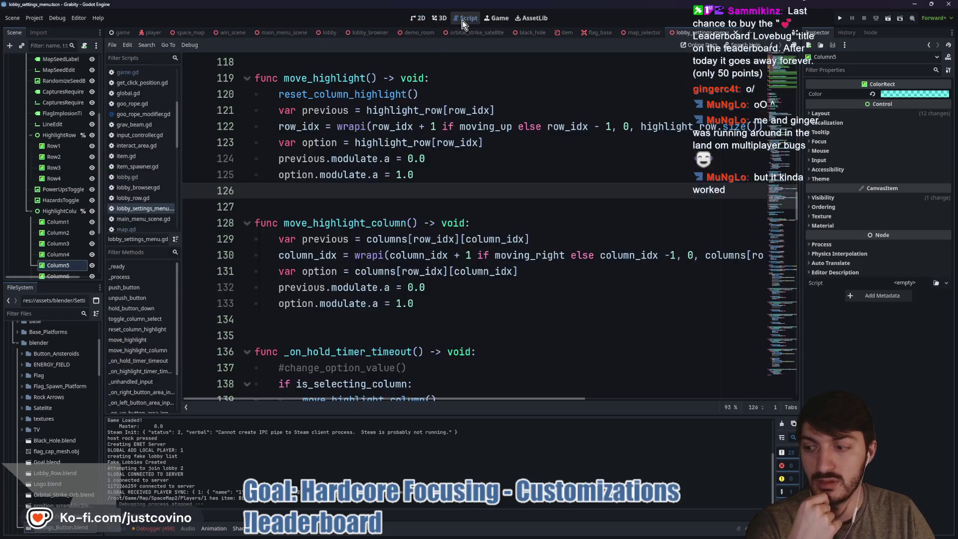
pyautogui.scroll(20, 491, 212)
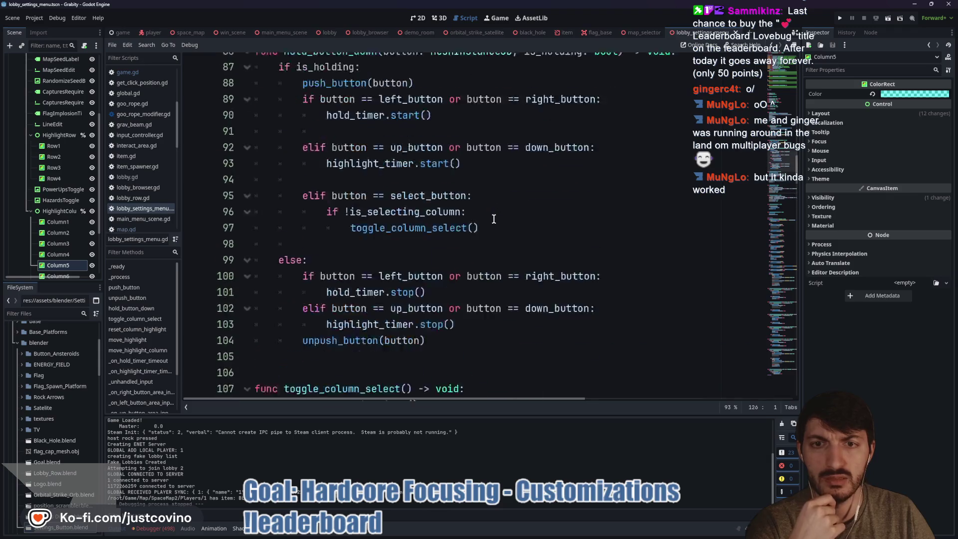
pyautogui.scroll(10, 494, 221)
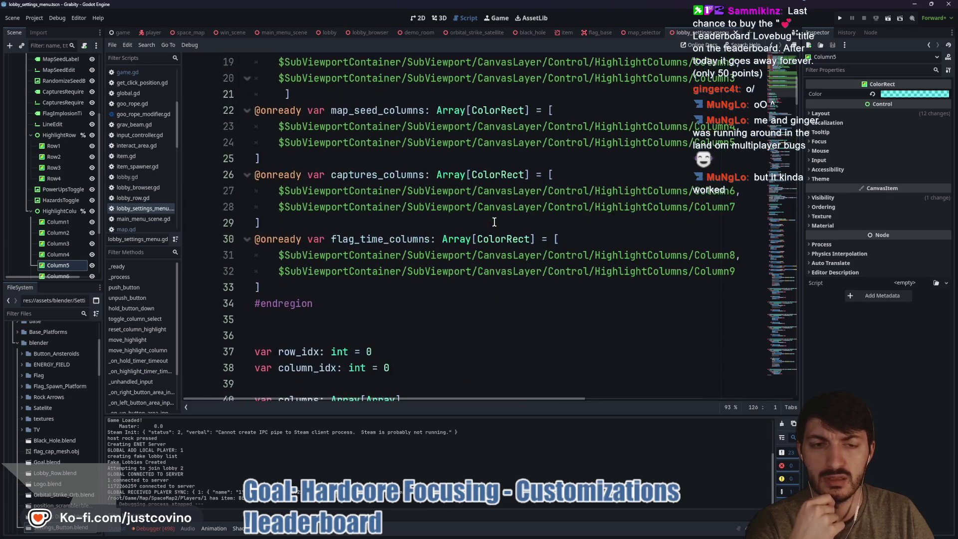
pyautogui.click(701, 241)
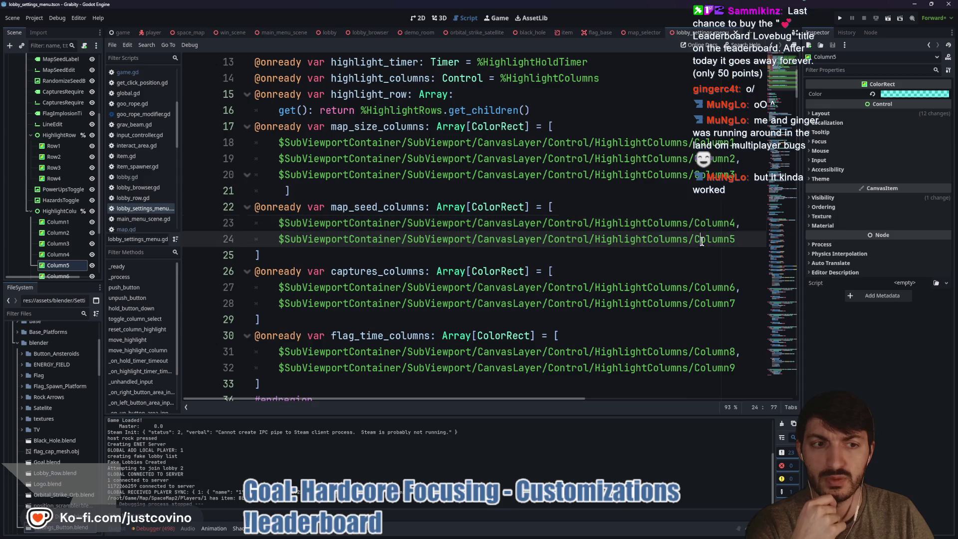
pyautogui.moveTo(407, 246)
# Step: End the column_idx declaration on line 38 with a colon and open an indented line below it
pyautogui.scroll(-10, 395, 241)
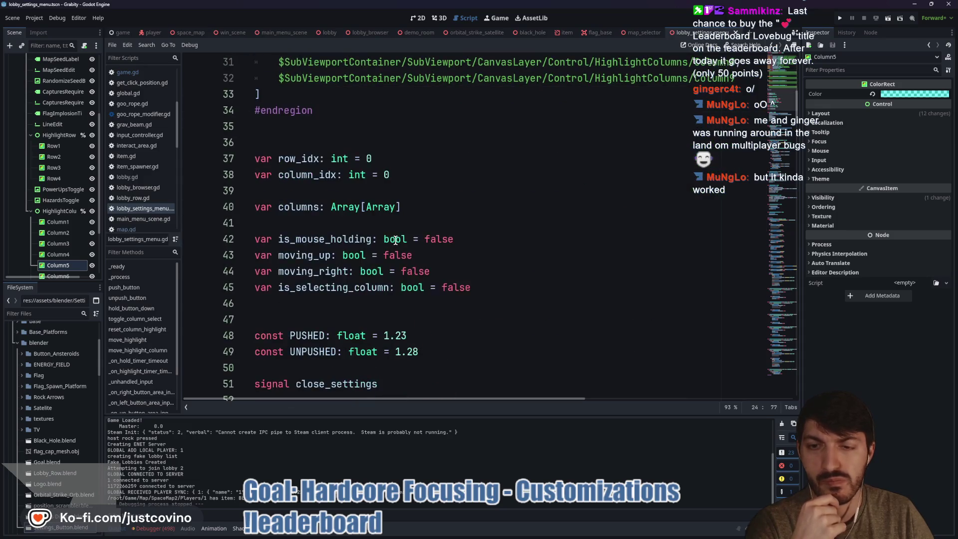
pyautogui.scroll(-4, 393, 241)
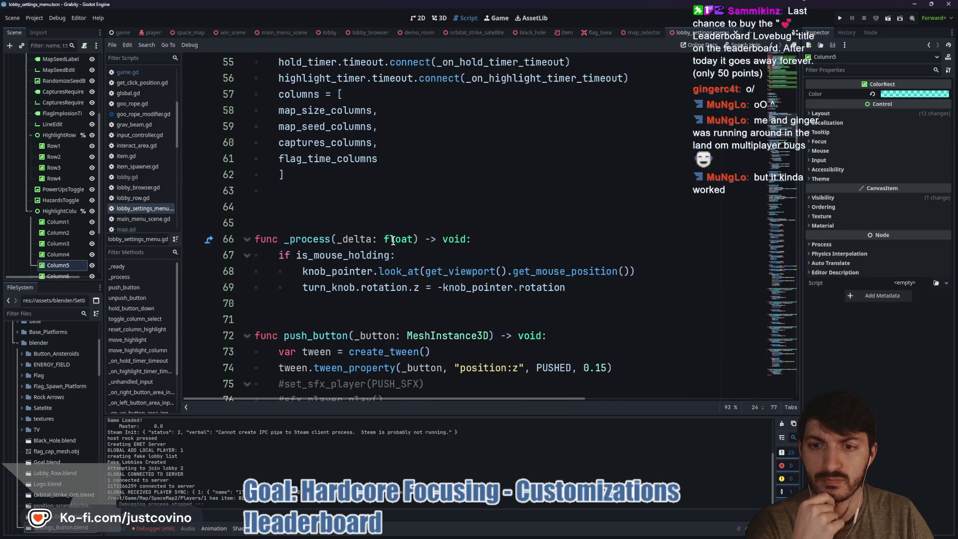
pyautogui.scroll(5, 399, 244)
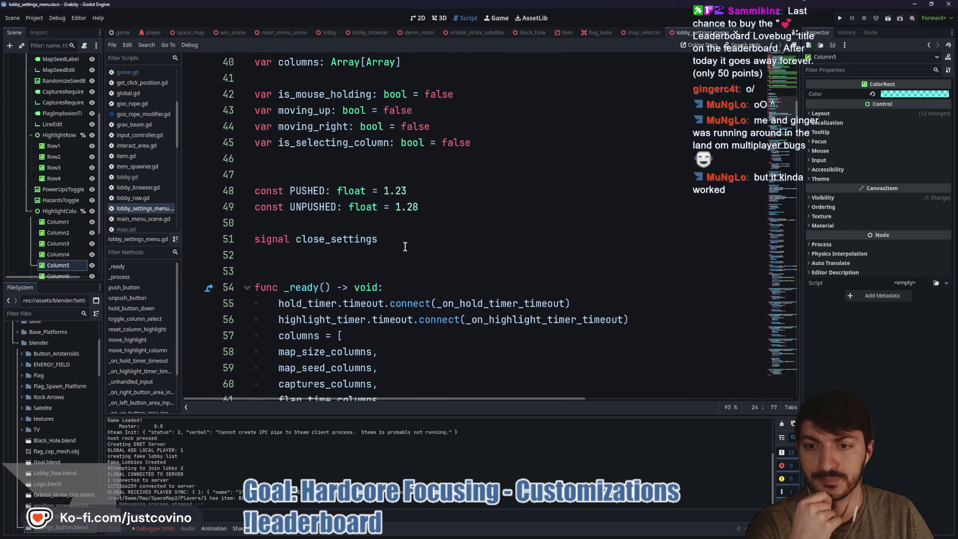
pyautogui.scroll(3, 405, 247)
pyautogui.click(405, 165)
pyautogui.click(419, 174)
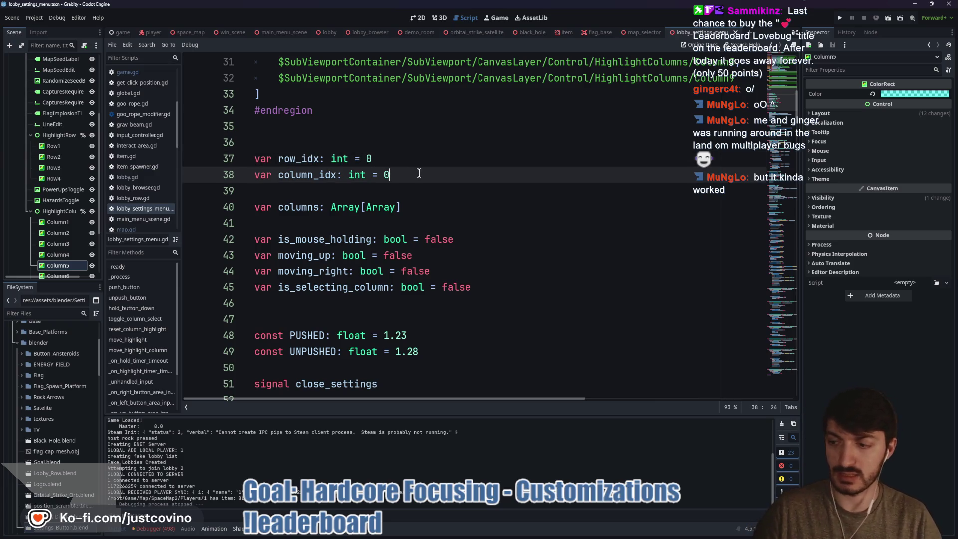
pyautogui.write(':')
pyautogui.press('Return')
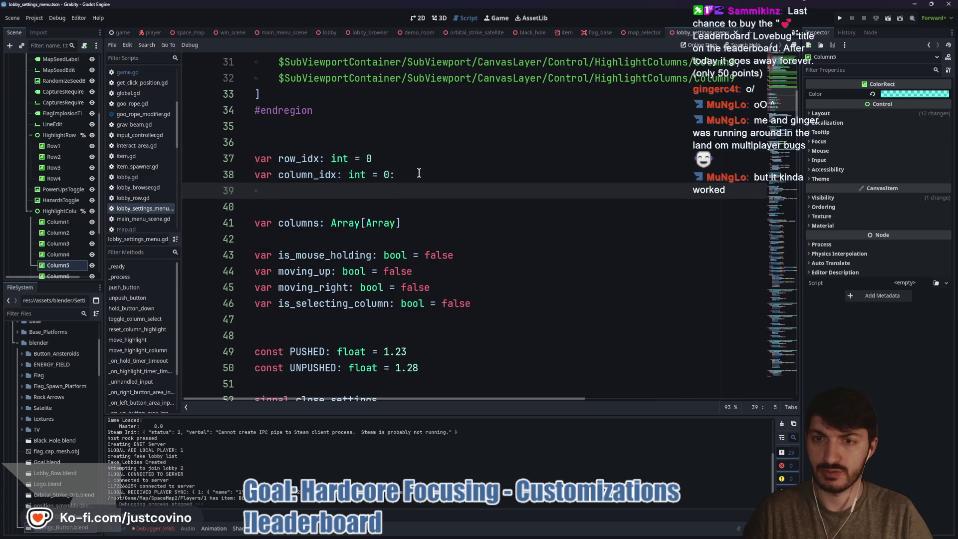
# Step: Write a set(value): block assigning column_idx = value and printing "column idx: ", column_idx
pyautogui.write('set(value')
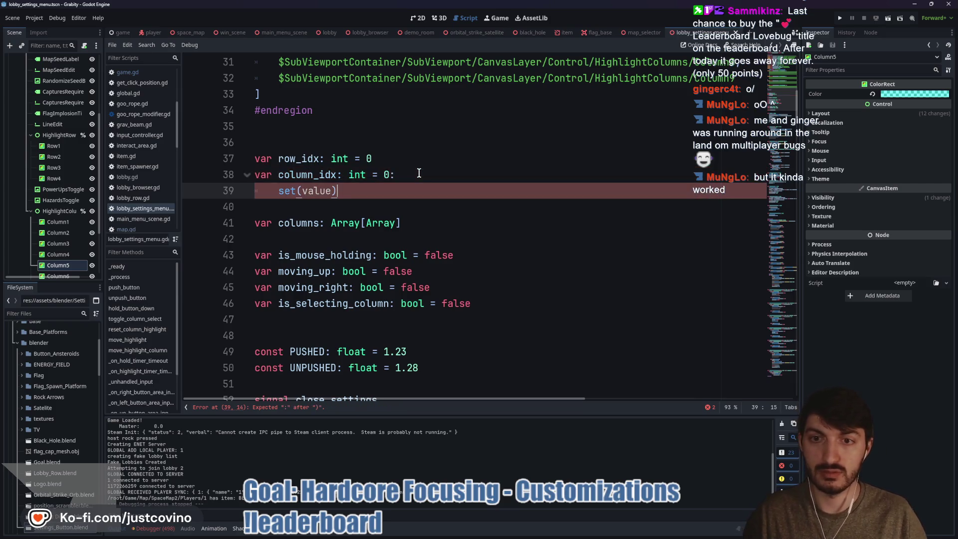
pyautogui.write('):')
pyautogui.press('Return')
pyautogui.write('column_idx ')
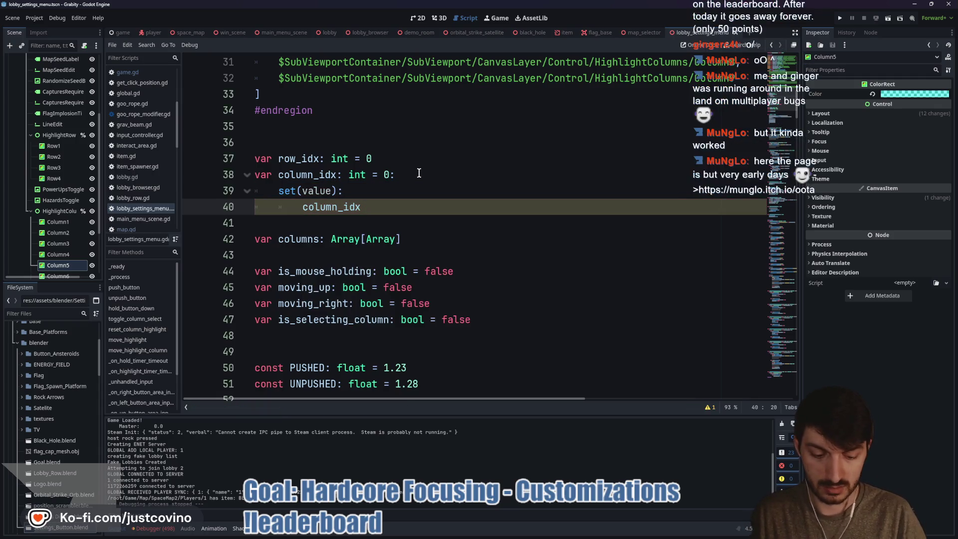
pyautogui.write('= value')
pyautogui.press('Return')
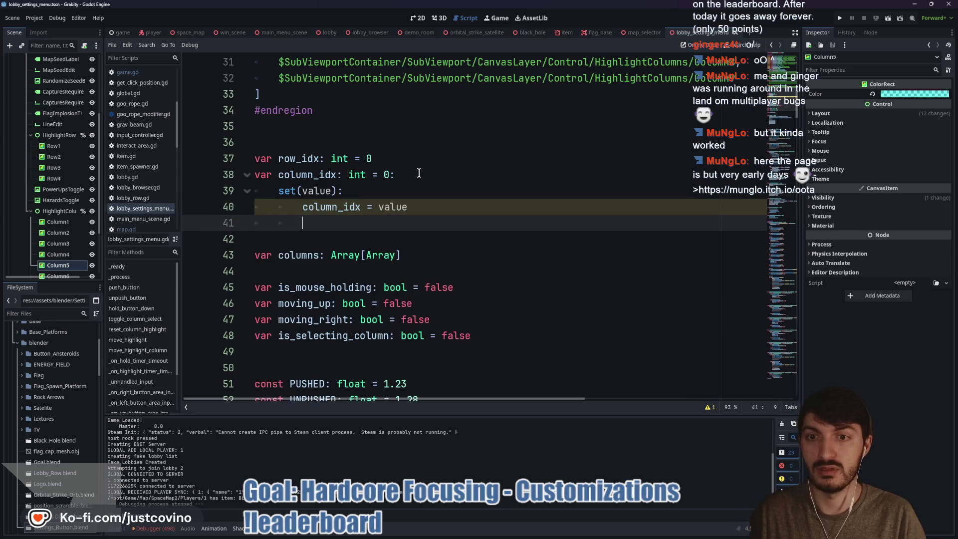
pyautogui.write('print(')
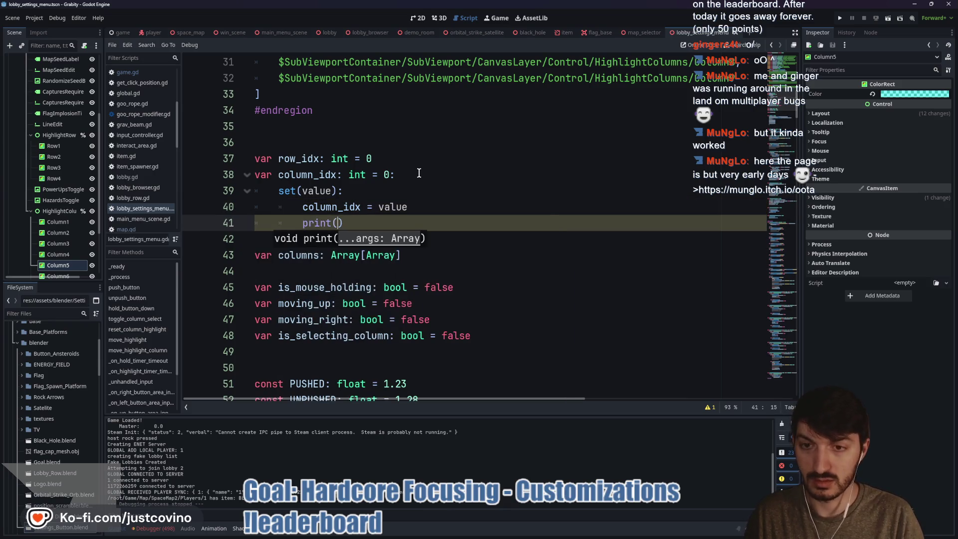
pyautogui.write('"column idx: ')
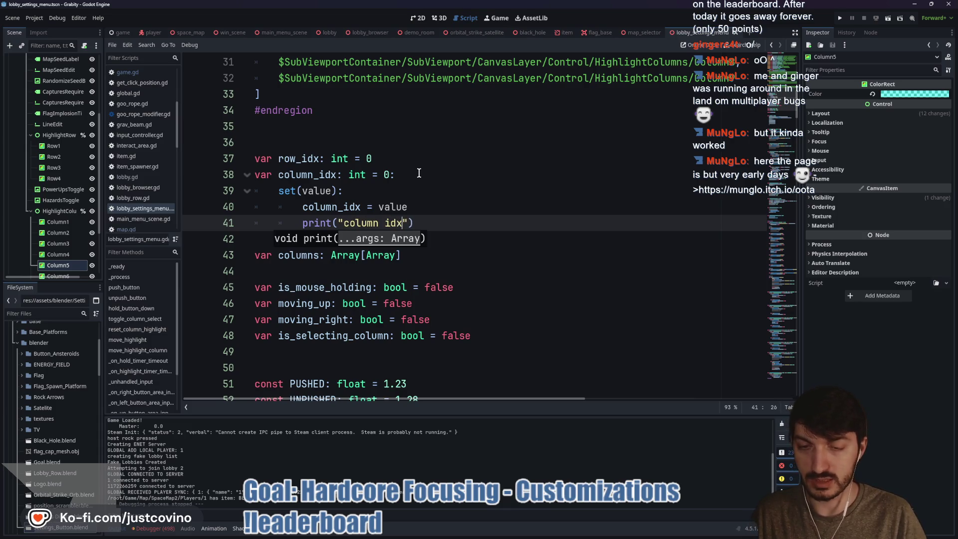
pyautogui.write('", ')
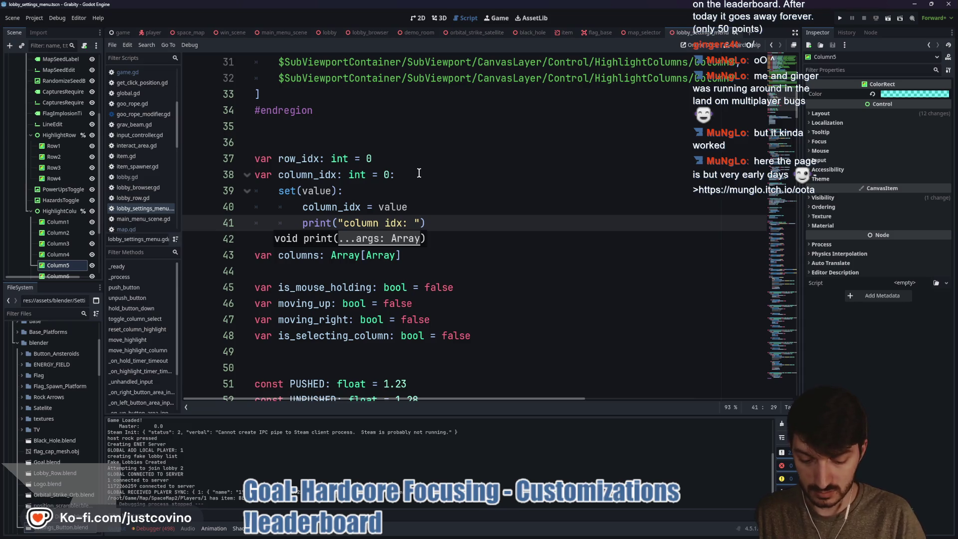
pyautogui.write('column_idx')
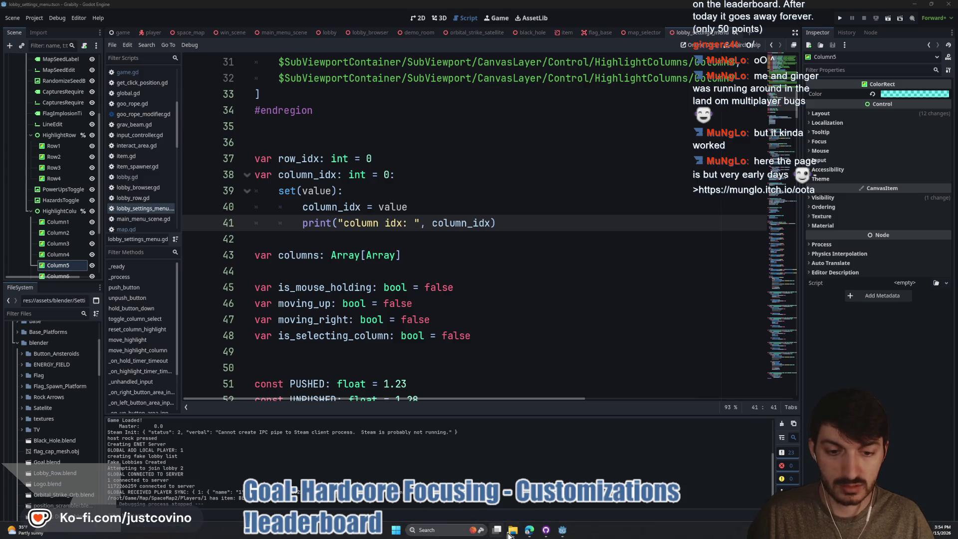
pyautogui.click(529, 530)
pyautogui.click(358, 40)
# Step: Load munglo.itch.io/oota to view the O.O.T.A page, then close that tab
pyautogui.write('https://munglo.itch.io/oota')
pyautogui.press('Return')
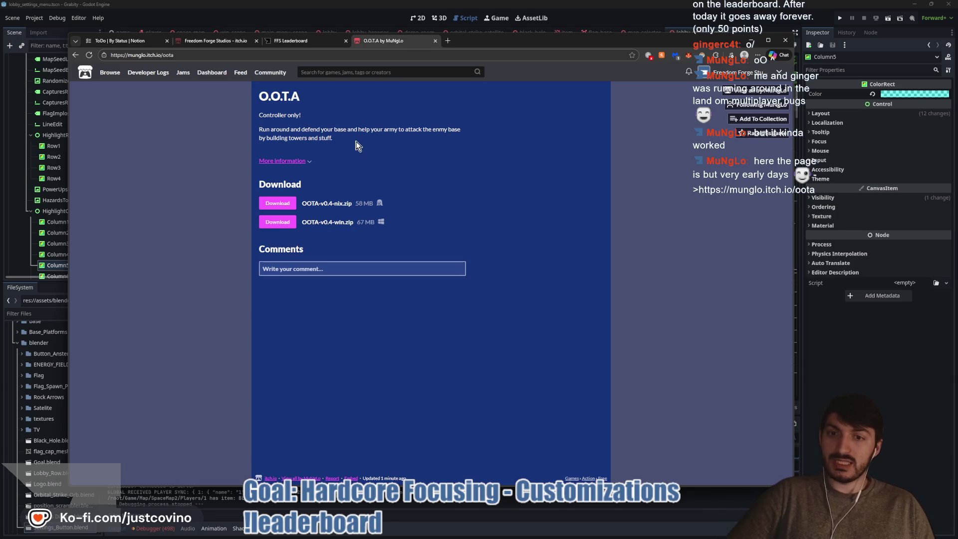
pyautogui.click(435, 41)
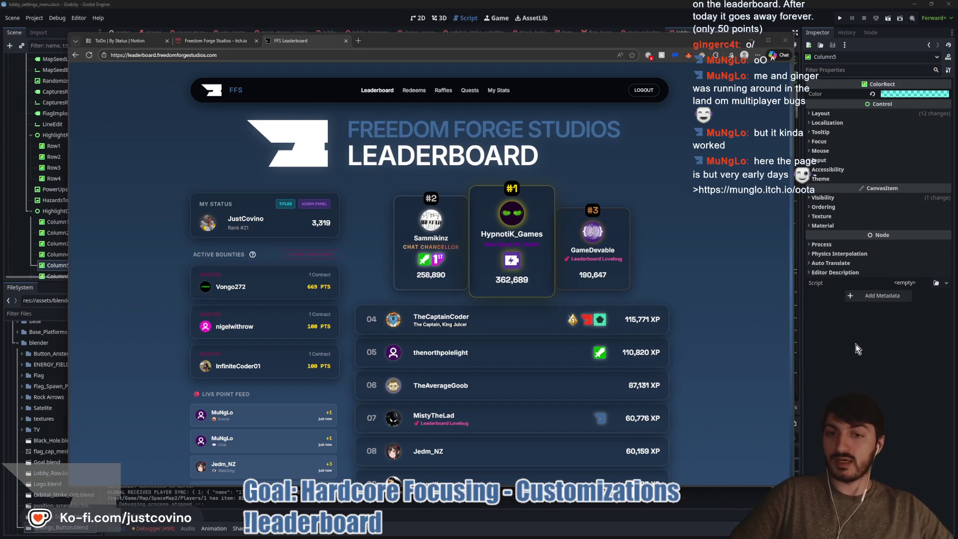
# Step: Reload the FFS Leaderboard page and scroll through it
pyautogui.click(89, 55)
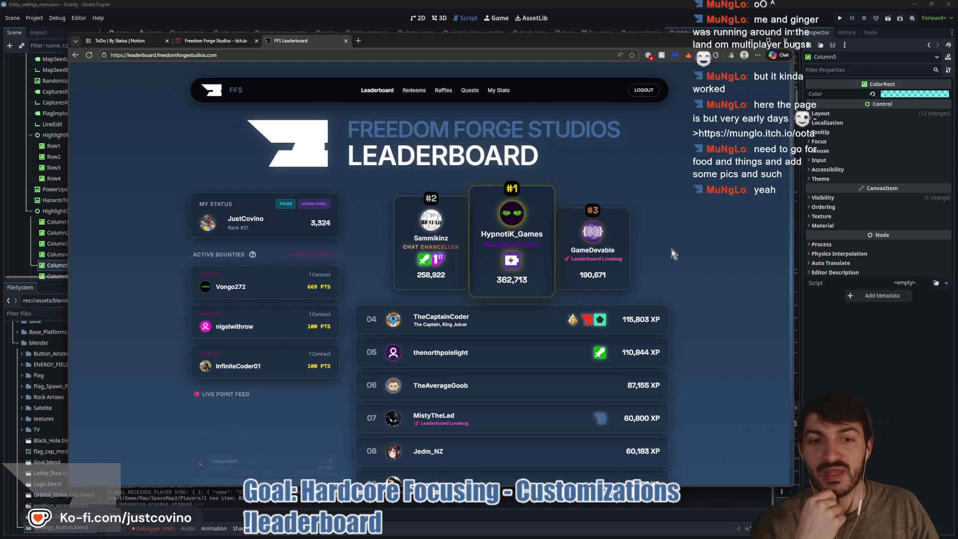
pyautogui.scroll(-2, 563, 247)
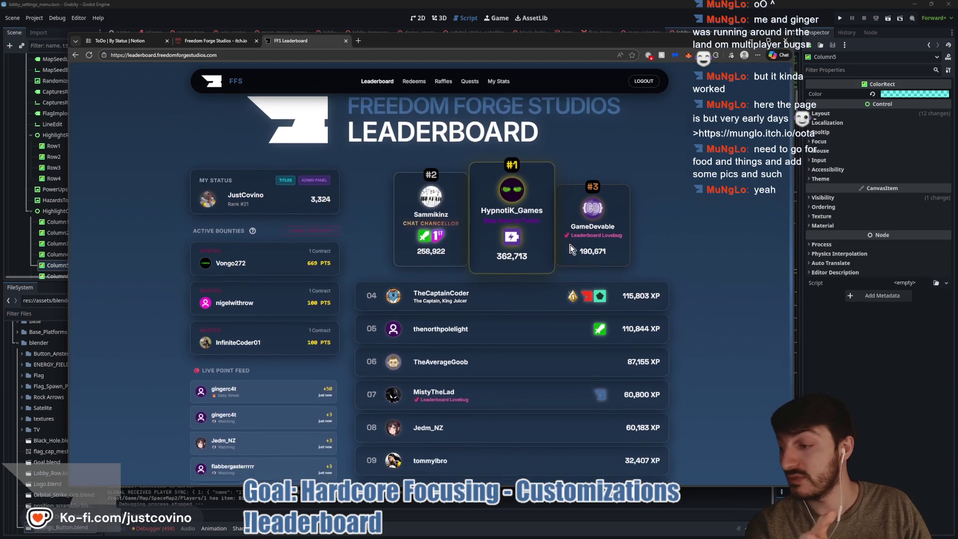
pyautogui.scroll(-1, 560, 242)
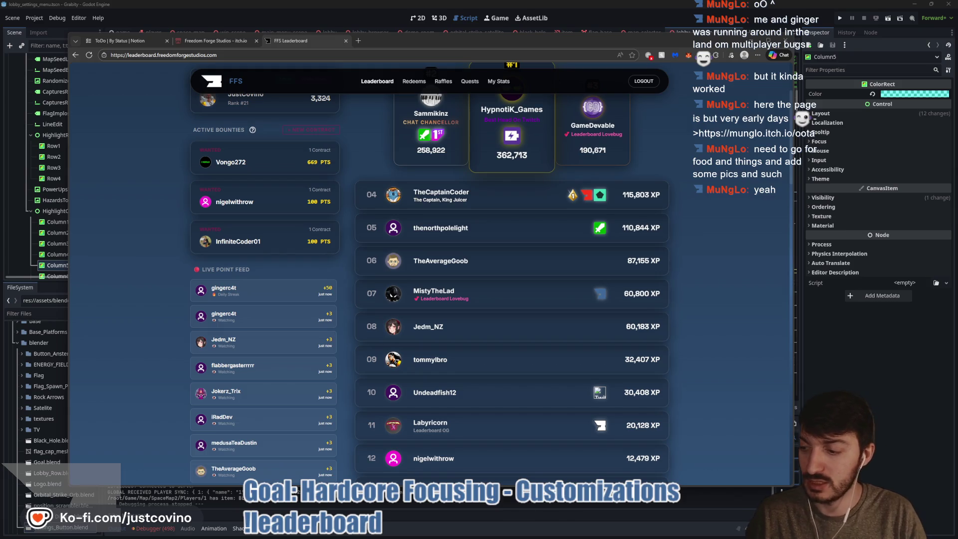
pyautogui.scroll(2, 506, 332)
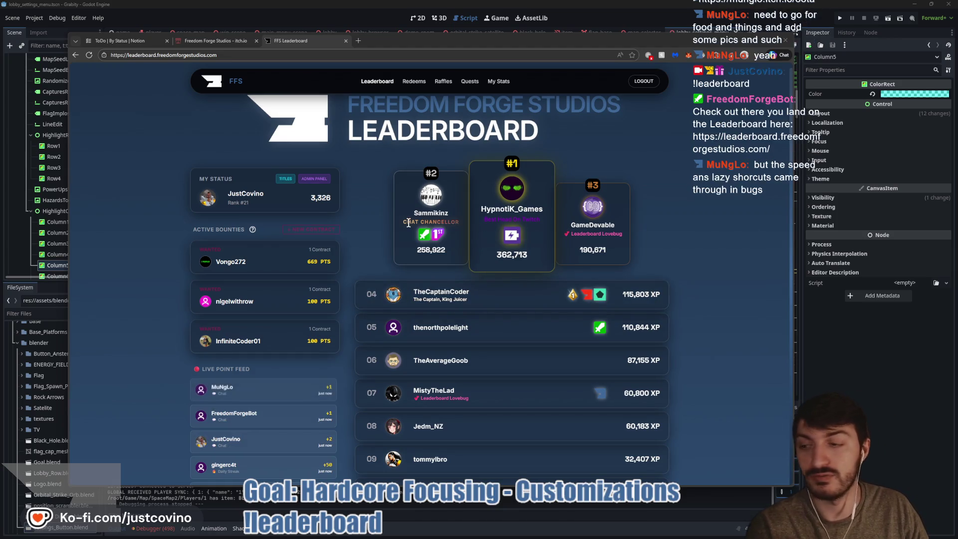
pyautogui.scroll(1, 442, 101)
# Step: Look over the Raffles page, go back to Leaderboard, and return to the Godot script
pyautogui.click(442, 91)
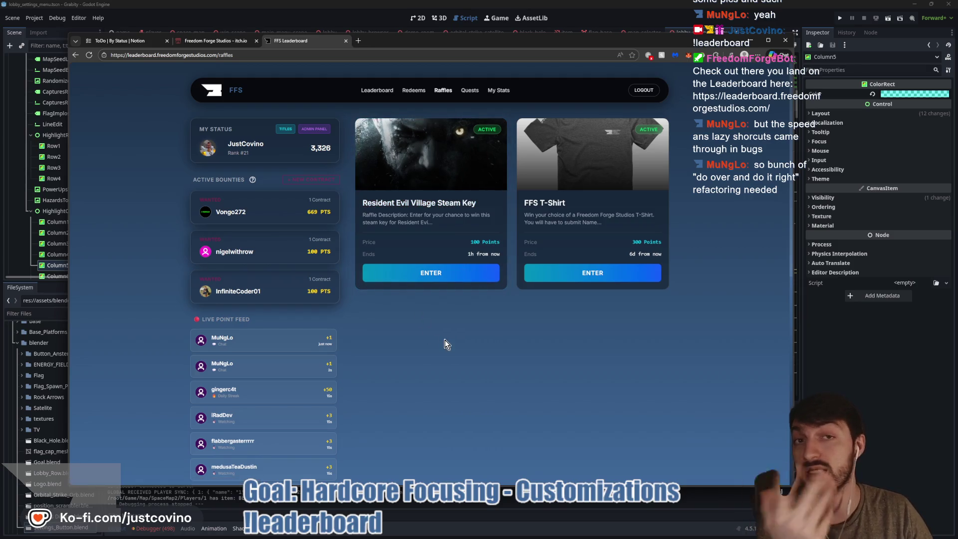
pyautogui.moveTo(592, 201); pyautogui.dragTo(505, 203)
pyautogui.click(505, 203)
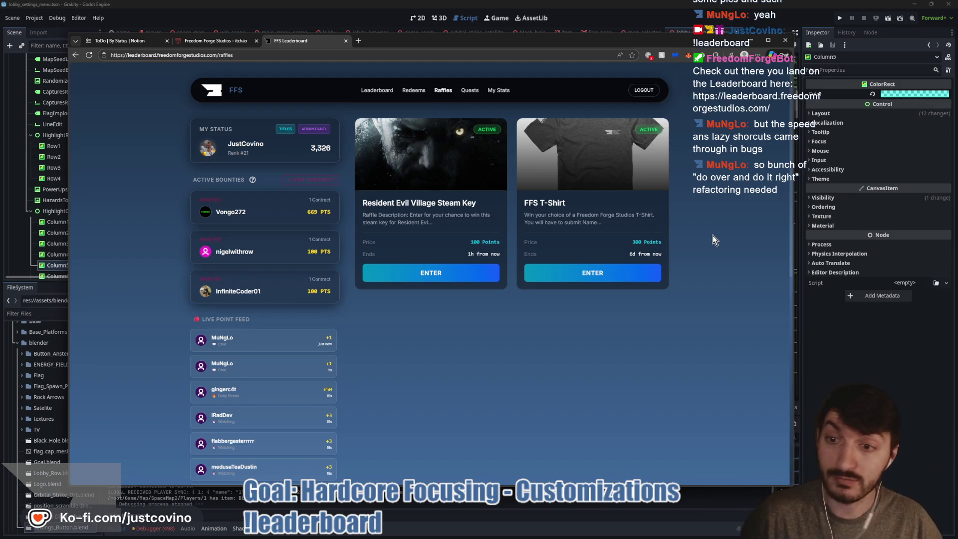
pyautogui.click(375, 91)
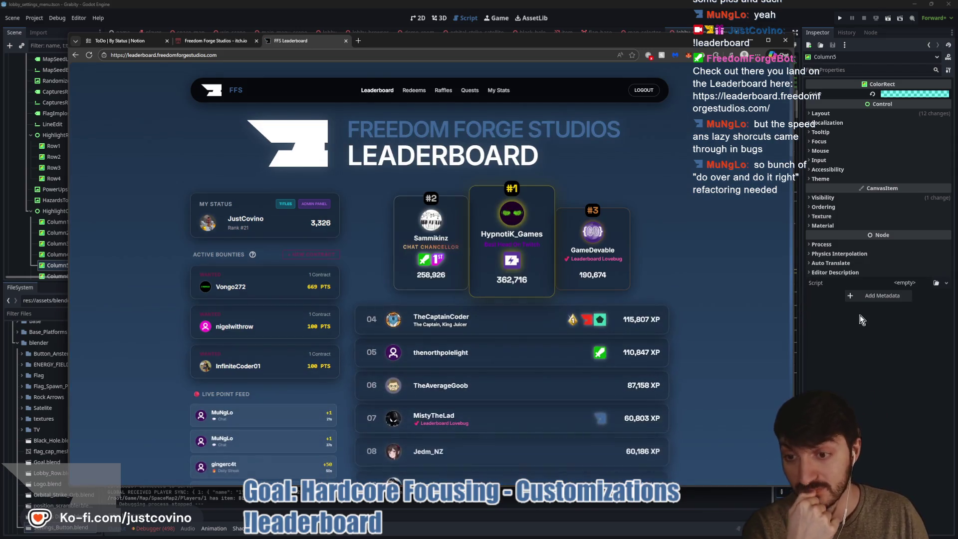
pyautogui.click(860, 318)
pyautogui.click(384, 260)
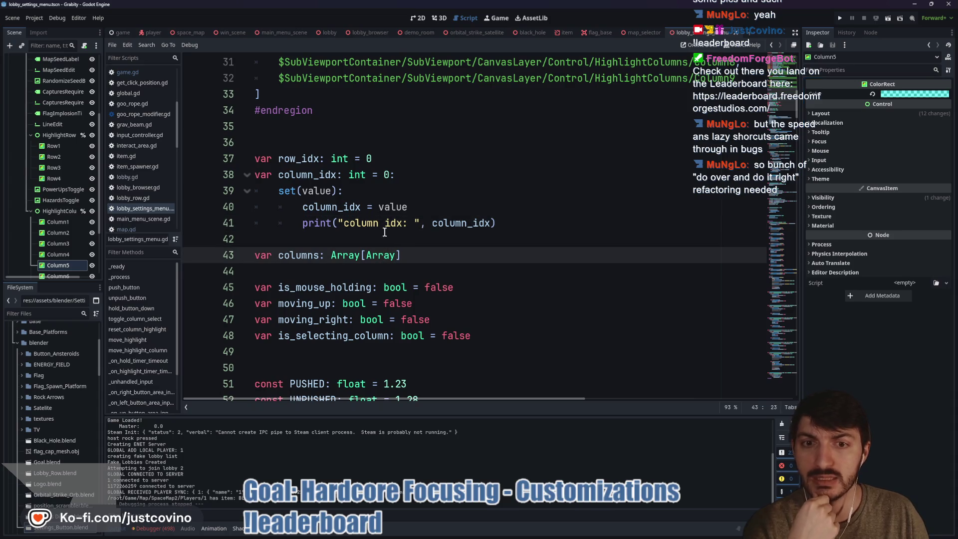
# Step: Change print to printt in the column_idx setter and paste a copy of it onto row_idx
pyautogui.click(398, 164)
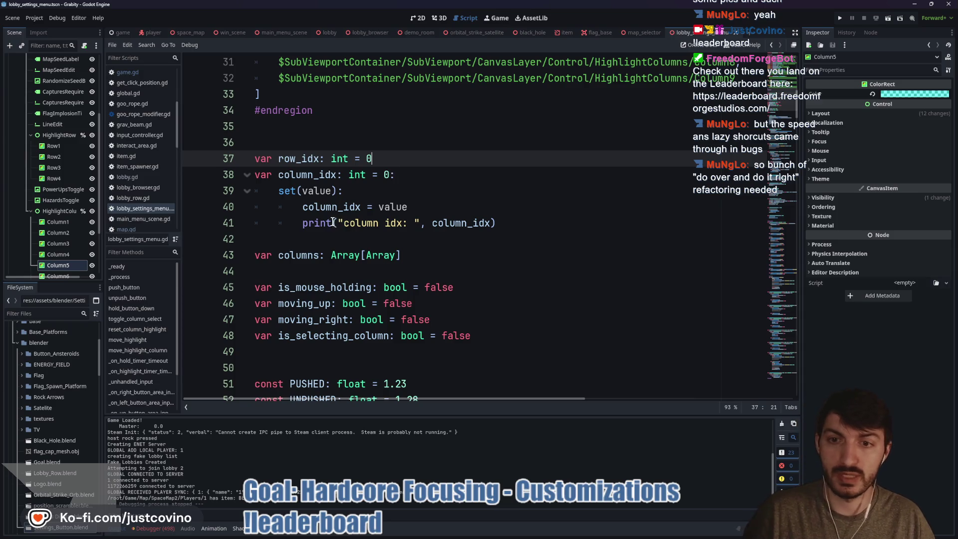
pyautogui.click(333, 223)
pyautogui.write('t')
pyautogui.click(388, 158)
pyautogui.moveTo(502, 222)
pyautogui.mouseDown()
pyautogui.moveTo(254, 191)
pyautogui.moveTo(389, 174)
pyautogui.mouseUp()
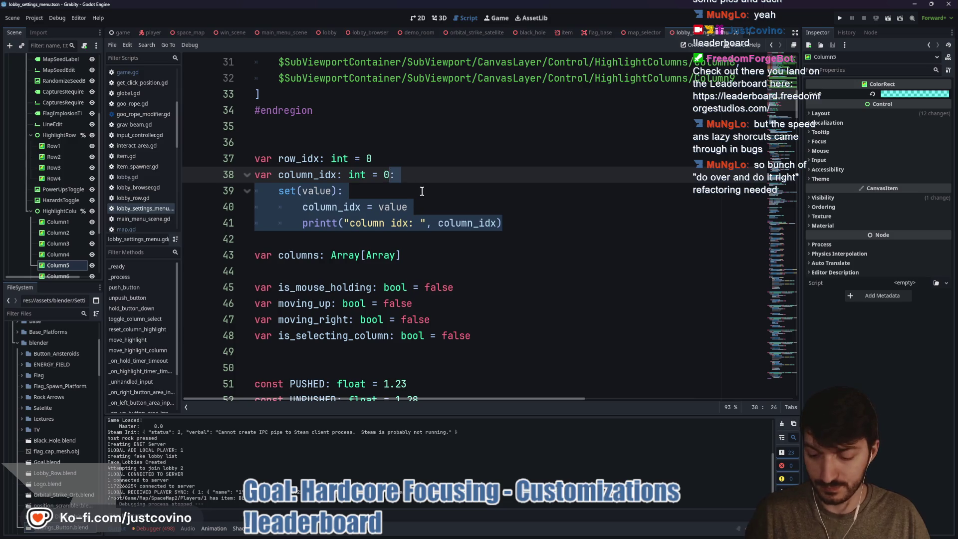
pyautogui.click(387, 158)
pyautogui.write(': \tset(value): \t\tcolumn_idx = value \t\tprintt("column idx: ", column_idx)')
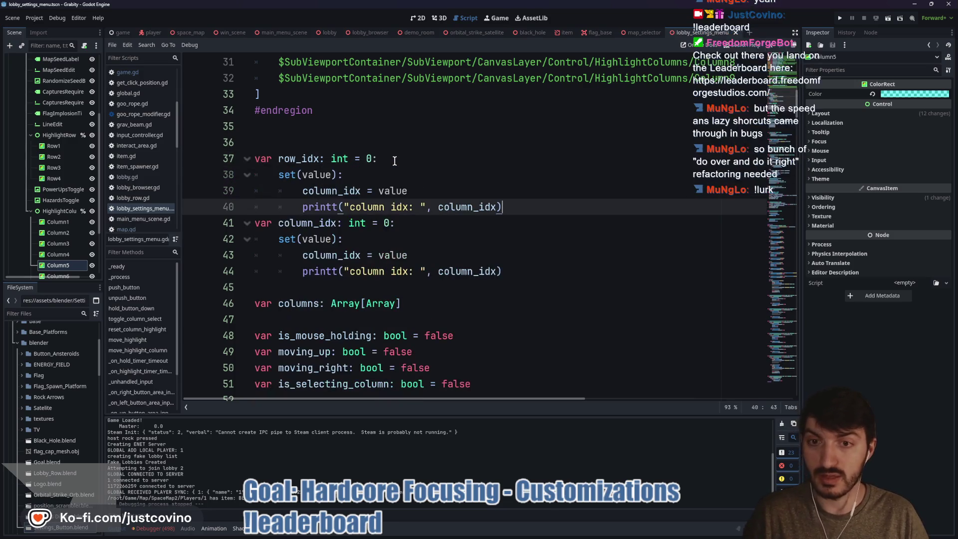
# Step: Rename column to row in the pasted setter so it sets row_idx and prints "row idx: "
pyautogui.moveTo(338, 191); pyautogui.dragTo(304, 192)
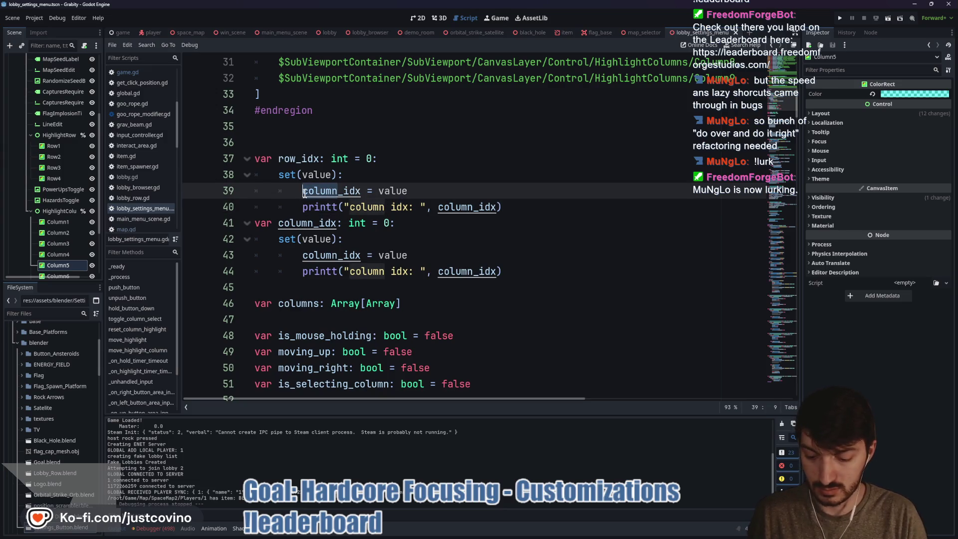
pyautogui.hotkey('ctrl', 'd')
pyautogui.write('row')
pyautogui.press('Escape')
pyautogui.press('End')
pyautogui.moveTo(421, 207); pyautogui.dragTo(469, 206)
pyautogui.write('row')
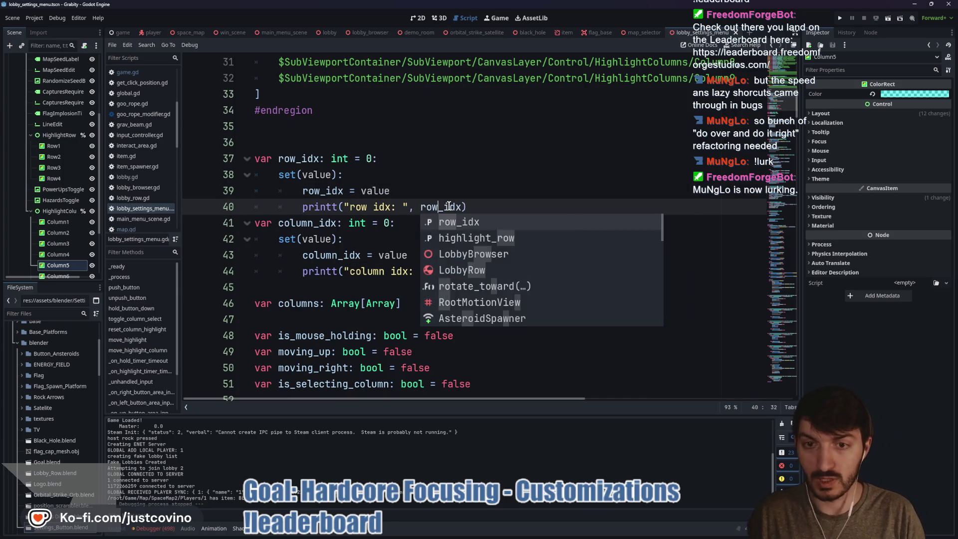
pyautogui.click(415, 207)
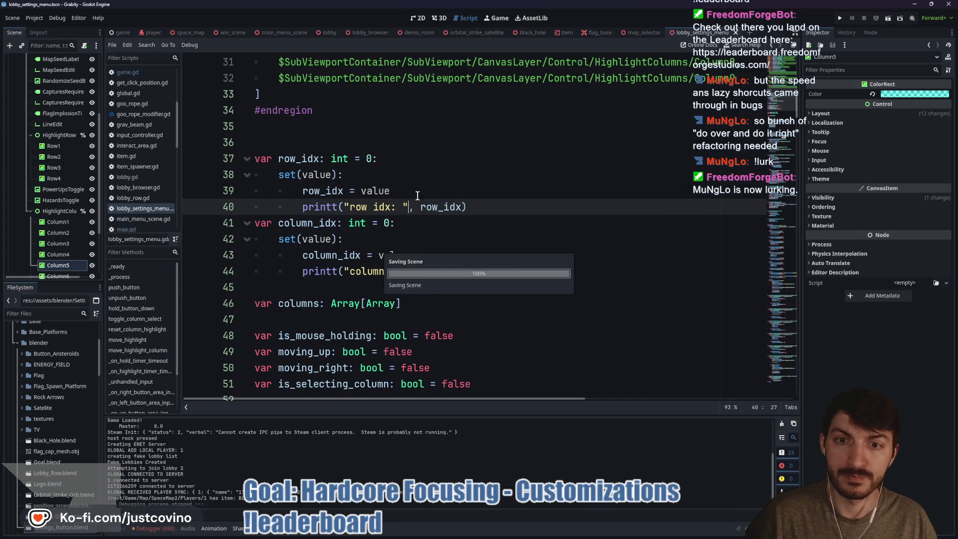
pyautogui.click(494, 224)
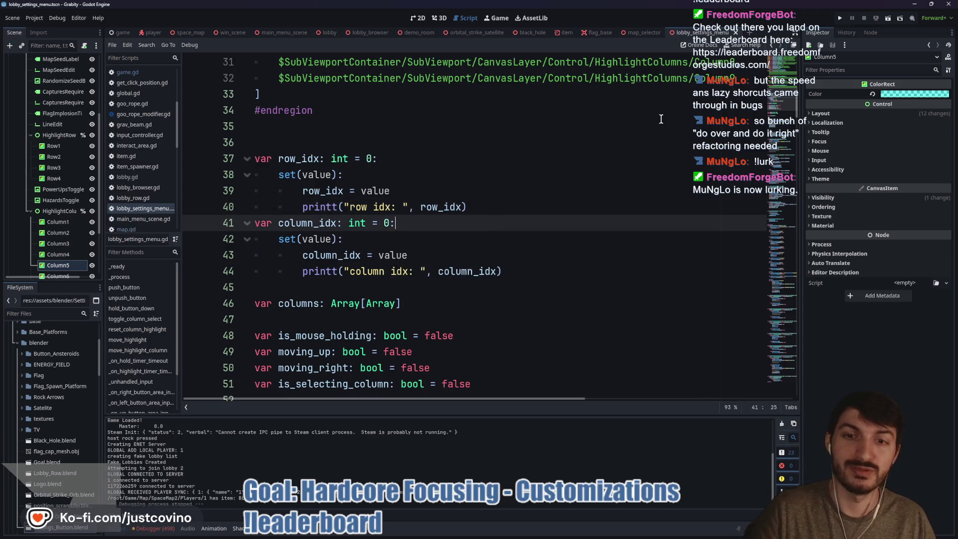
pyautogui.click(838, 19)
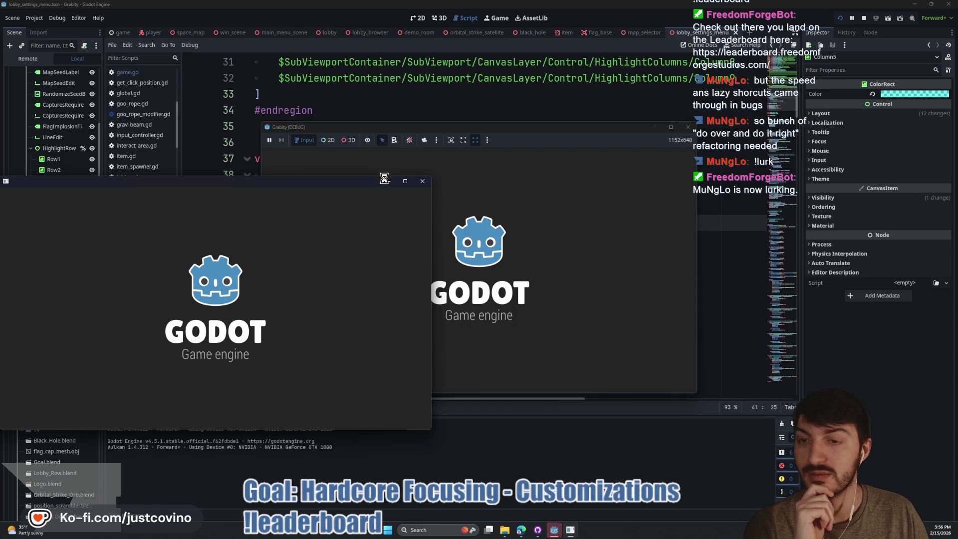
# Step: Host a private lobby, open Game Customizations, and move the debug window up
pyautogui.click(135, 274)
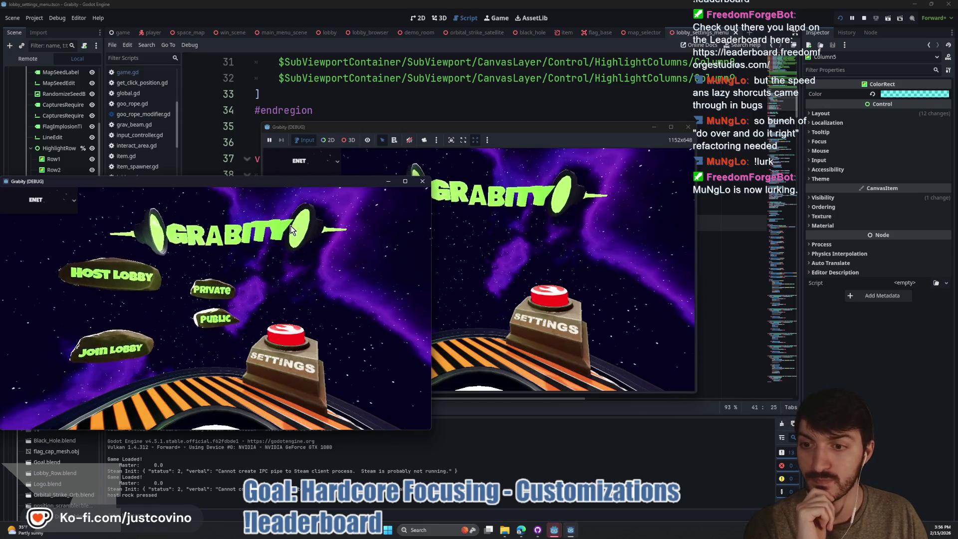
pyautogui.click(265, 259)
pyautogui.click(372, 226)
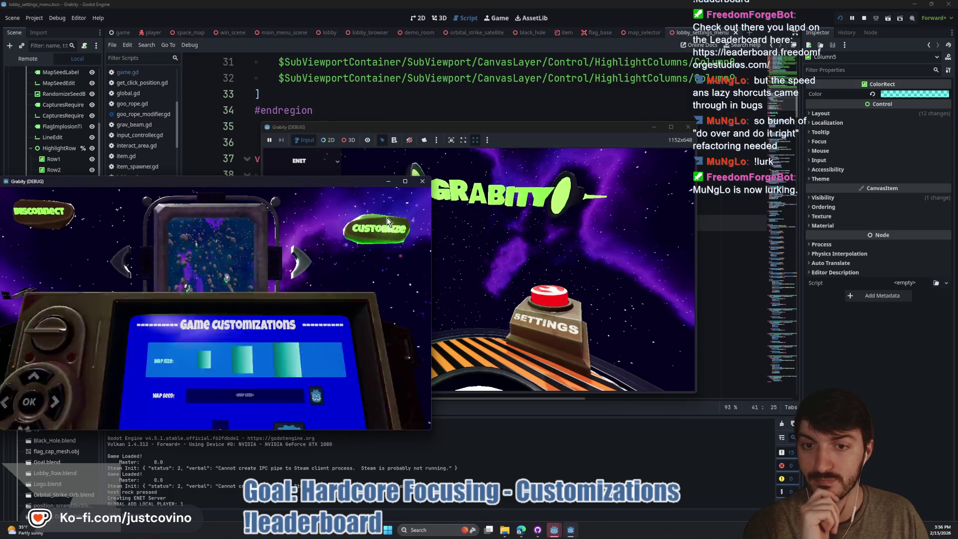
pyautogui.moveTo(301, 185); pyautogui.dragTo(327, 120)
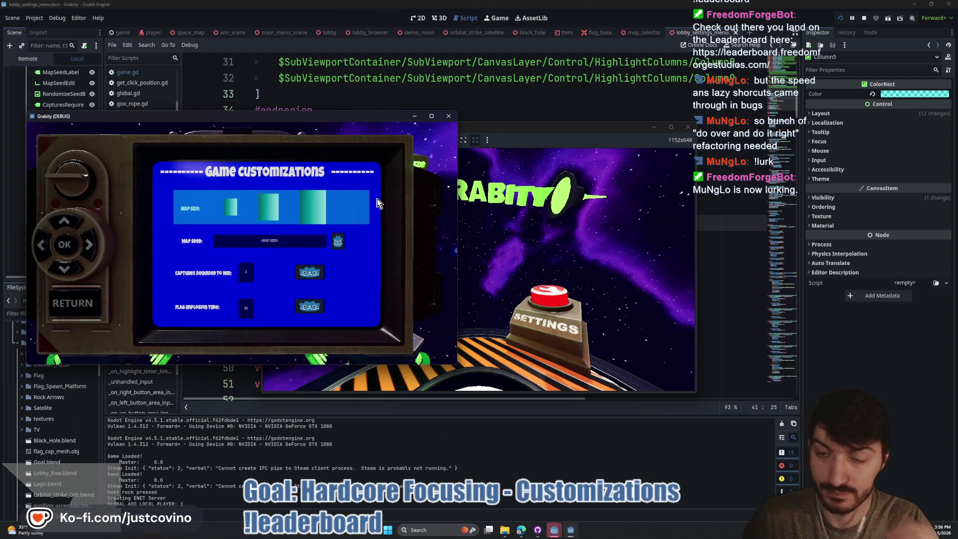
# Step: Move the highlight down the rows and back, then select Map Size and step through its options
pyautogui.press('Down')
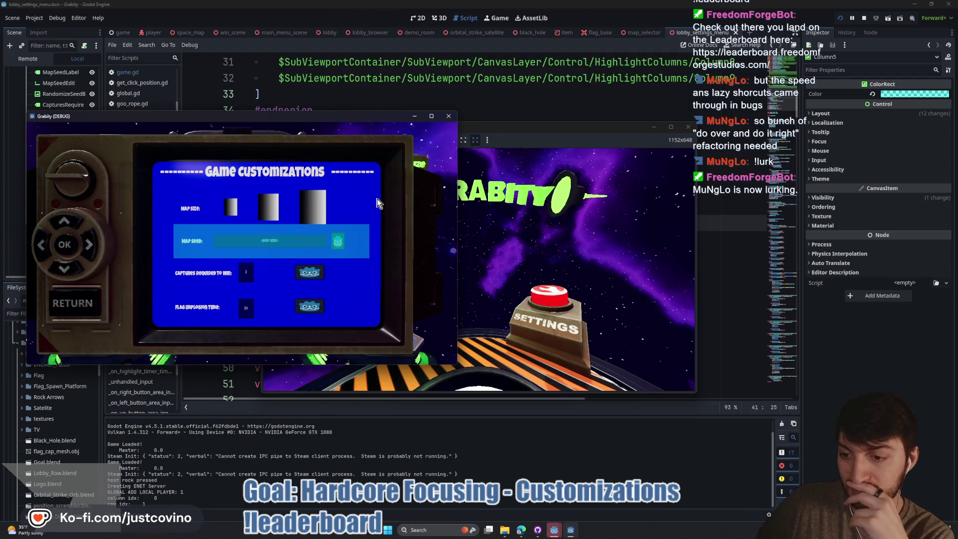
pyautogui.press('Down')
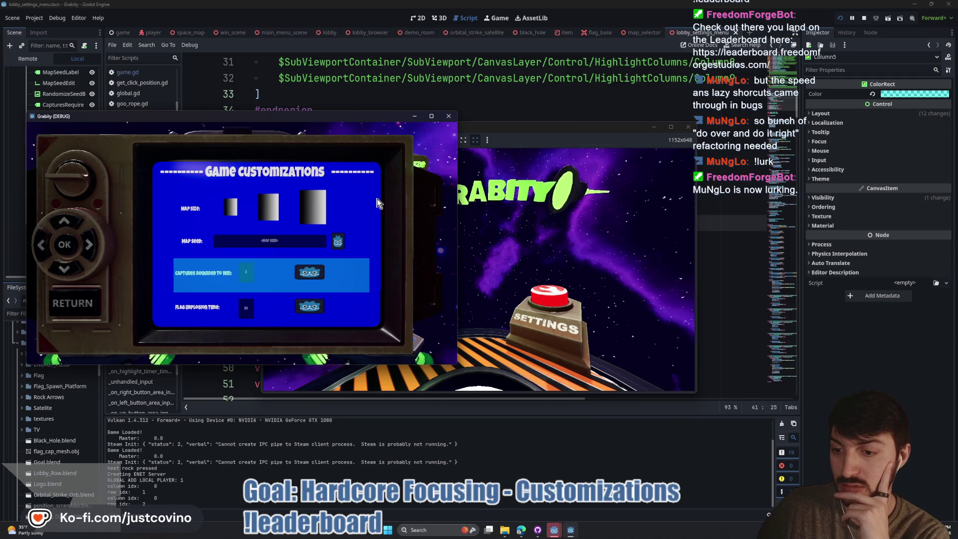
pyautogui.press('Down')
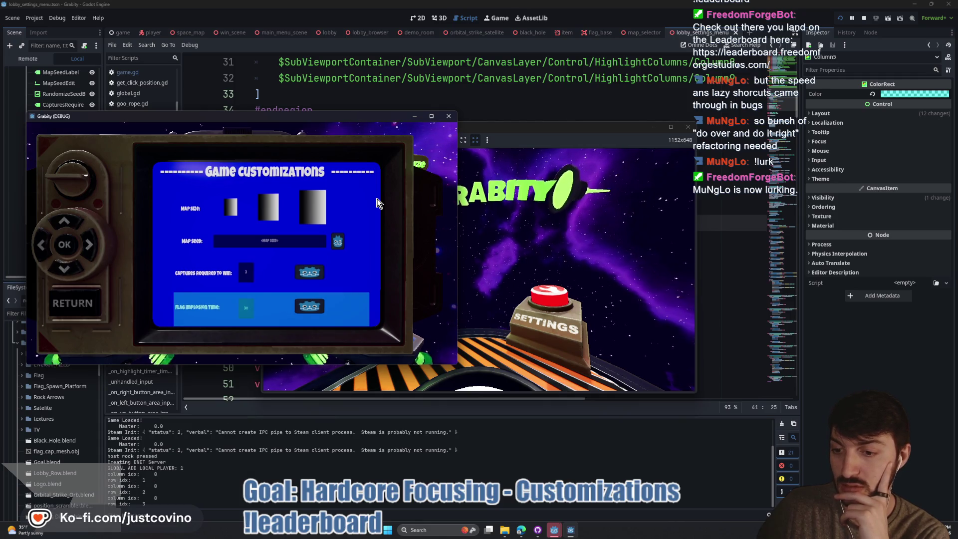
pyautogui.press('Up')
pyautogui.press('Up')
pyautogui.press('Up')
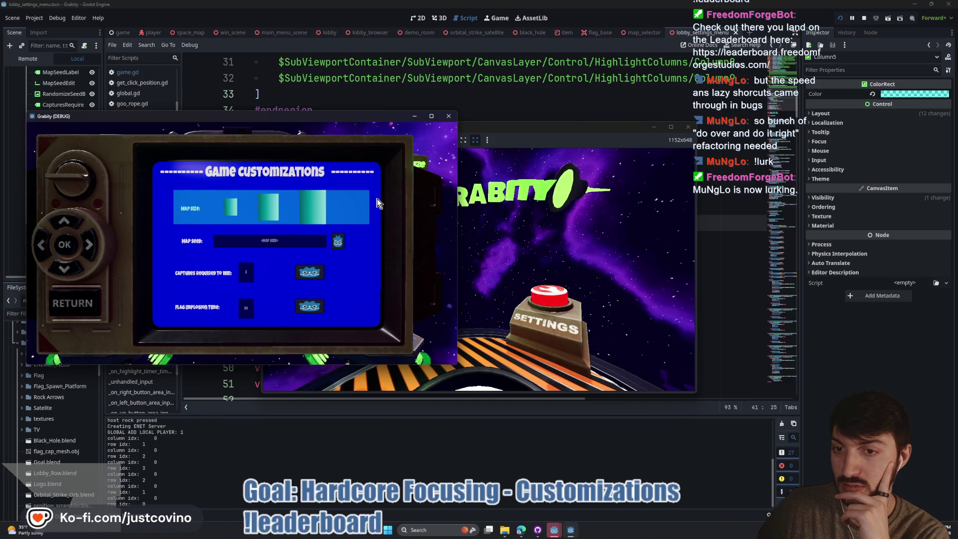
pyautogui.press('Return')
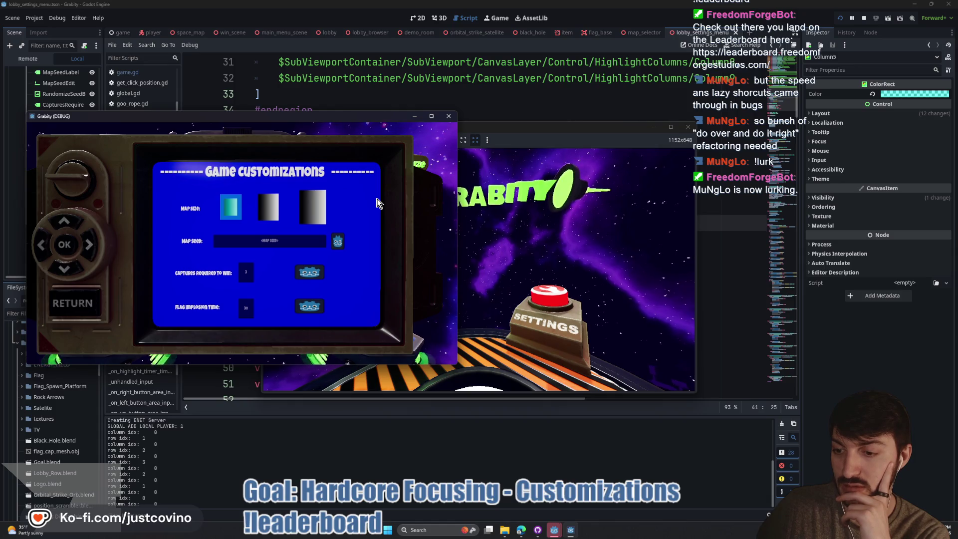
pyautogui.press('Right')
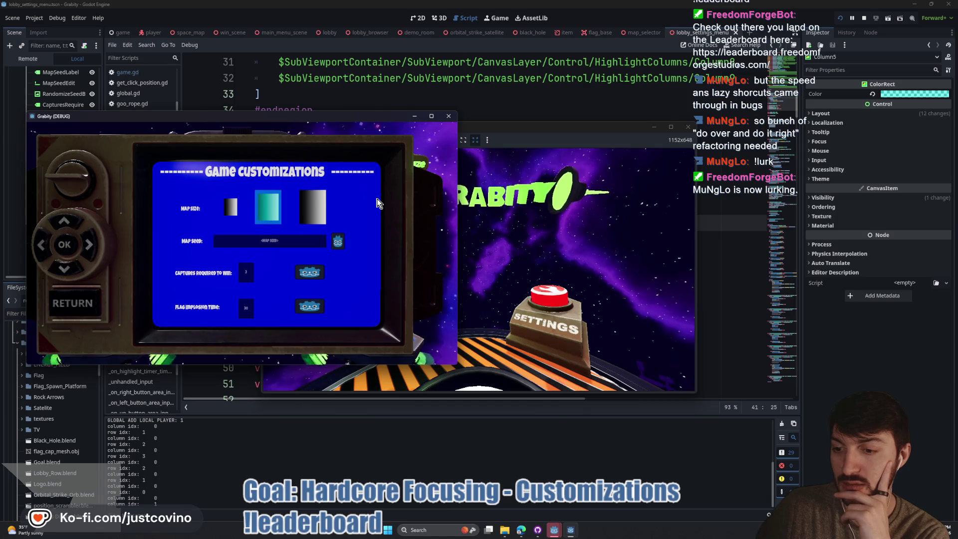
pyautogui.press('Right')
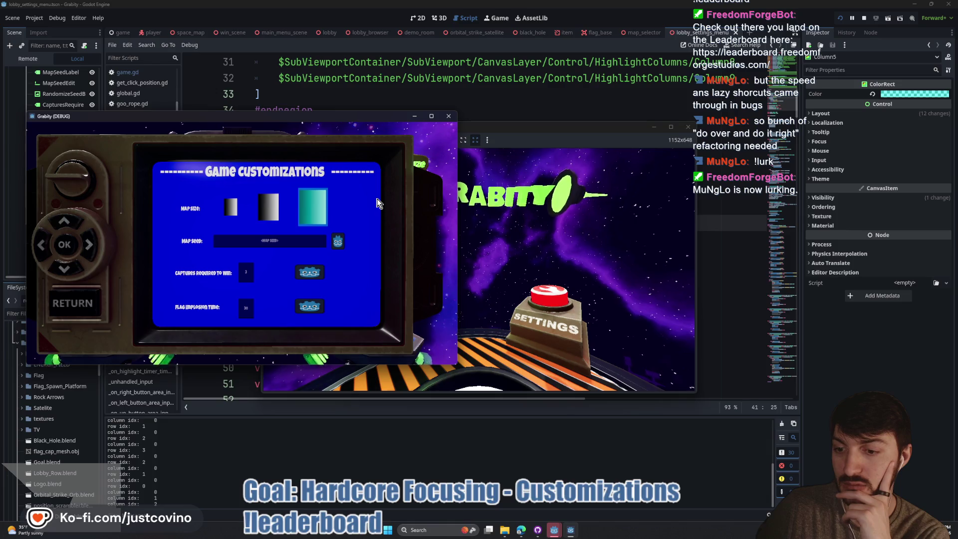
pyautogui.press('Down')
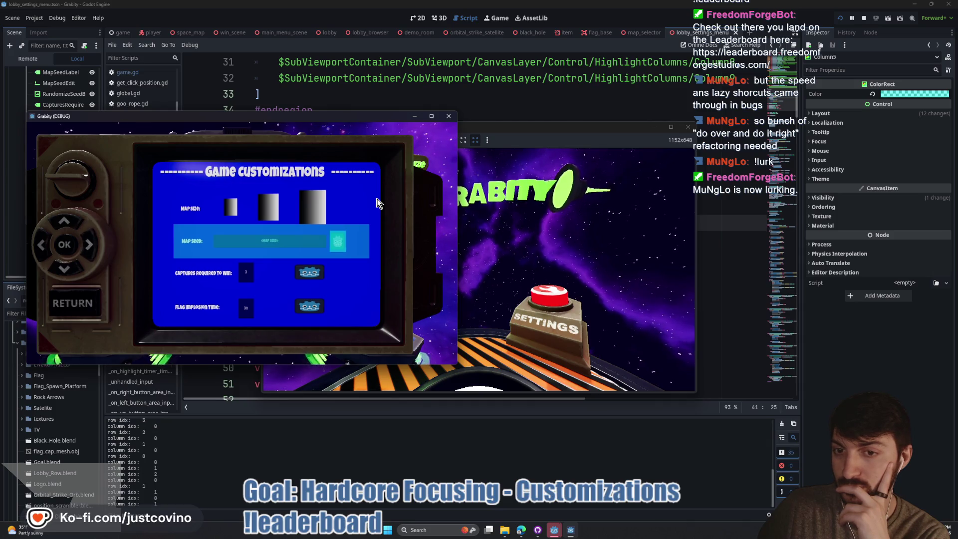
# Step: Try Left on Map Seed, then cycle Map Size options left and right to check wrapping, and stop with F8
pyautogui.press('Left')
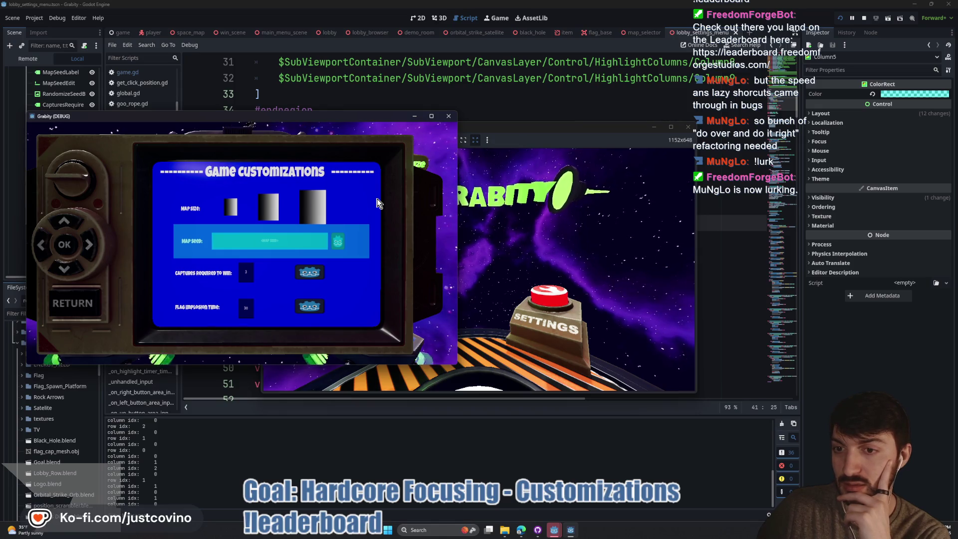
pyautogui.press('Up')
pyautogui.press('Up')
pyautogui.press('Down')
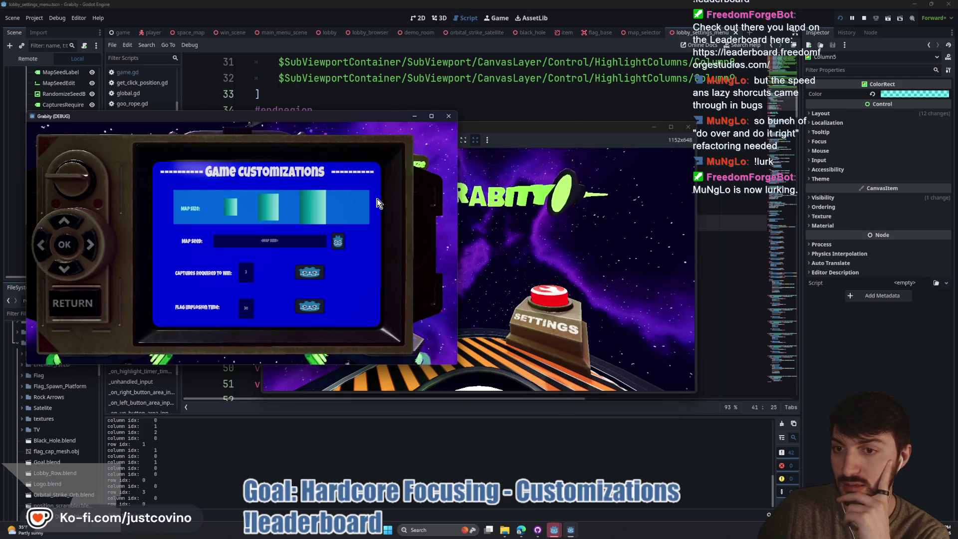
pyautogui.press('Right')
pyautogui.press('Left')
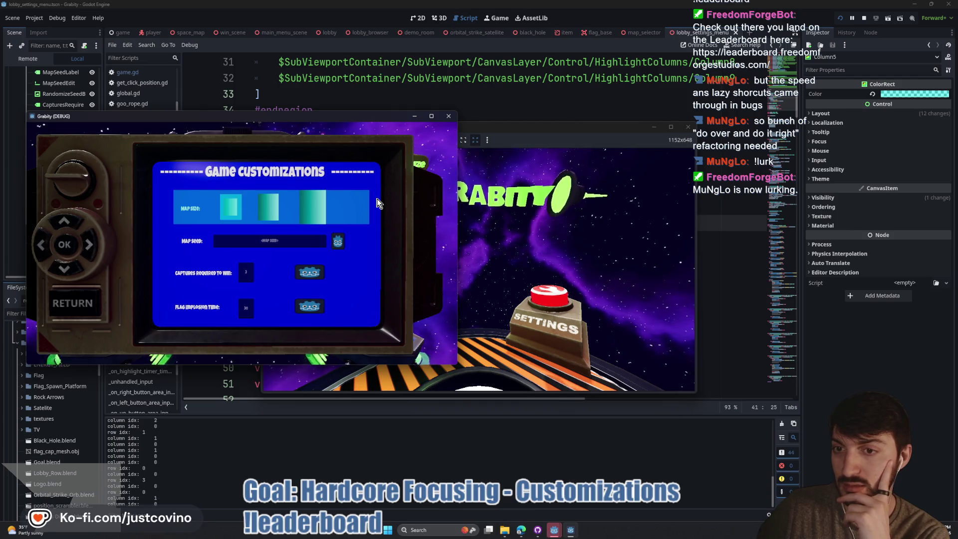
pyautogui.press('Right')
pyautogui.press('Right')
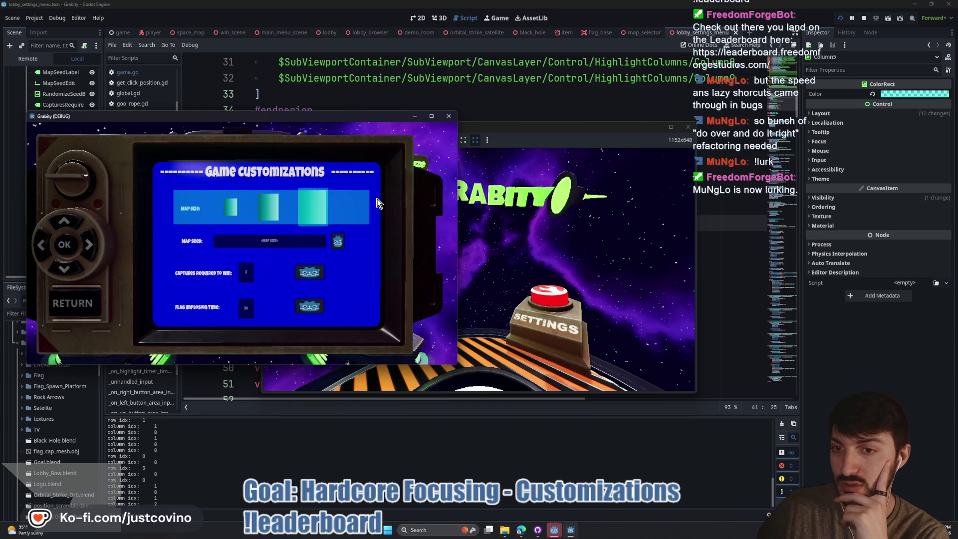
pyautogui.press('Left')
pyautogui.press('Left')
pyautogui.press('Right')
pyautogui.press('Right')
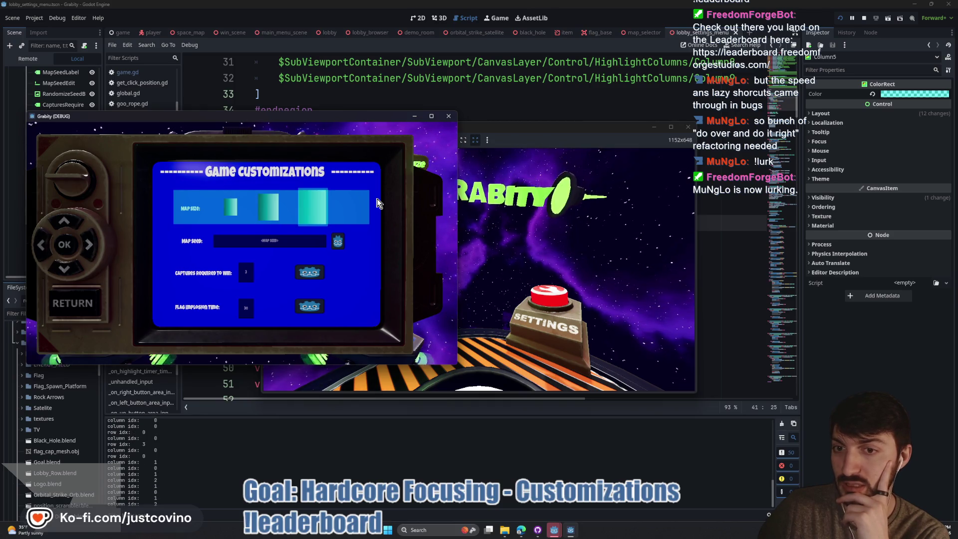
pyautogui.press('Left')
pyautogui.press('Left')
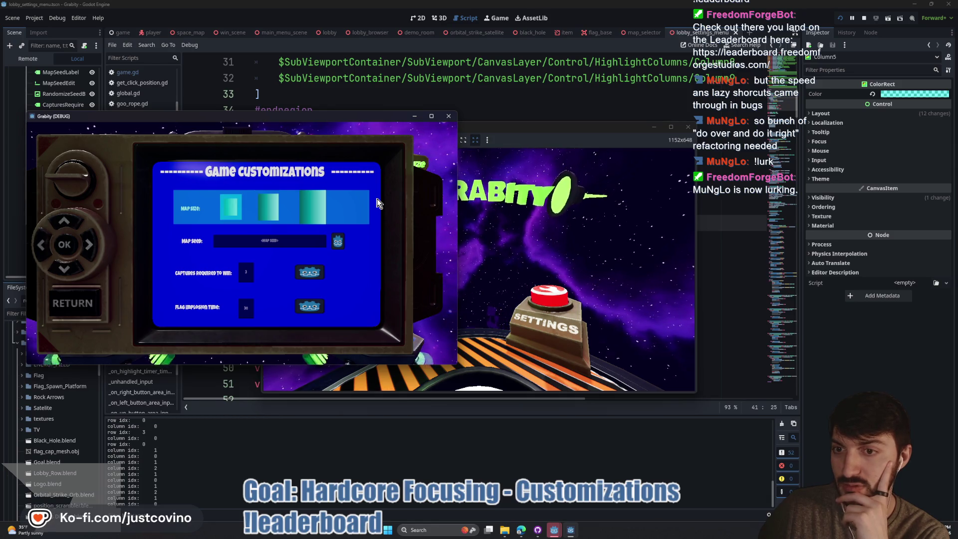
pyautogui.press('Right')
pyautogui.press('Right')
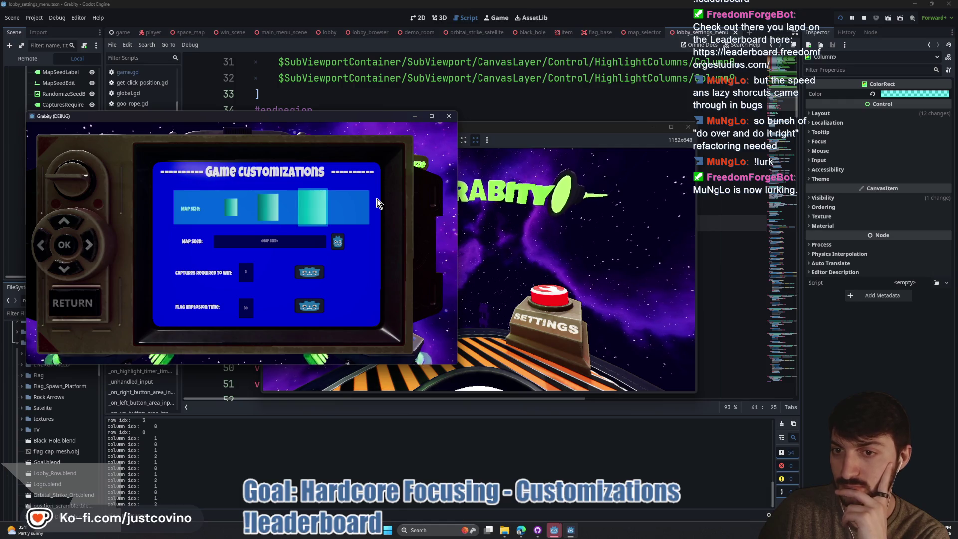
pyautogui.press('Left')
pyautogui.press('Left')
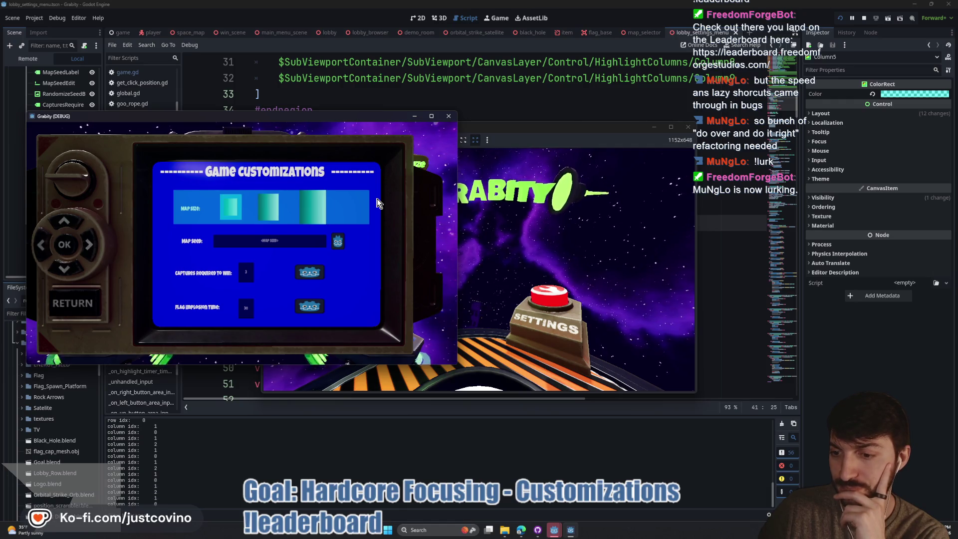
pyautogui.press('Right')
pyautogui.press('Right')
pyautogui.press('Left')
pyautogui.press('Left')
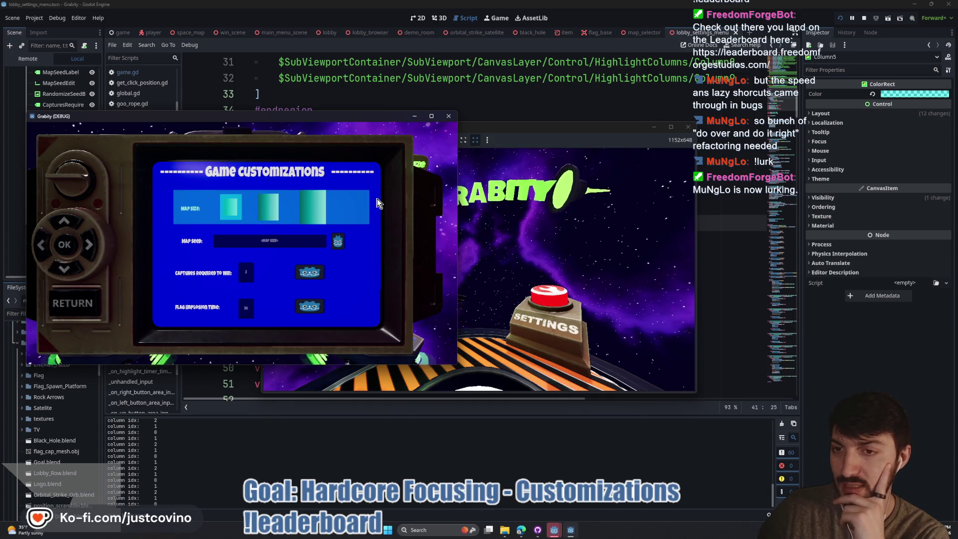
pyautogui.press('F8')
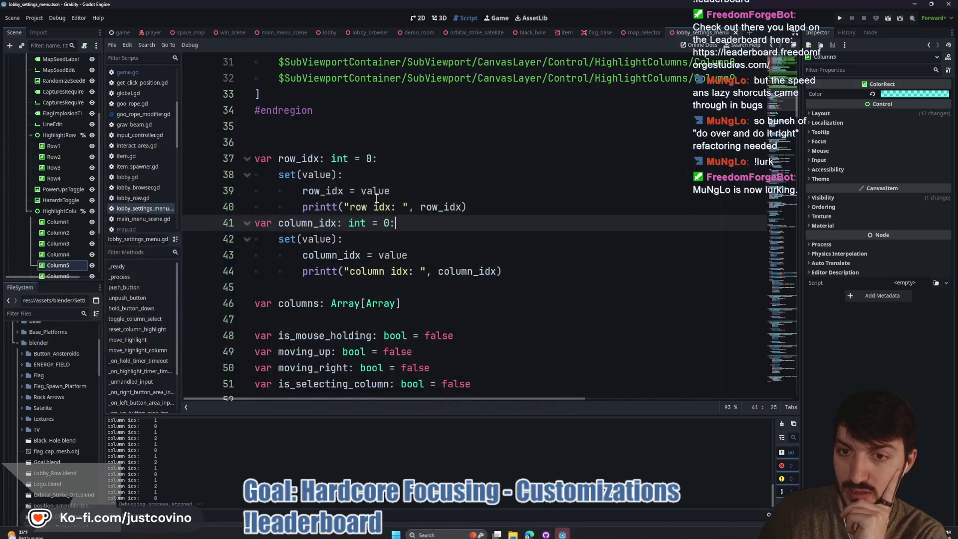
# Step: Scroll down to the select button's hold_button_down call and jump to its definition
pyautogui.scroll(-9, 377, 198)
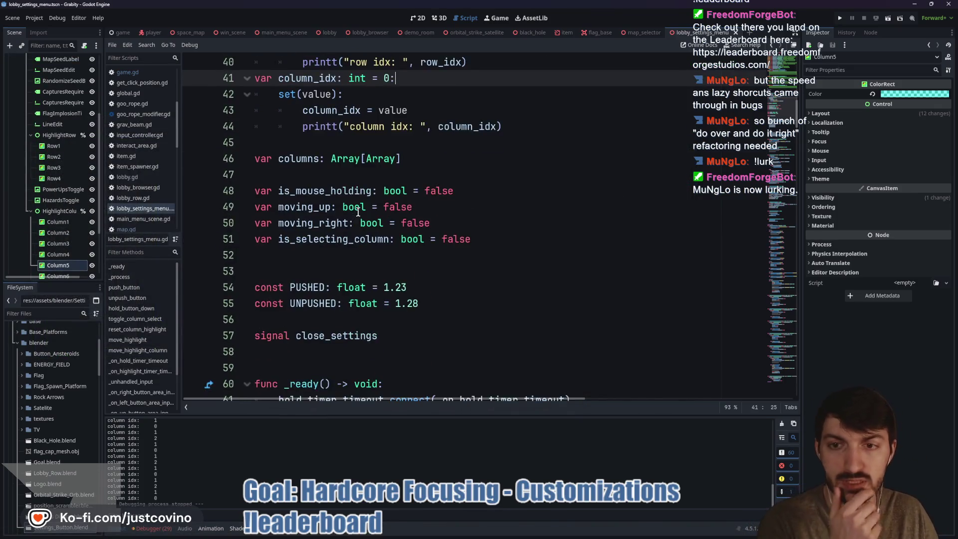
pyautogui.scroll(-13, 355, 209)
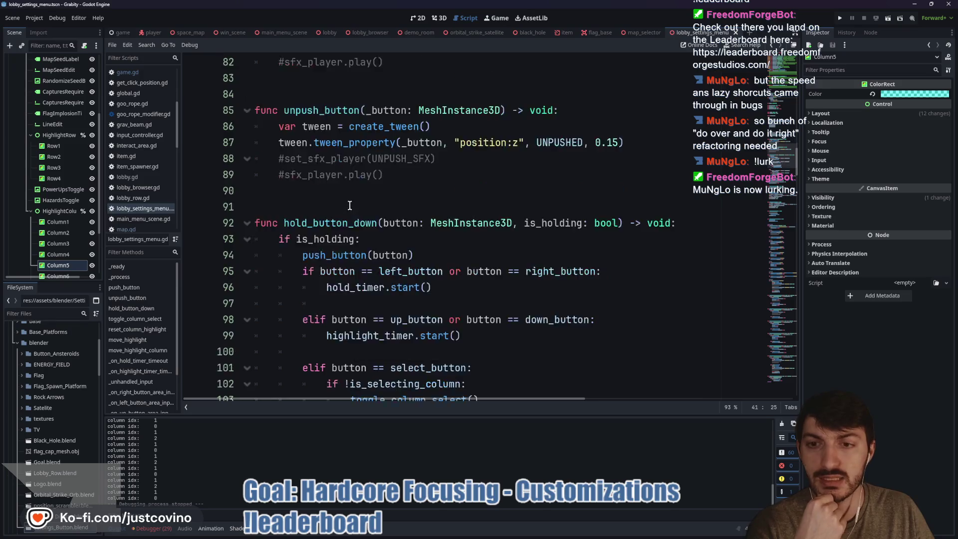
pyautogui.scroll(-6, 350, 207)
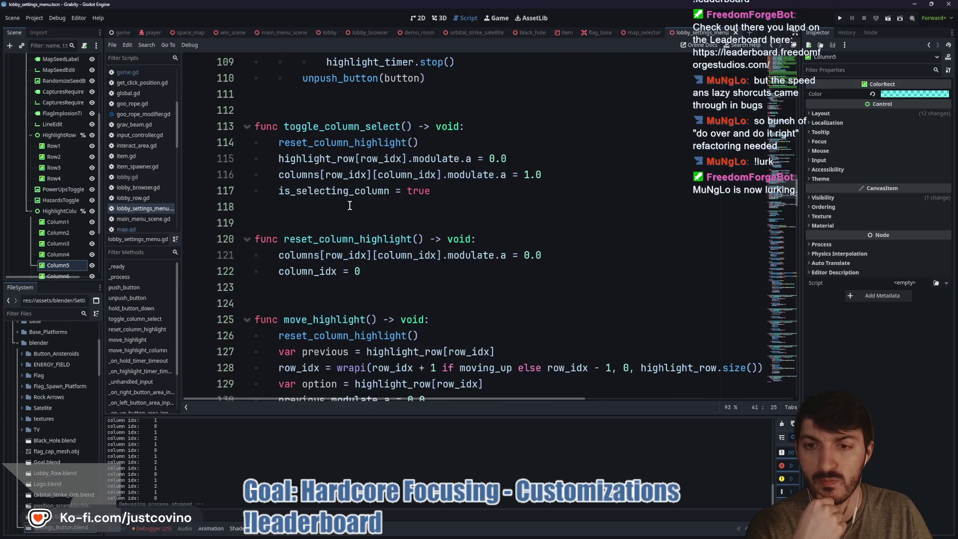
pyautogui.scroll(-1, 413, 202)
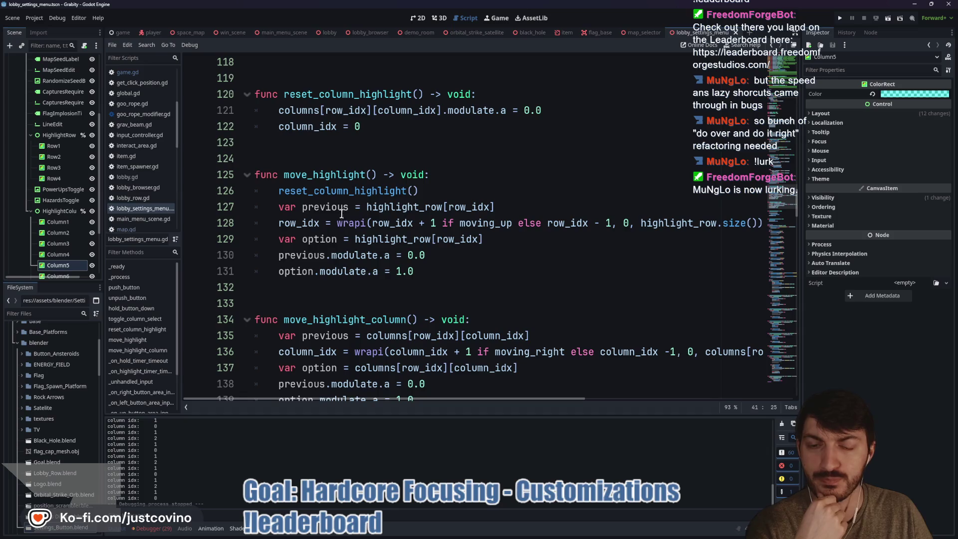
pyautogui.scroll(-2, 331, 193)
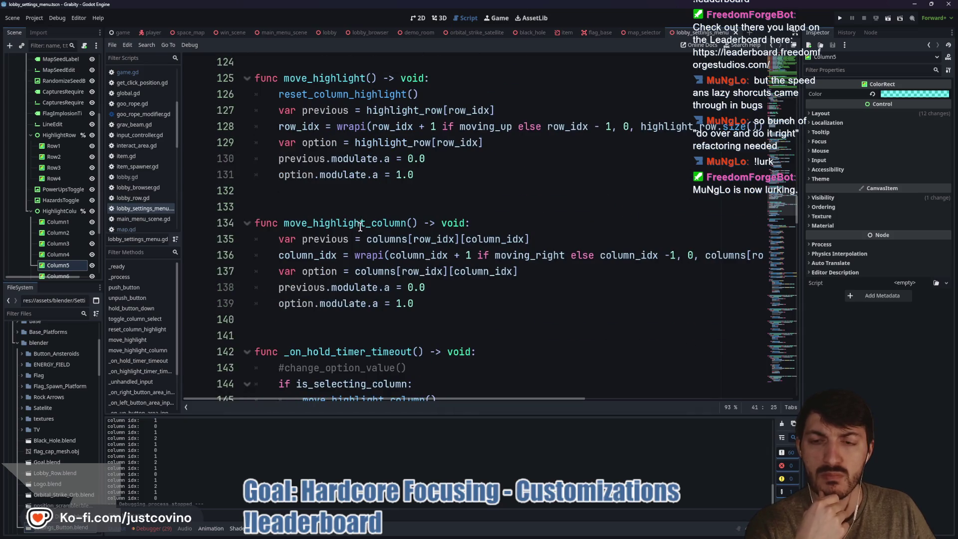
pyautogui.scroll(-10, 359, 226)
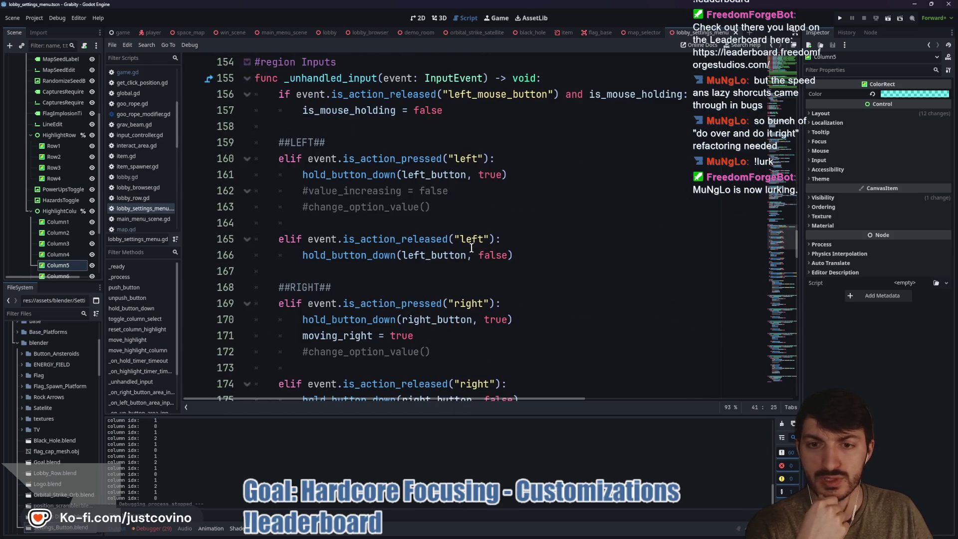
pyautogui.scroll(-2, 418, 226)
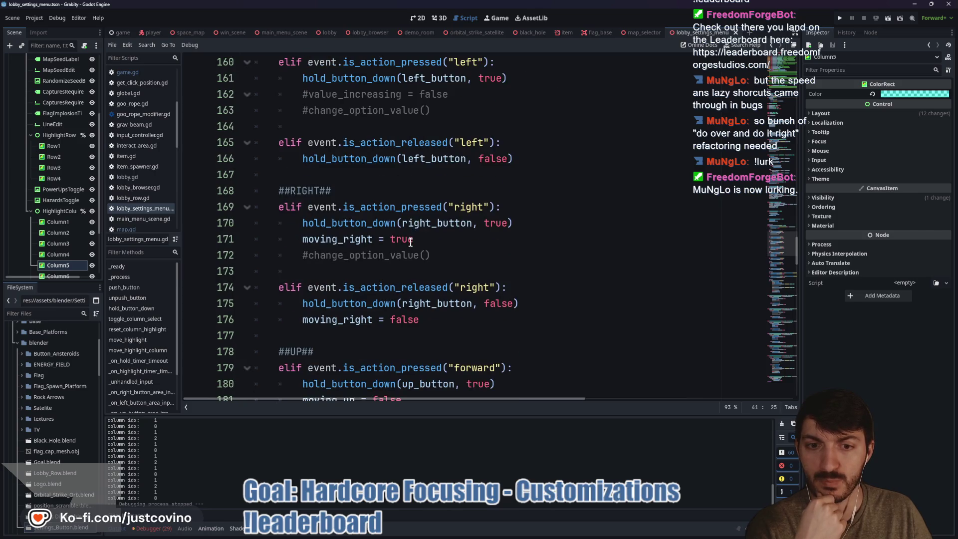
pyautogui.scroll(-9, 410, 242)
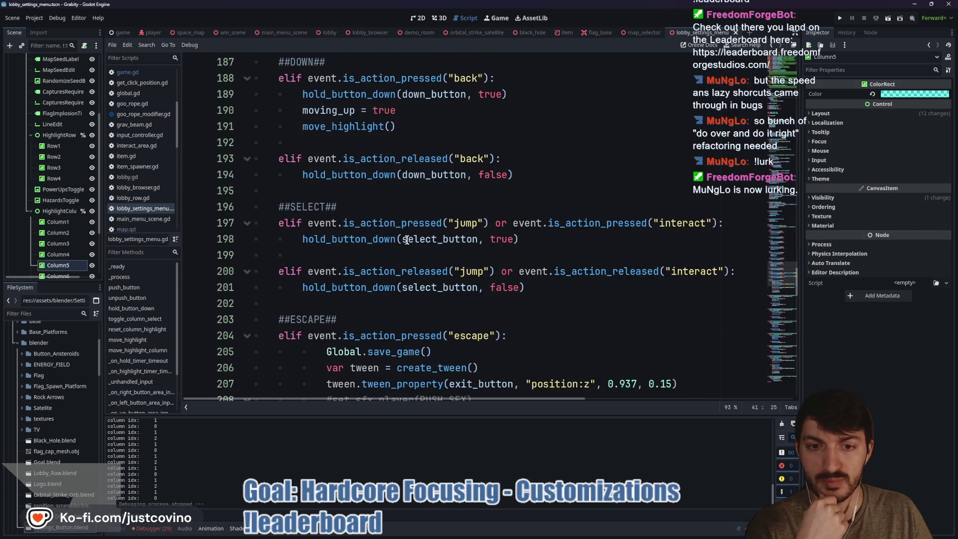
pyautogui.click(437, 241)
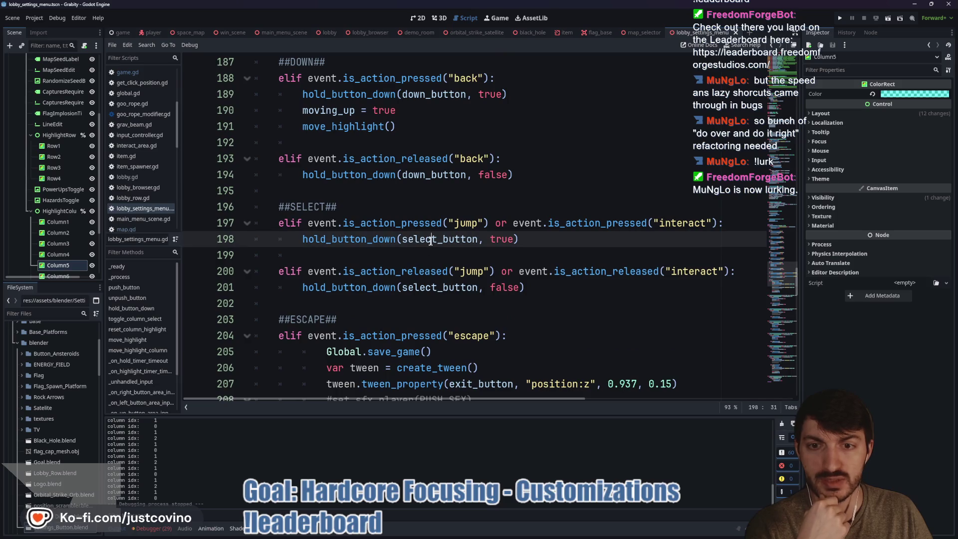
pyautogui.keyDown('ctrl'); pyautogui.click(351, 239); pyautogui.keyUp('ctrl')
# Step: Inspect the is_selecting_column condition in hold_button_down and jump to toggle_column_select's definition
pyautogui.scroll(-3, 353, 239)
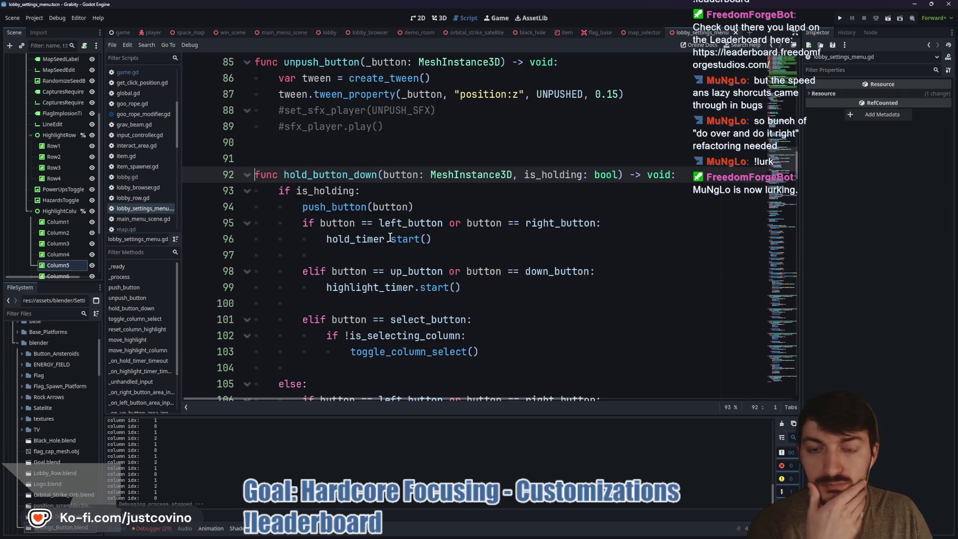
pyautogui.doubleClick(389, 229)
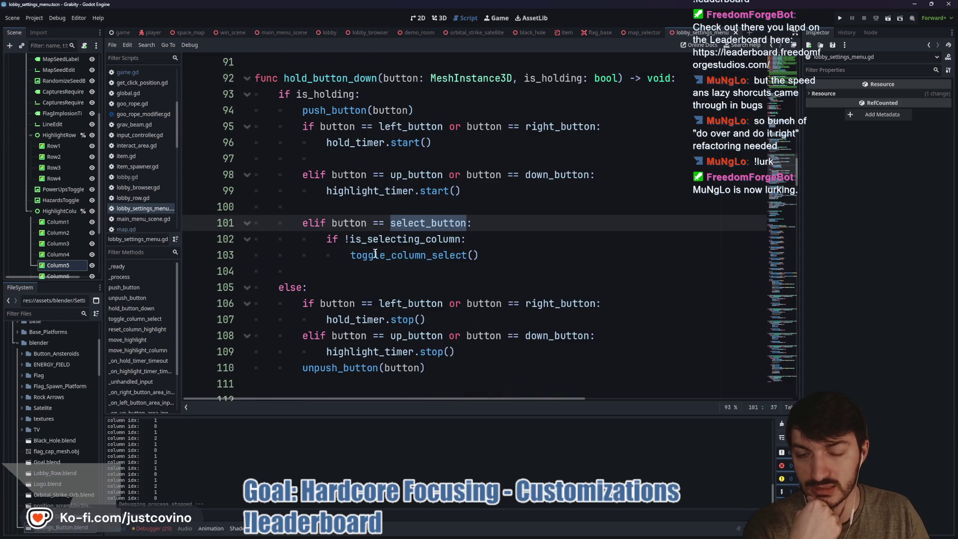
pyautogui.doubleClick(412, 253)
pyautogui.doubleClick(397, 241)
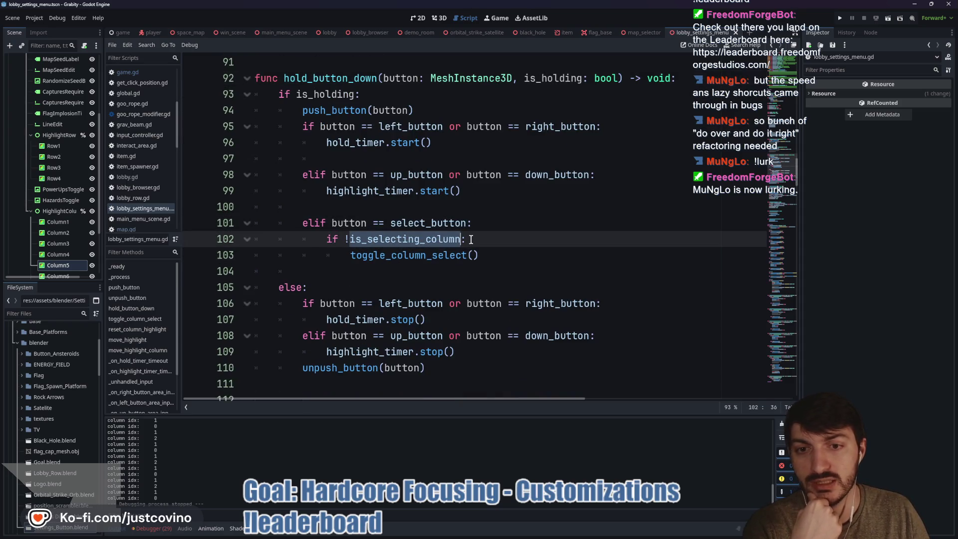
pyautogui.moveTo(423, 257)
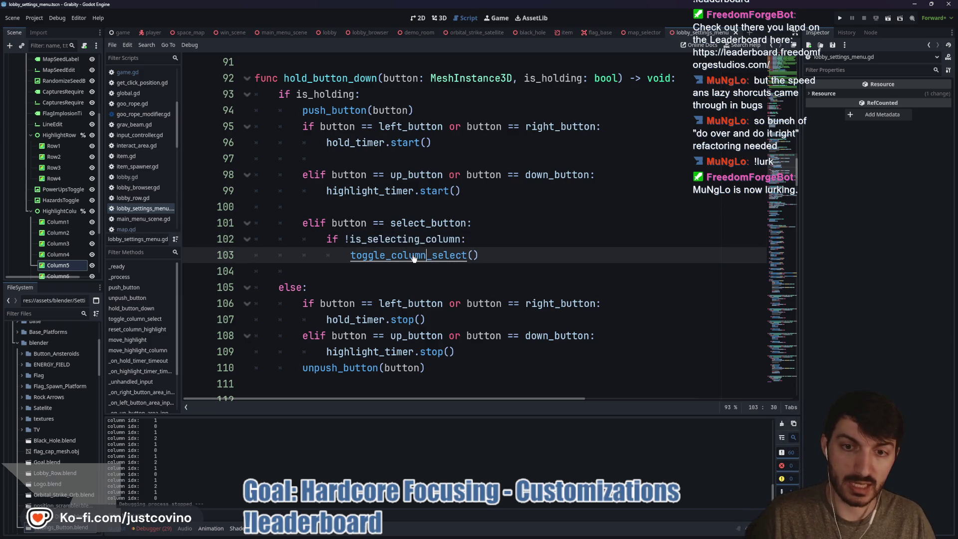
pyautogui.keyDown('ctrl'); pyautogui.click(413, 257); pyautogui.keyUp('ctrl')
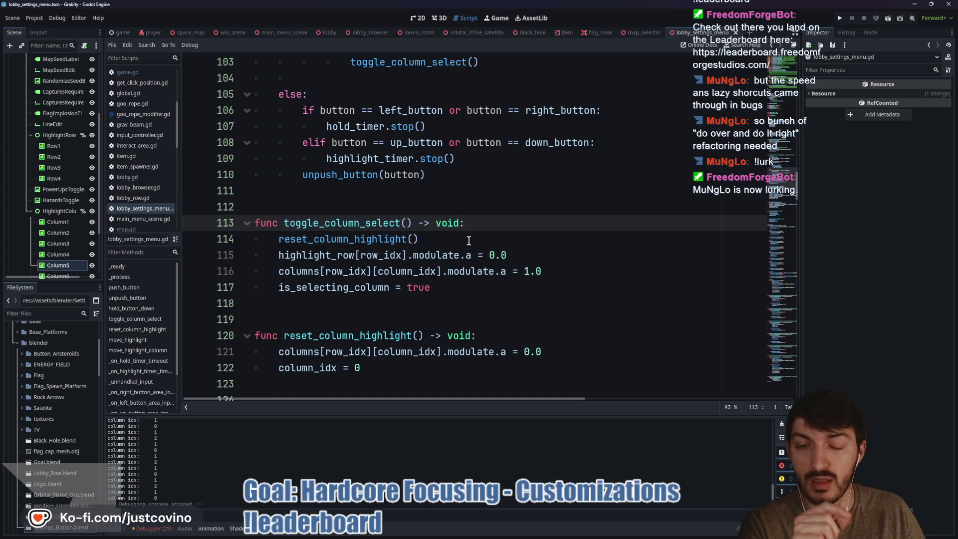
# Step: Review line 115's row-hiding statement and Row1's Color and Modulate in the Inspector
pyautogui.moveTo(516, 255); pyautogui.dragTo(257, 255)
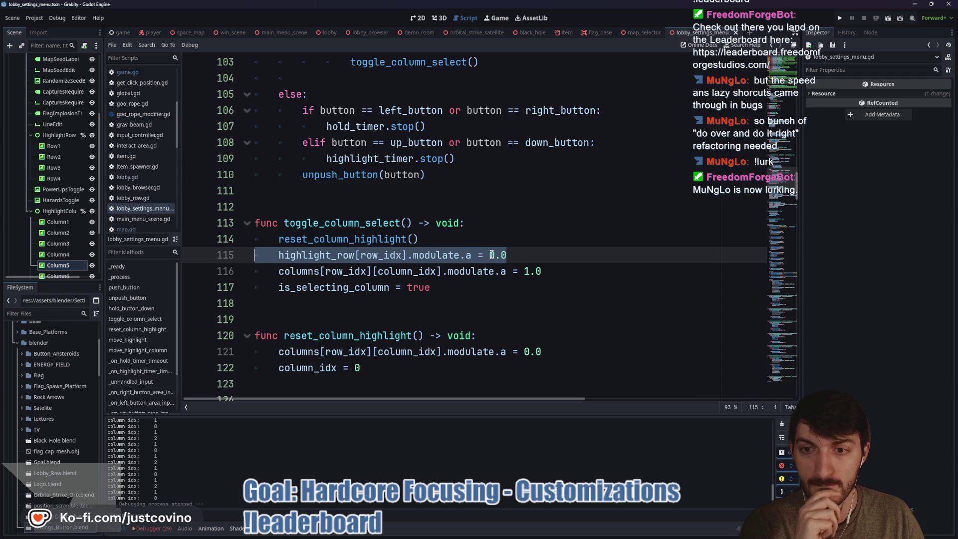
pyautogui.click(55, 146)
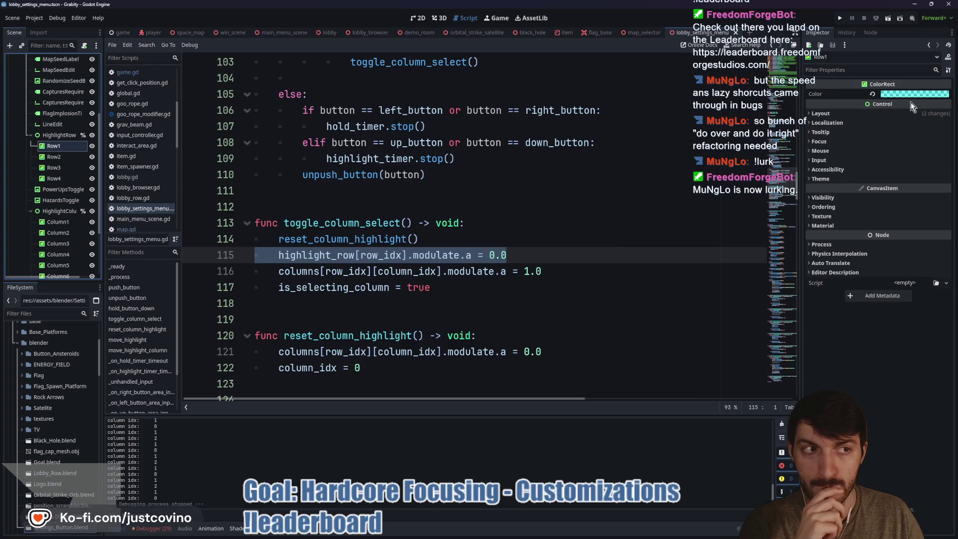
pyautogui.click(908, 94)
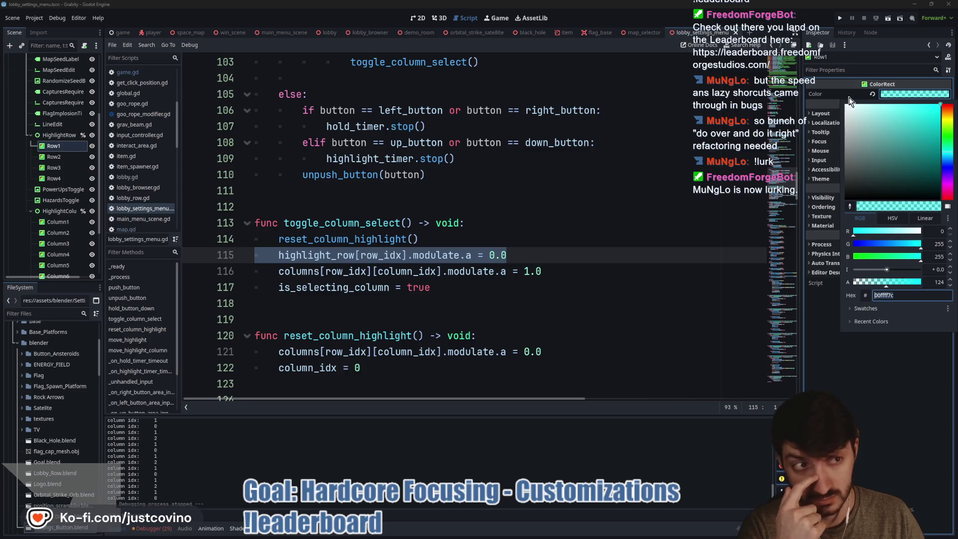
pyautogui.click(894, 93)
pyautogui.click(826, 197)
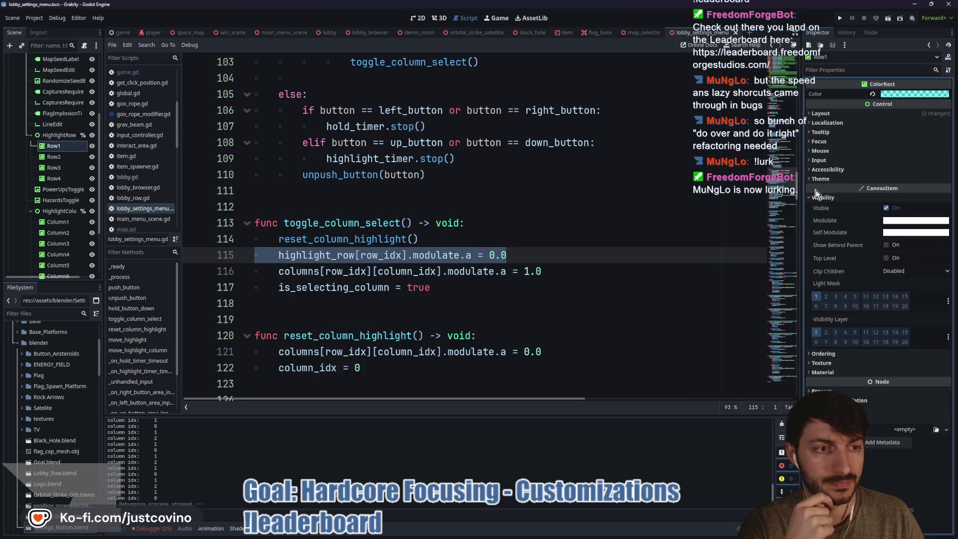
pyautogui.click(892, 221)
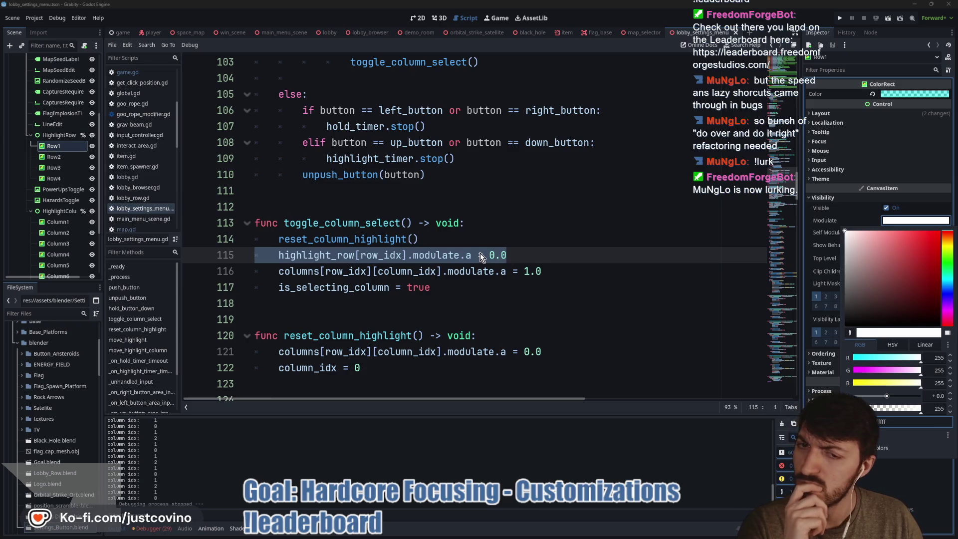
pyautogui.click(364, 257)
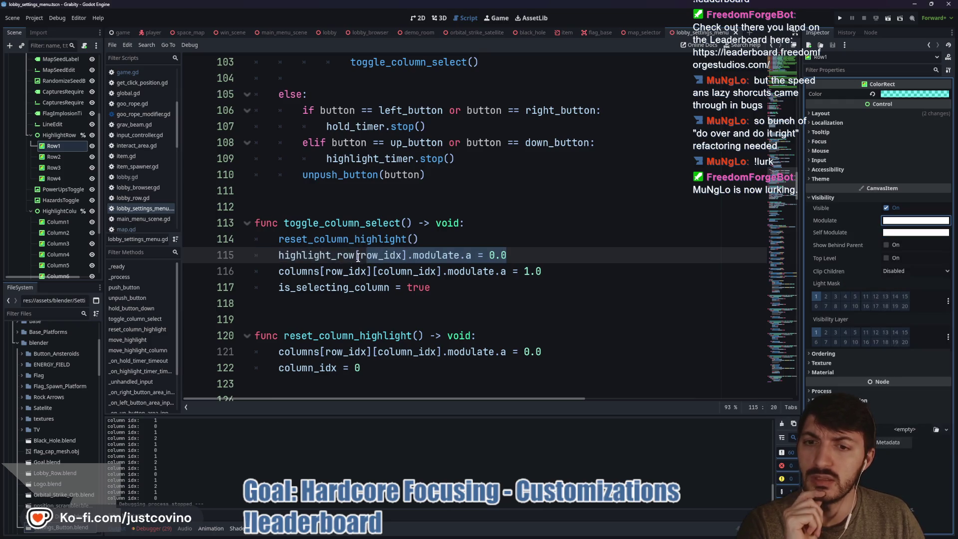
pyautogui.click(363, 257)
# Step: Add print(highlight_row[row_idx]) on a new line after line 115
pyautogui.moveTo(542, 257); pyautogui.dragTo(278, 256)
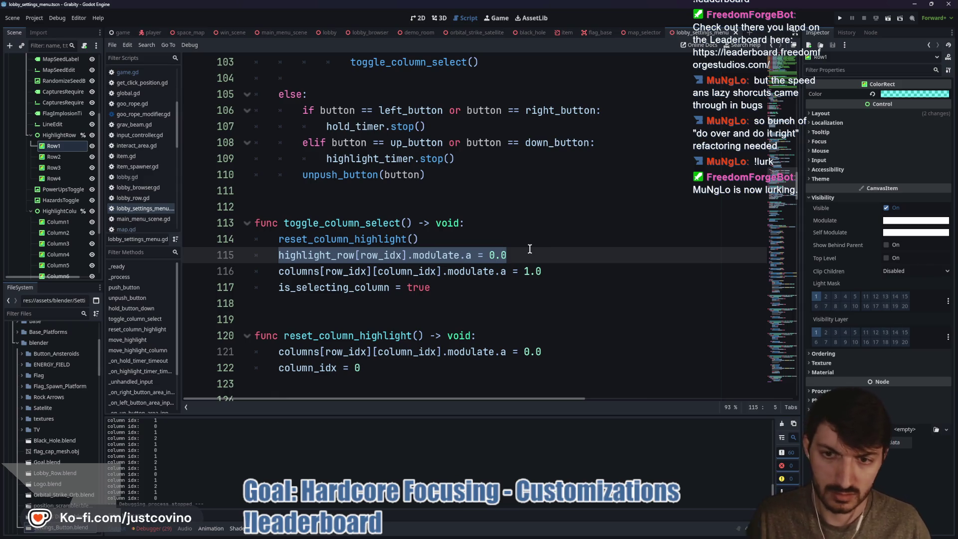
pyautogui.click(530, 248)
pyautogui.press('Return')
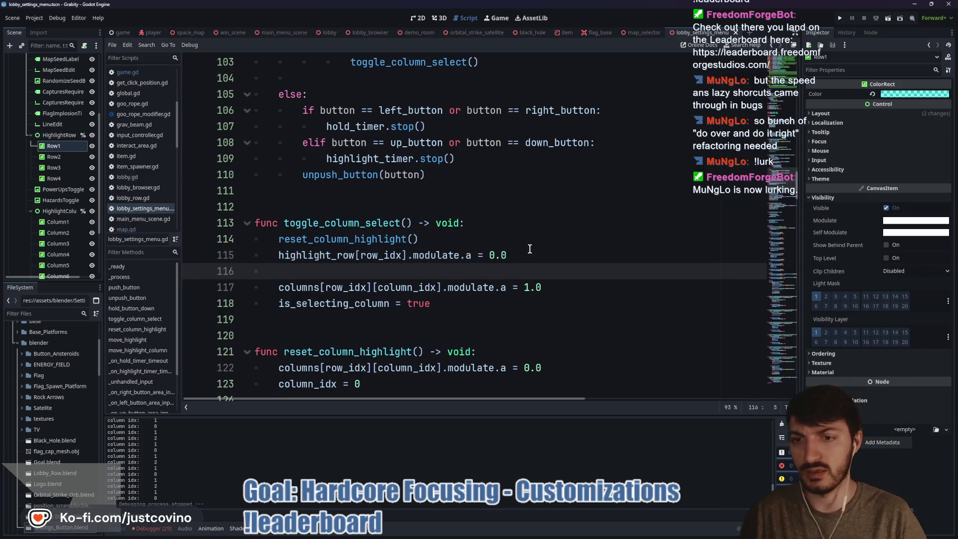
pyautogui.write('print(high')
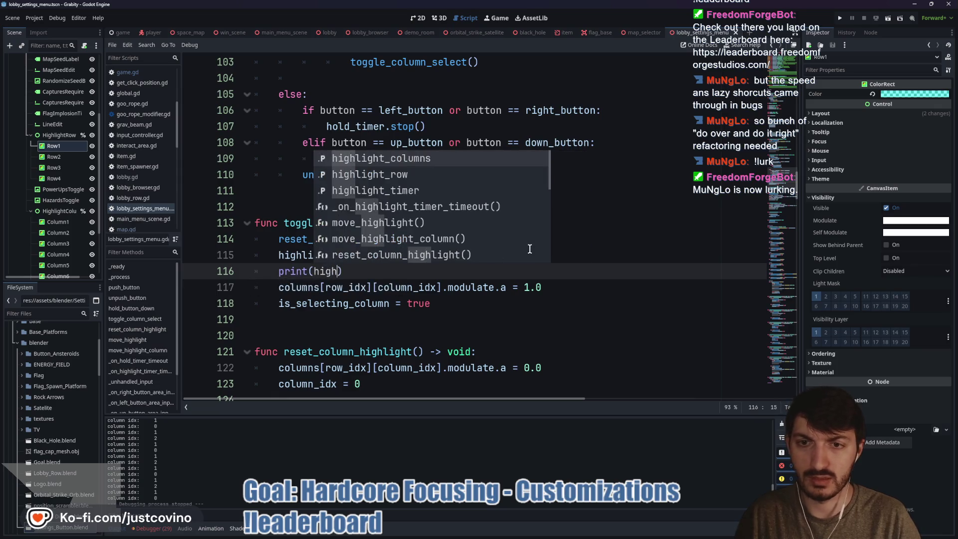
pyautogui.press('Down')
pyautogui.press('Return')
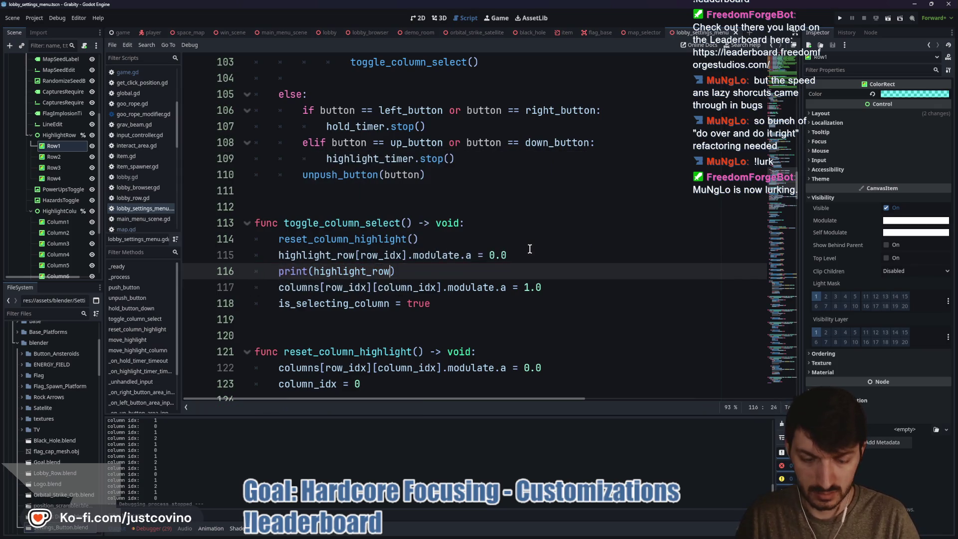
pyautogui.write('row')
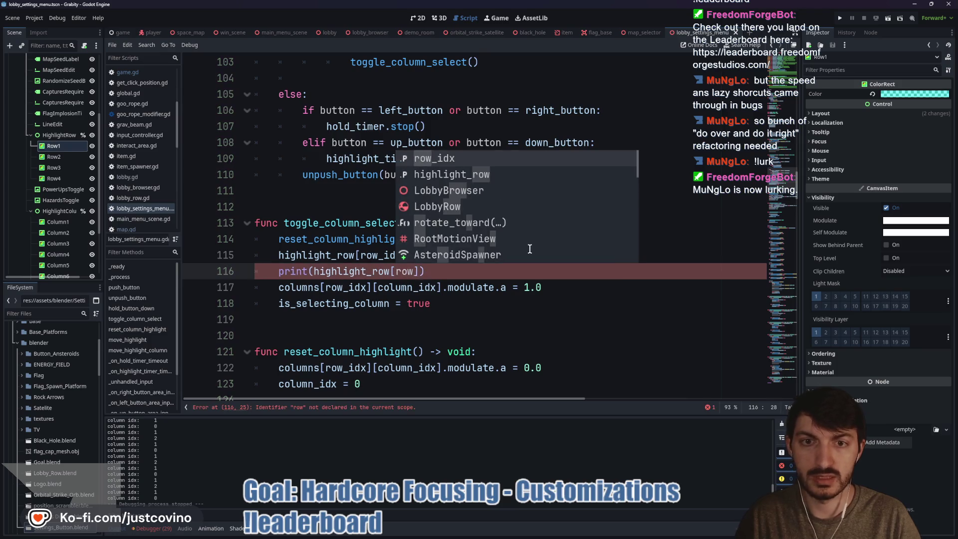
pyautogui.press('Return')
pyautogui.press('Right')
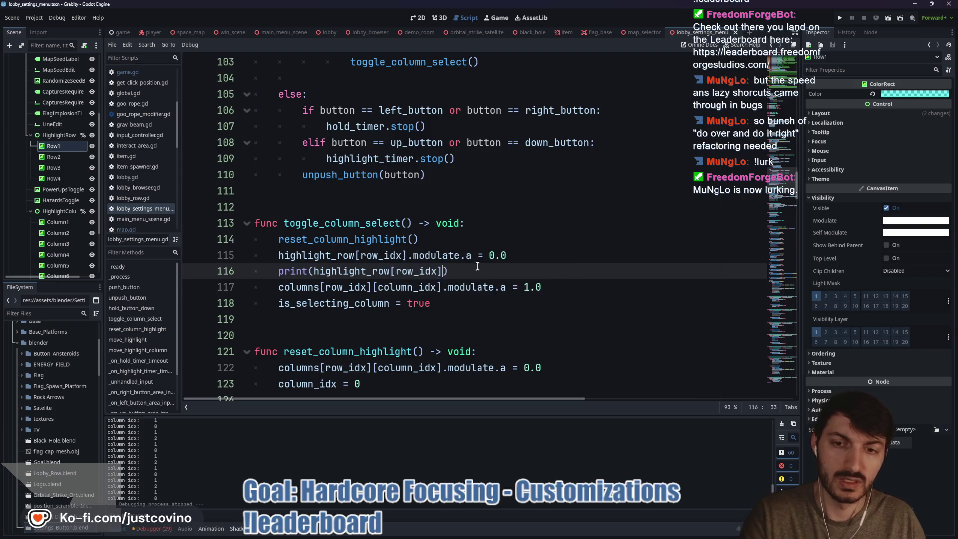
pyautogui.click(849, 20)
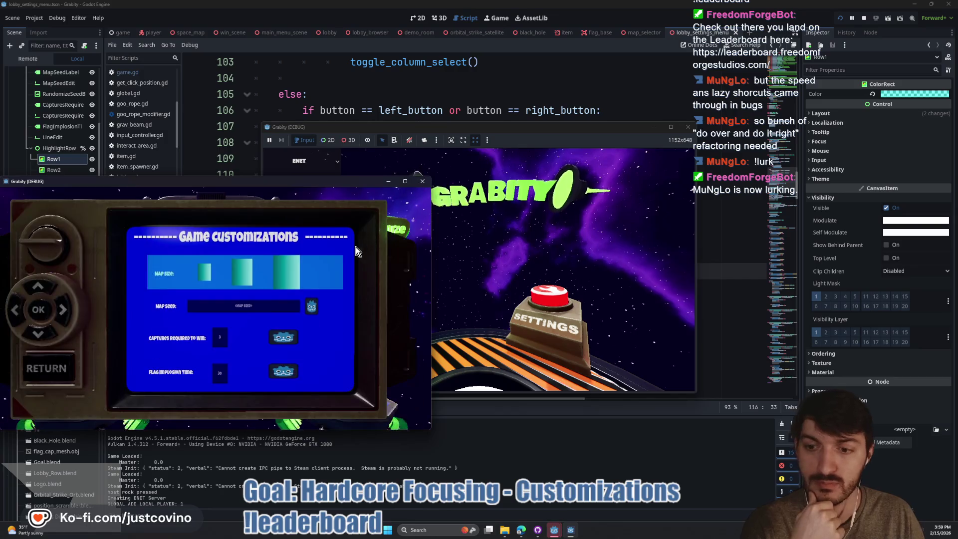
# Step: Enter column selection on Map Size, move to the third option, drop to Map Seed, then stop
pyautogui.press('Return')
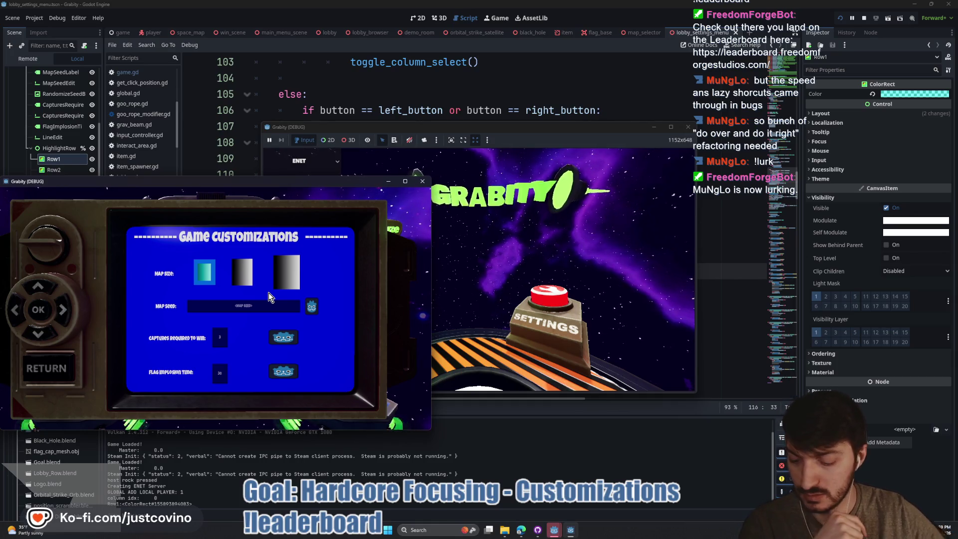
pyautogui.press('Right')
pyautogui.press('Right')
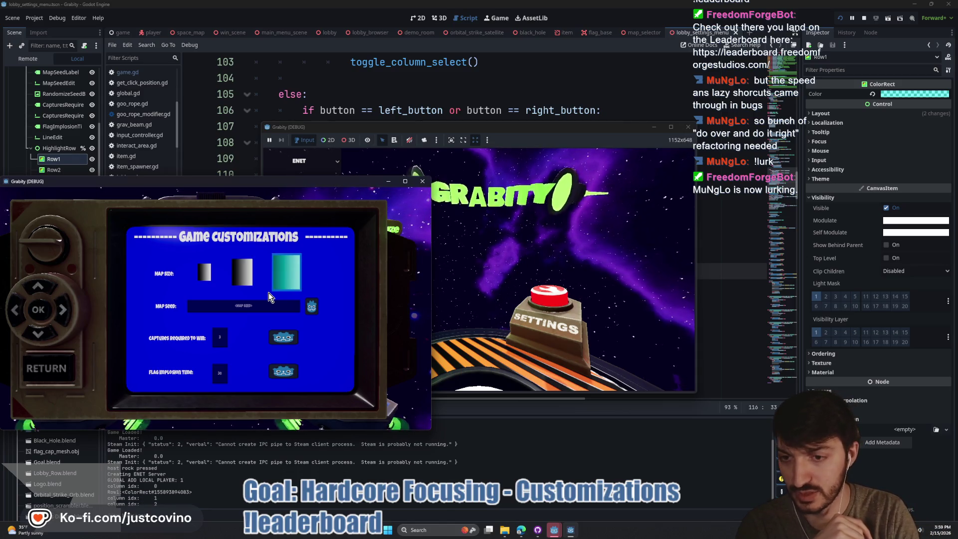
pyautogui.press('Down')
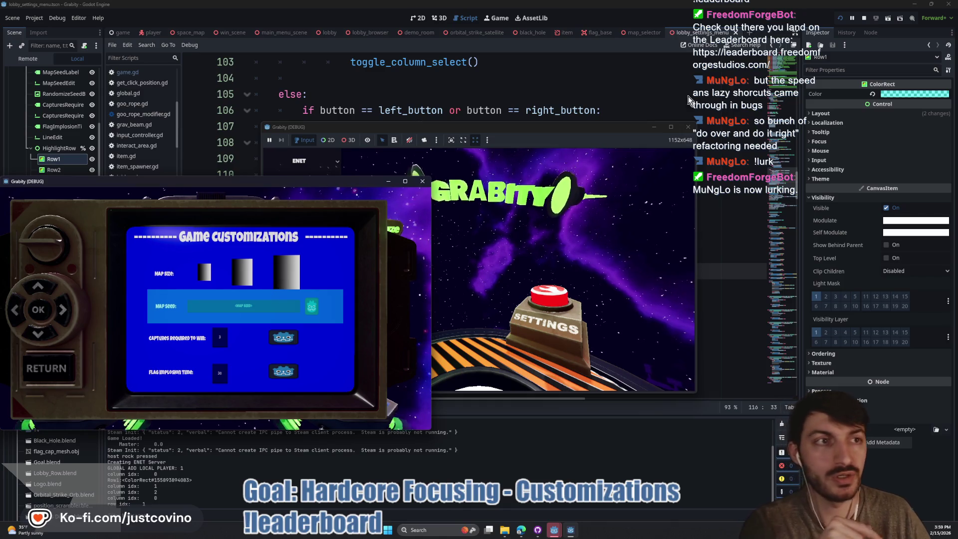
pyautogui.click(864, 18)
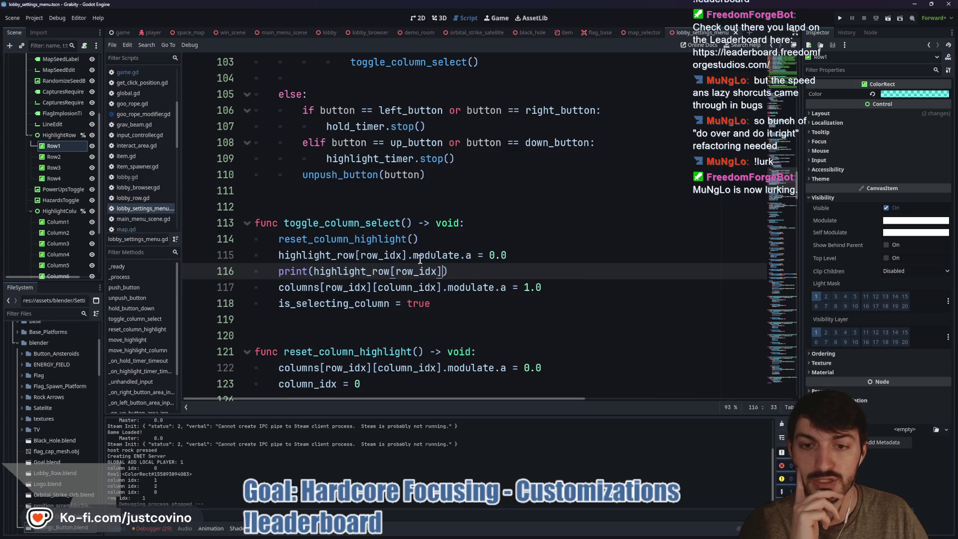
# Step: Select the is_selecting_column = true line and scroll through the script to review it
pyautogui.moveTo(451, 303); pyautogui.dragTo(271, 307)
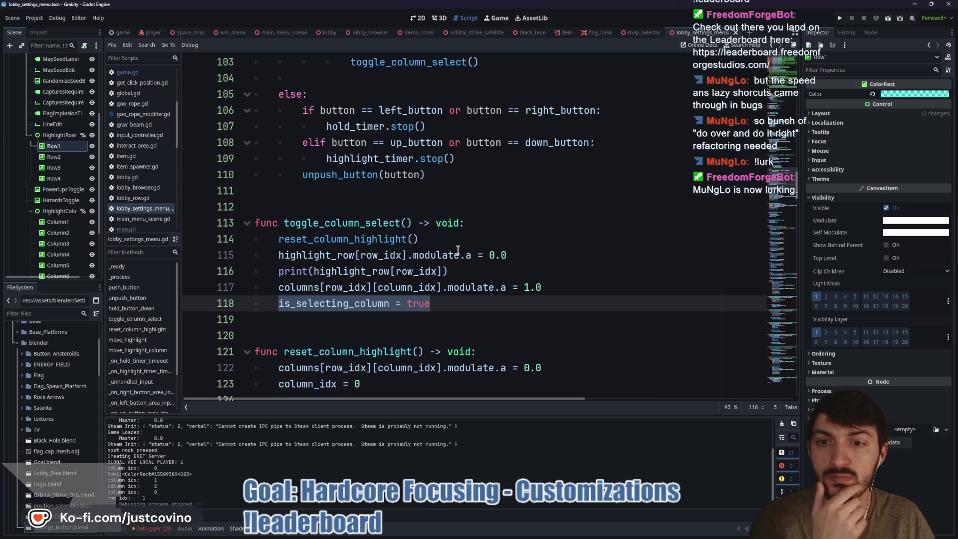
pyautogui.scroll(2, 458, 249)
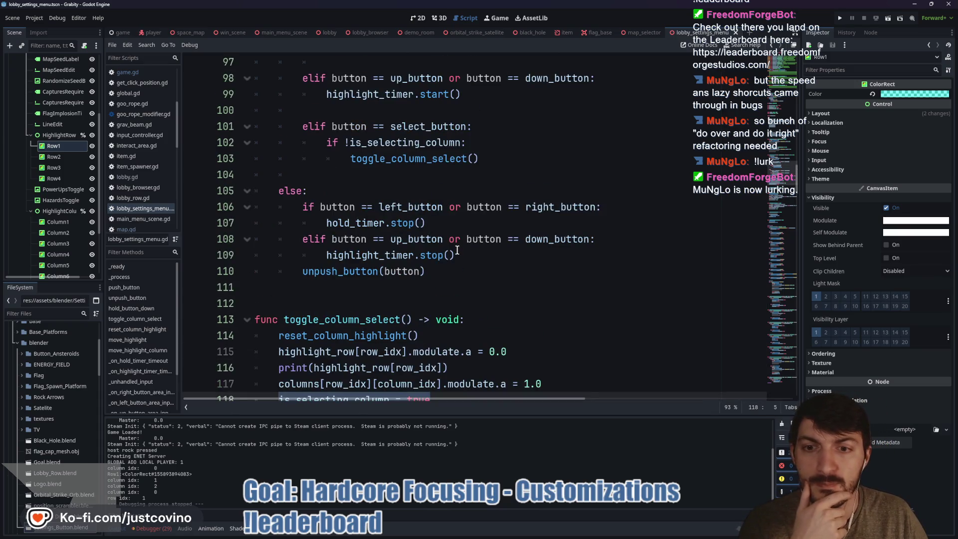
pyautogui.scroll(-2, 456, 250)
pyautogui.scroll(4, 455, 250)
pyautogui.scroll(9, 454, 251)
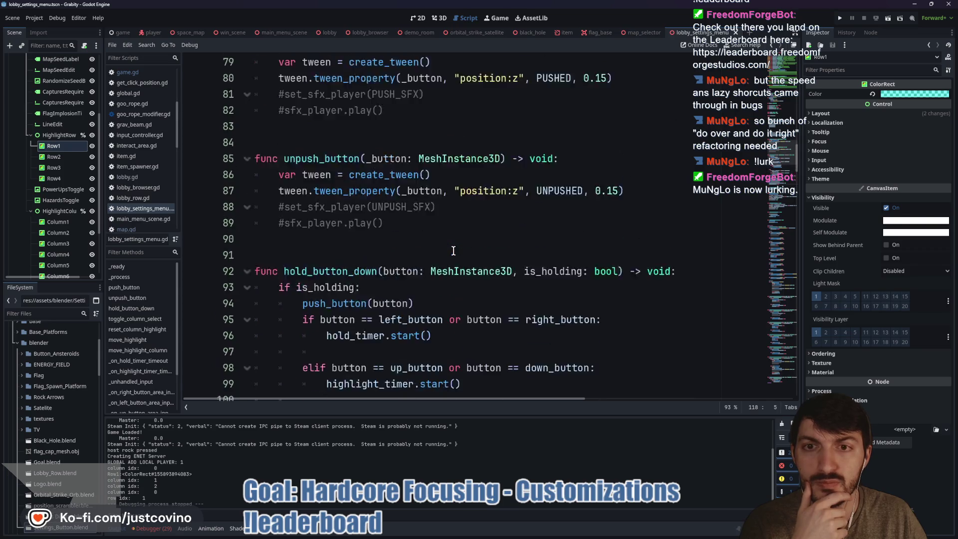
pyautogui.scroll(-15, 424, 257)
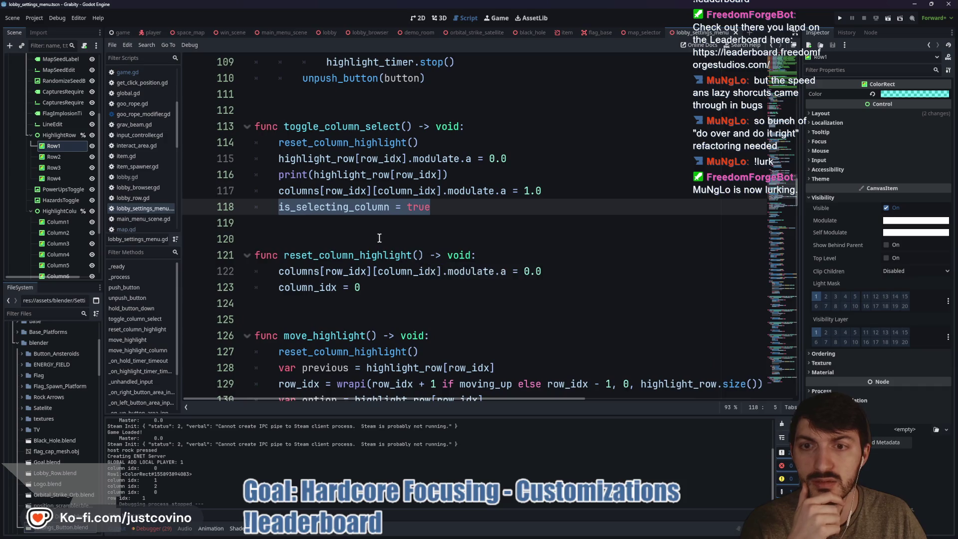
pyautogui.scroll(-3, 385, 245)
pyautogui.scroll(-5, 406, 215)
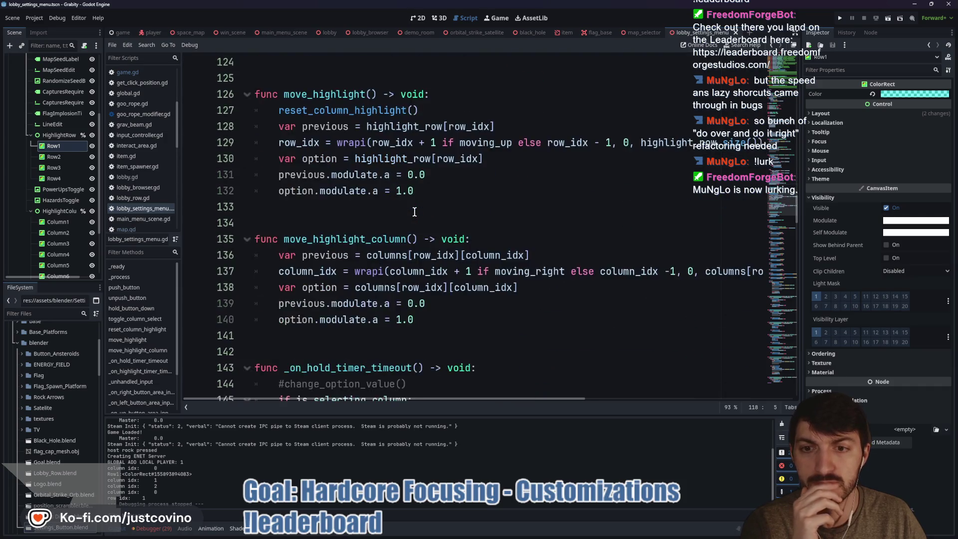
pyautogui.scroll(-2, 414, 212)
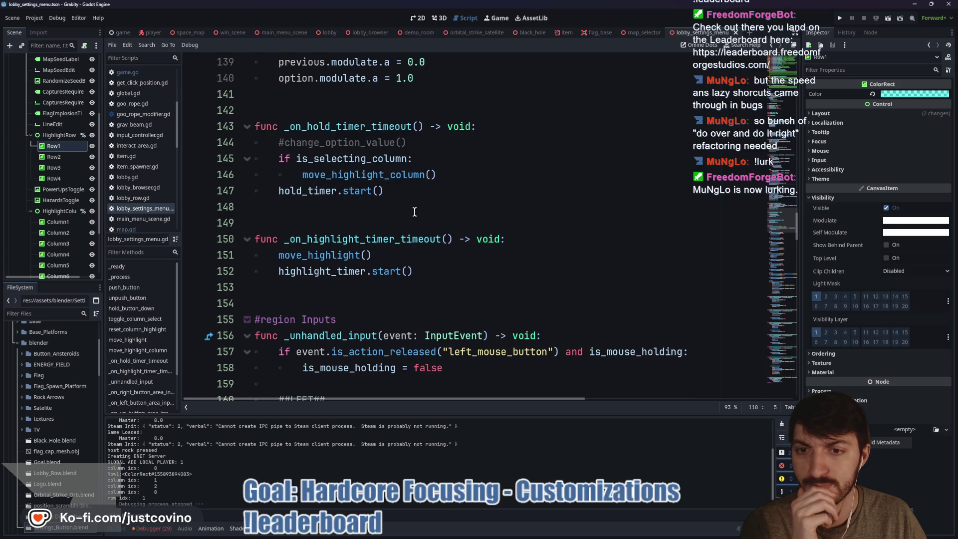
pyautogui.scroll(-2, 415, 212)
pyautogui.scroll(6, 413, 212)
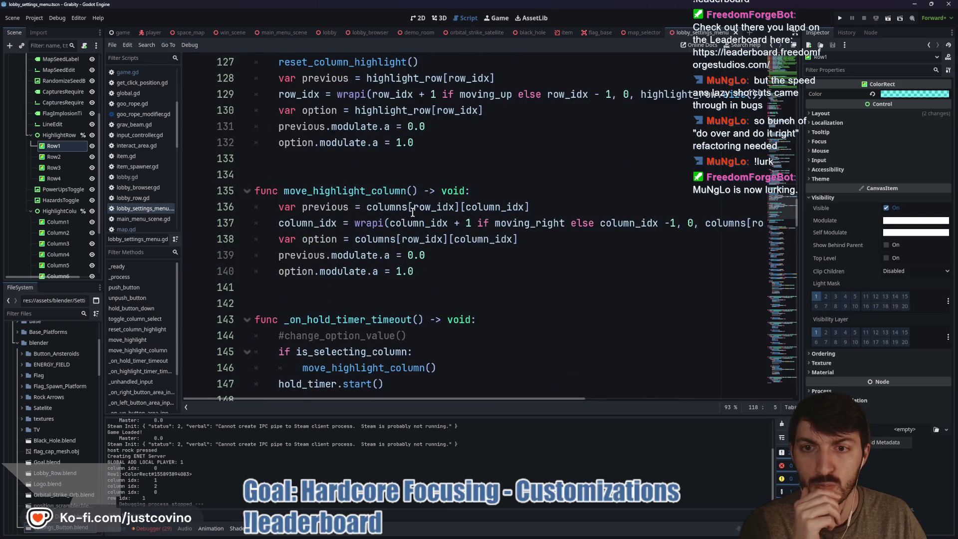
pyautogui.scroll(2, 326, 199)
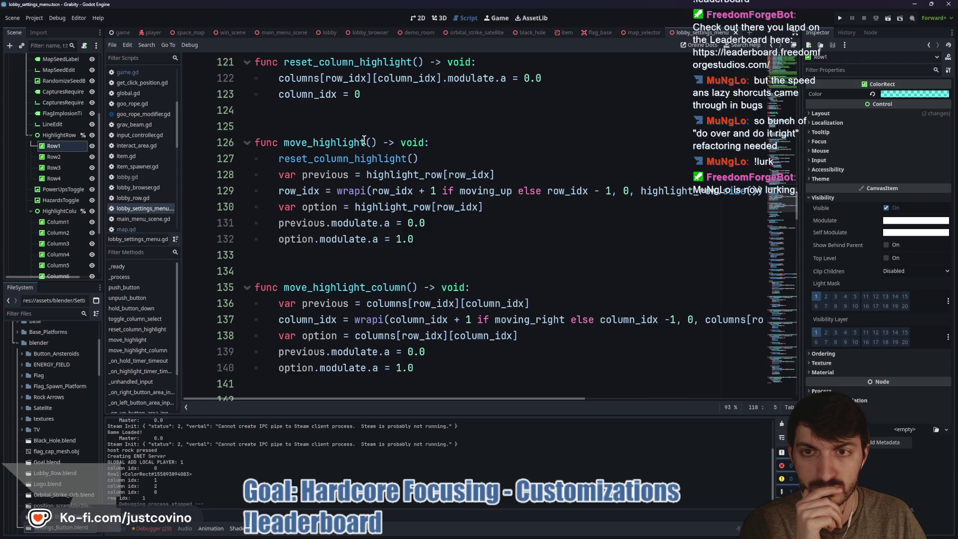
# Step: Rename move_highlight to move_highlight_row and add is_selecting_column = false as its first line
pyautogui.click(364, 142)
pyautogui.write('_row')
pyautogui.click(477, 143)
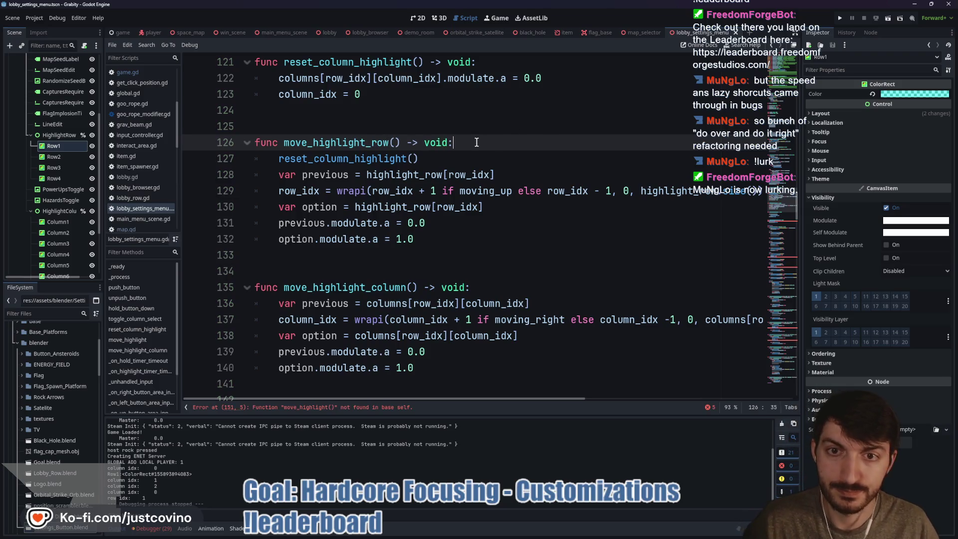
pyautogui.press('Return')
pyautogui.write('is_selecting_column = true')
pyautogui.moveTo(430, 159); pyautogui.dragTo(402, 162)
pyautogui.write('false')
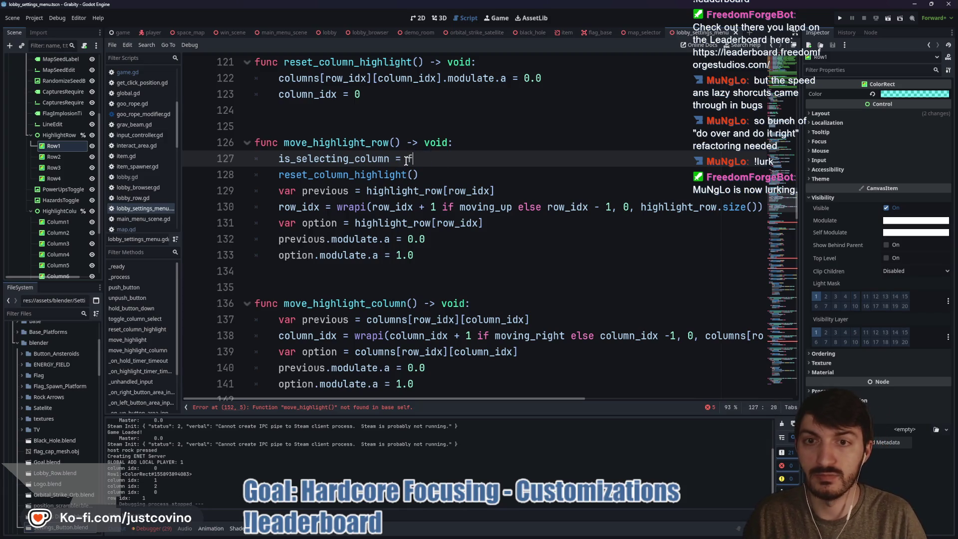
# Step: Update the broken calls on lines 152, 184 and 193 to move_highlight_row
pyautogui.doubleClick(344, 143)
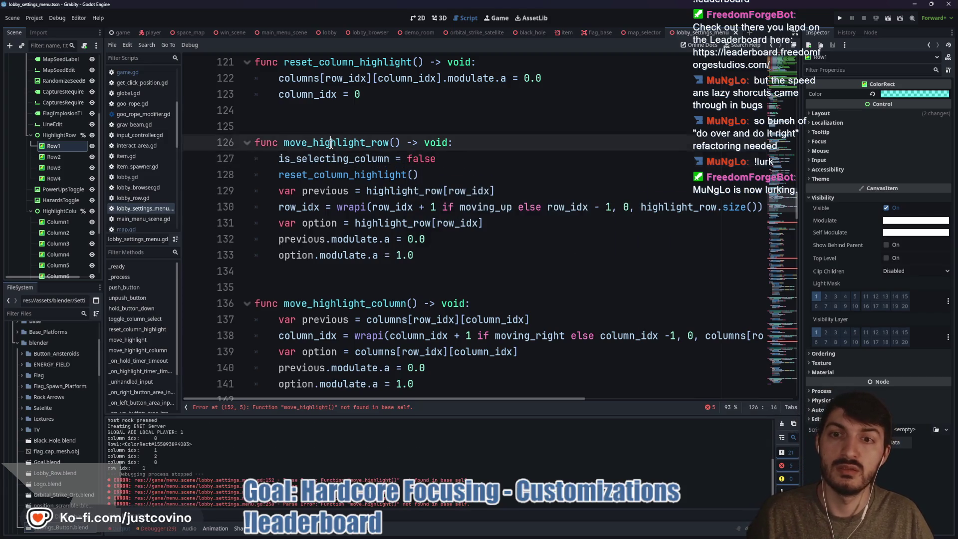
pyautogui.scroll(-3, 432, 264)
pyautogui.click(299, 407)
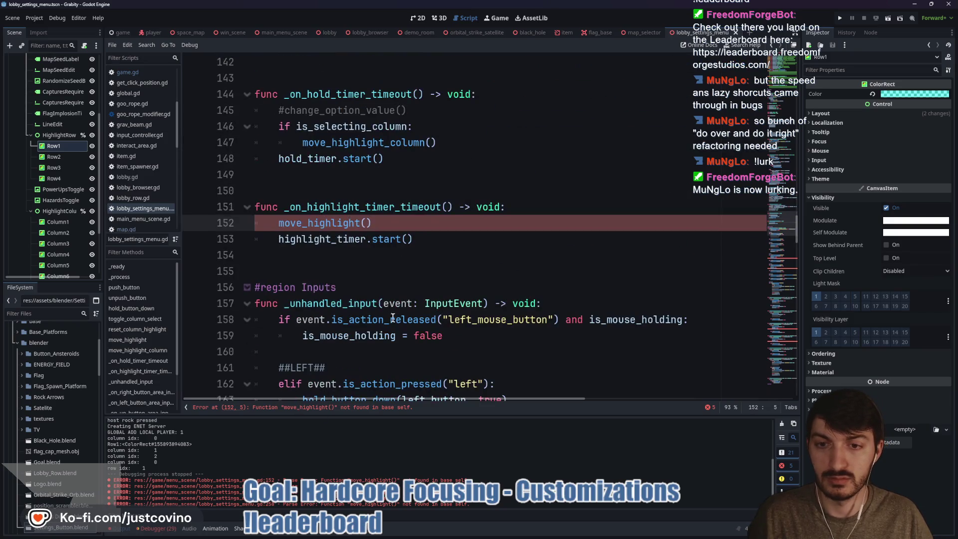
pyautogui.write('_ri')
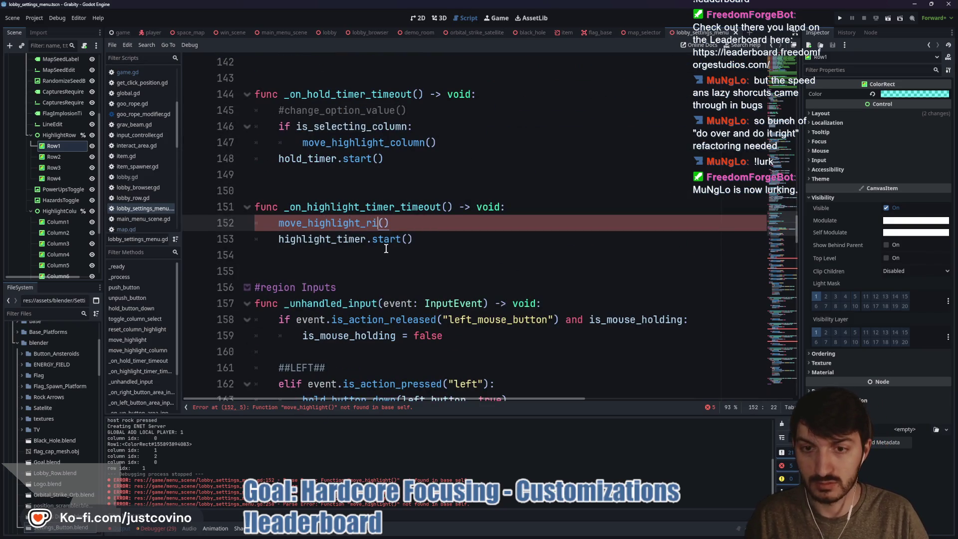
pyautogui.write('w')
pyautogui.press('Return')
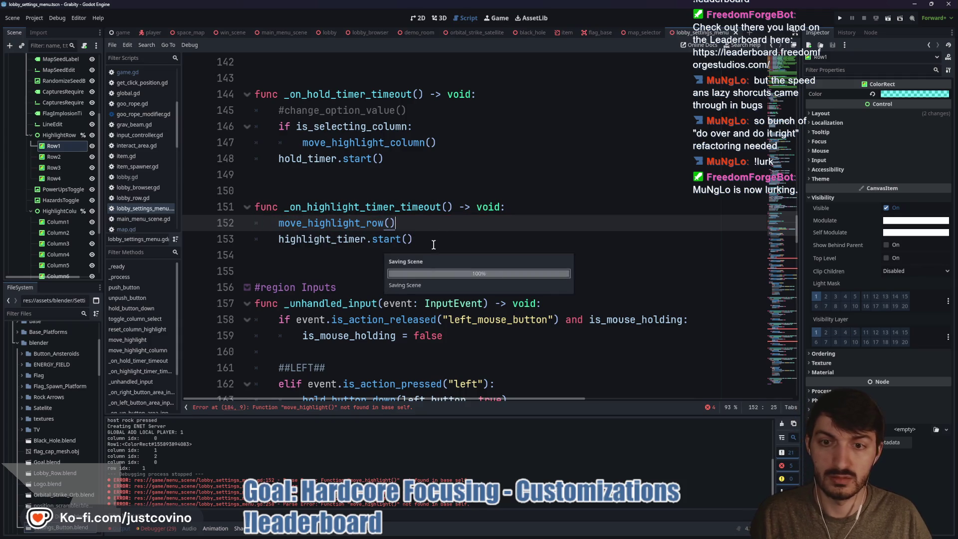
pyautogui.click(325, 407)
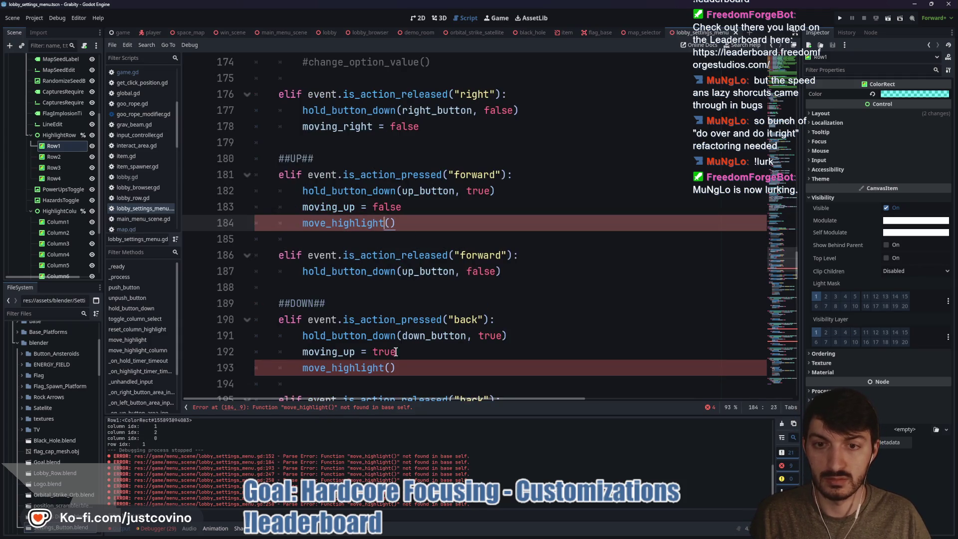
pyautogui.keyDown('alt'); pyautogui.click(385, 368); pyautogui.keyUp('alt')
pyautogui.write('_row')
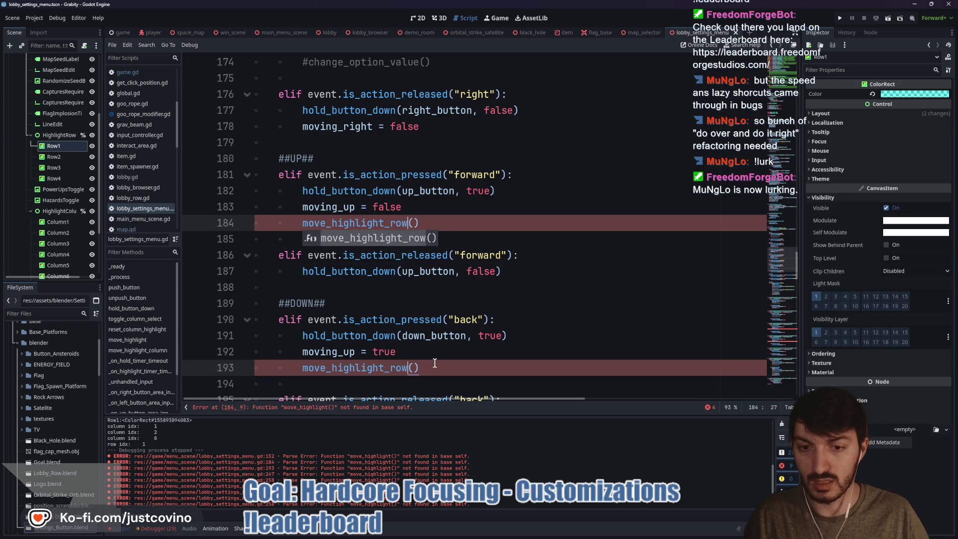
pyautogui.click(440, 352)
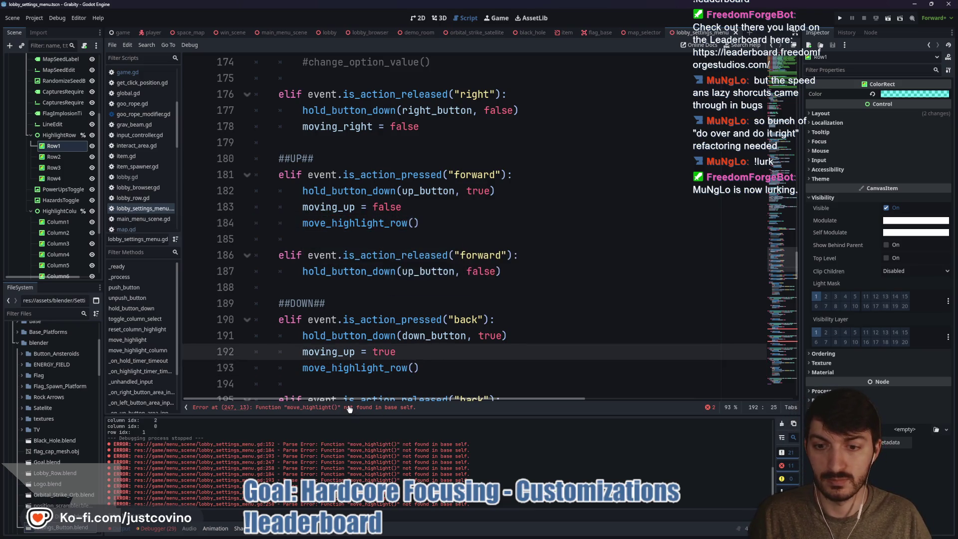
# Step: Update the calls on lines 247 and 258 to move_highlight_row and clear the output log errors
pyautogui.click(351, 408)
pyautogui.click(406, 223)
pyautogui.scroll(-2, 436, 284)
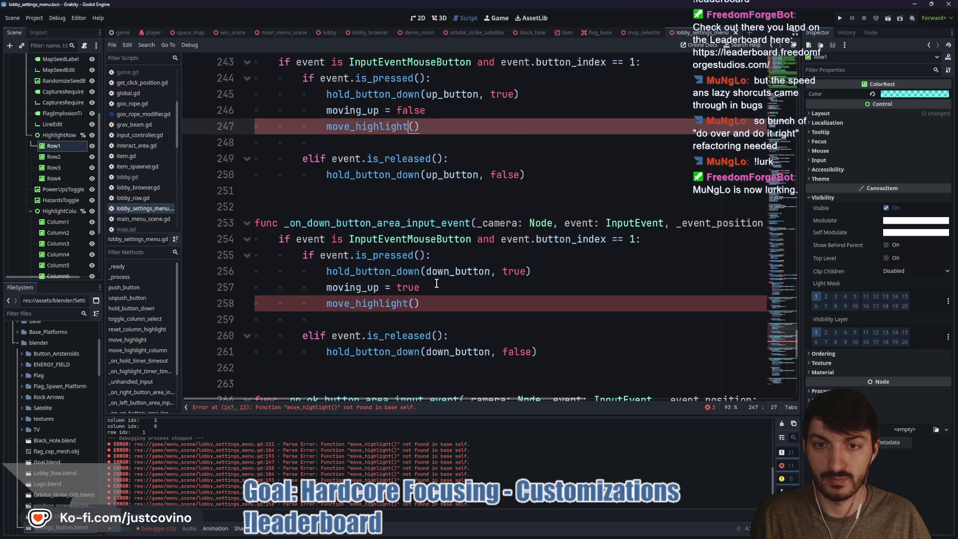
pyautogui.keyDown('alt'); pyautogui.click(409, 303); pyautogui.keyUp('alt')
pyautogui.write('_row')
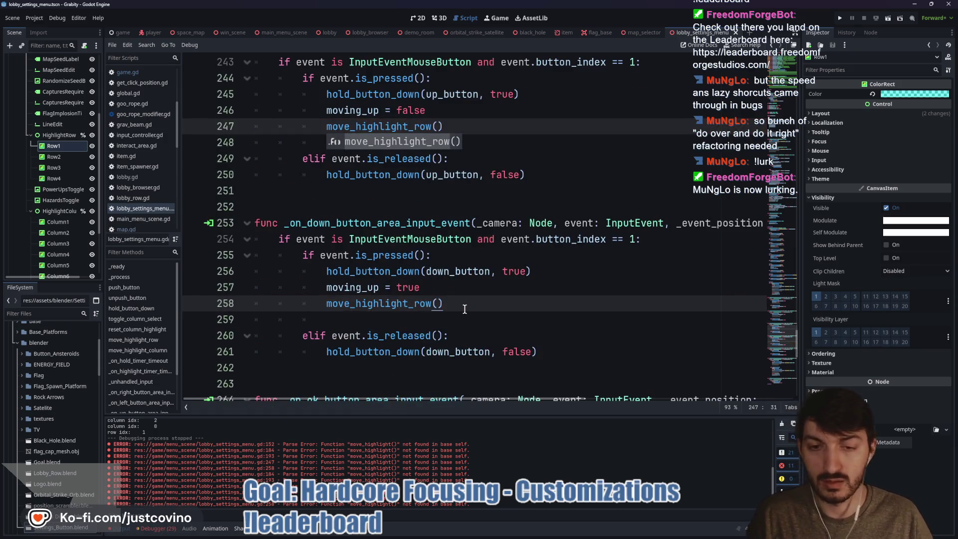
pyautogui.click(464, 310)
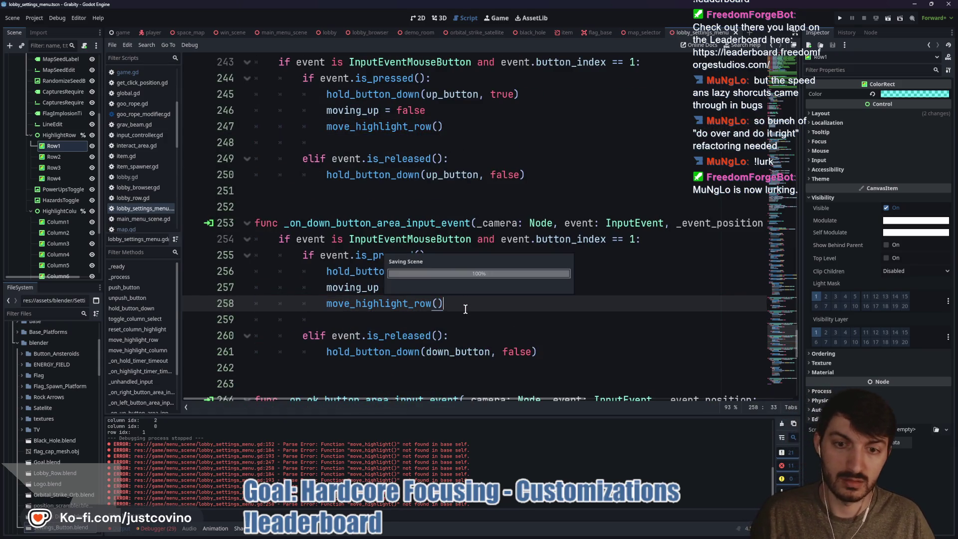
pyautogui.click(782, 424)
pyautogui.click(442, 239)
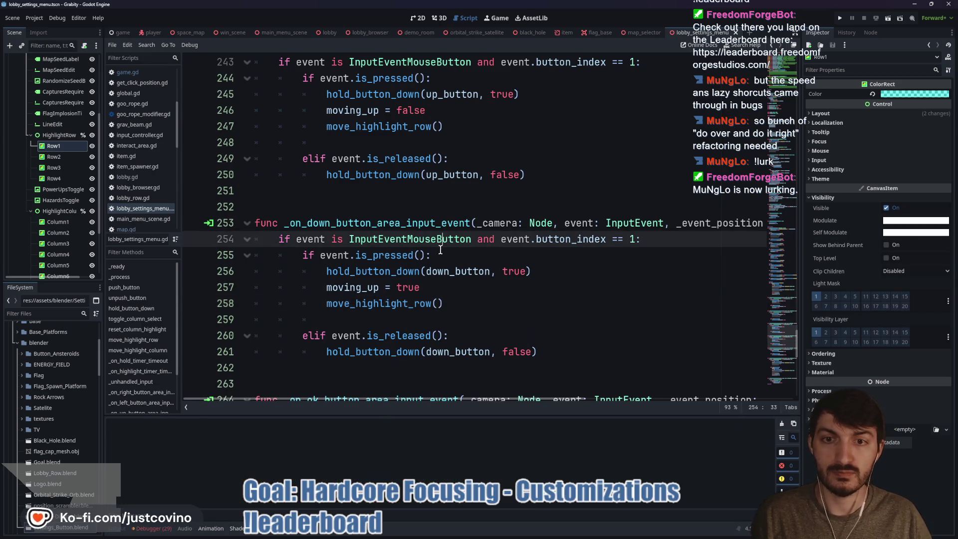
# Step: Run the game, host a public lobby, and open the Game Customizations panel
pyautogui.click(841, 19)
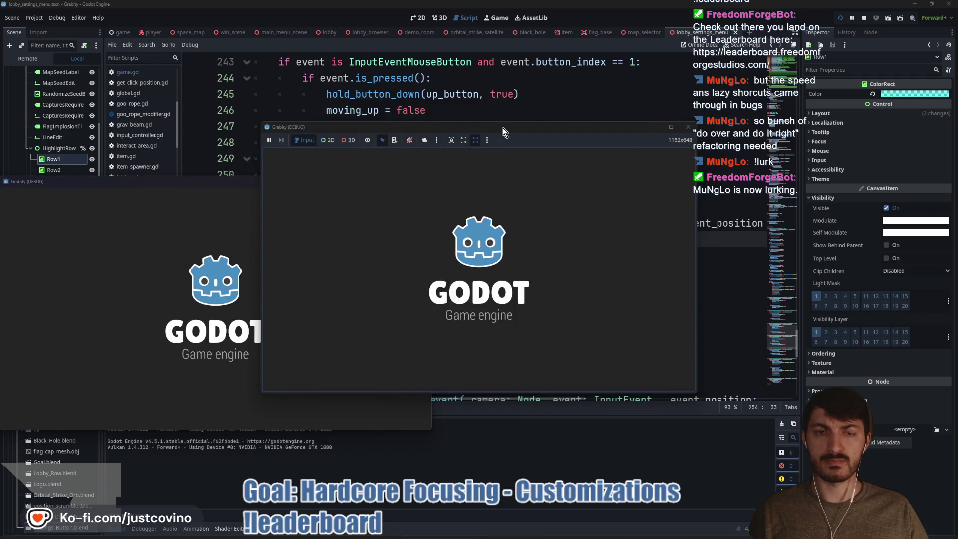
pyautogui.moveTo(501, 130); pyautogui.dragTo(652, 121)
pyautogui.click(93, 265)
pyautogui.click(214, 322)
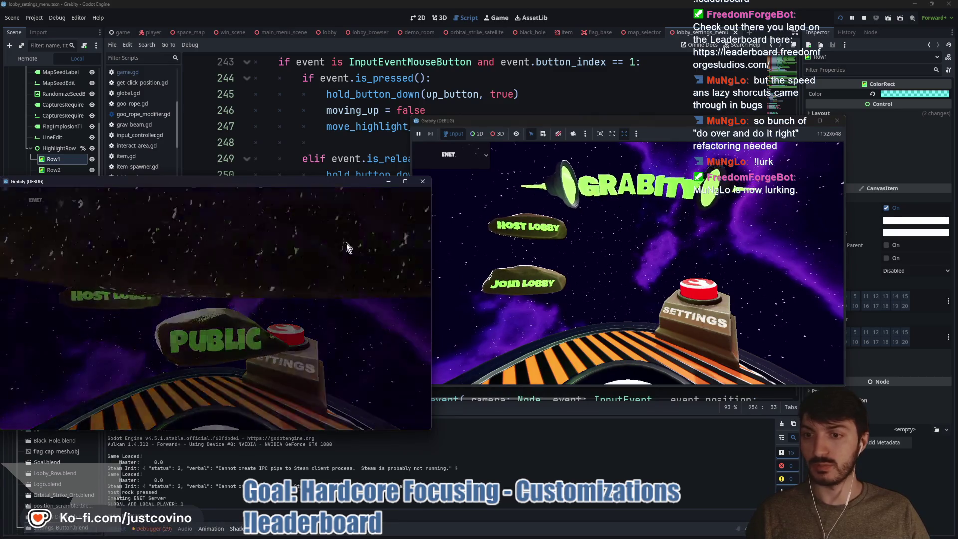
pyautogui.click(396, 235)
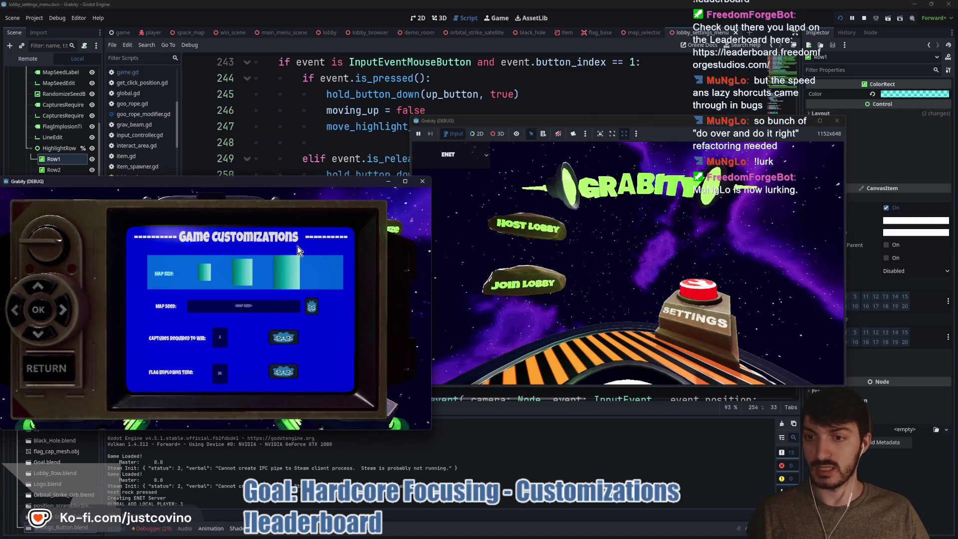
# Step: Move the highlight down through Map Seed, Captures Required and Flag Implosion Time, testing each row's columns
pyautogui.press('Down')
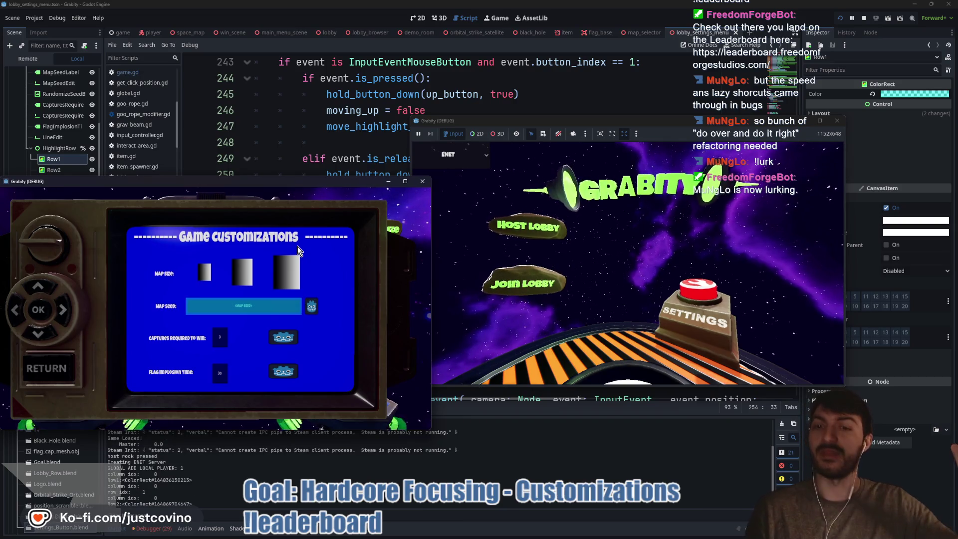
pyautogui.press('Right')
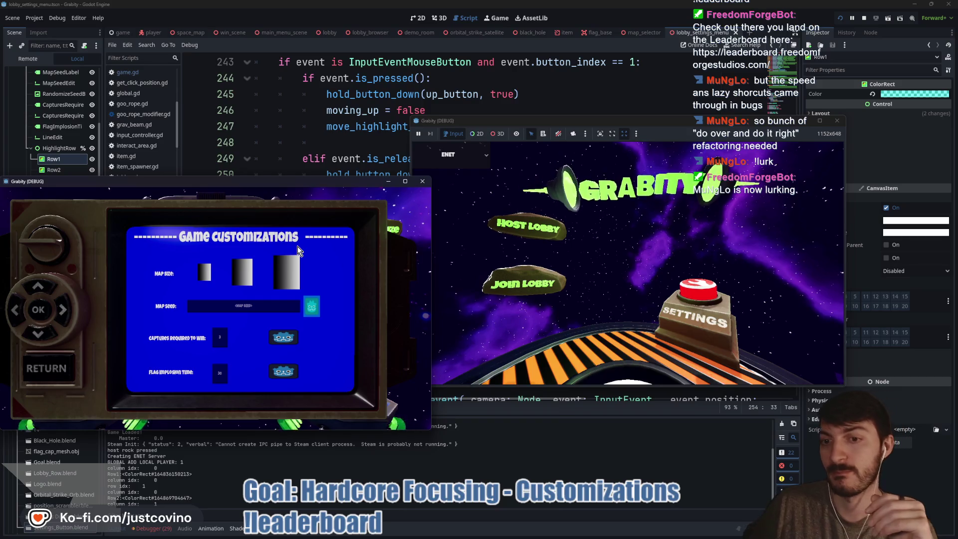
pyautogui.press('Left')
pyautogui.press('Right')
pyautogui.press('Left')
pyautogui.press('Right')
pyautogui.press('Left')
pyautogui.press('Right')
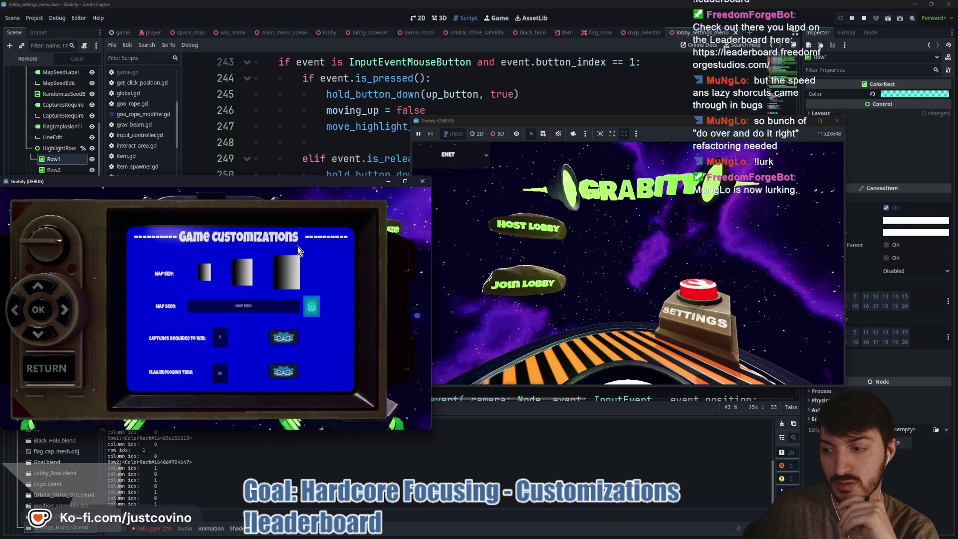
pyautogui.press('Left')
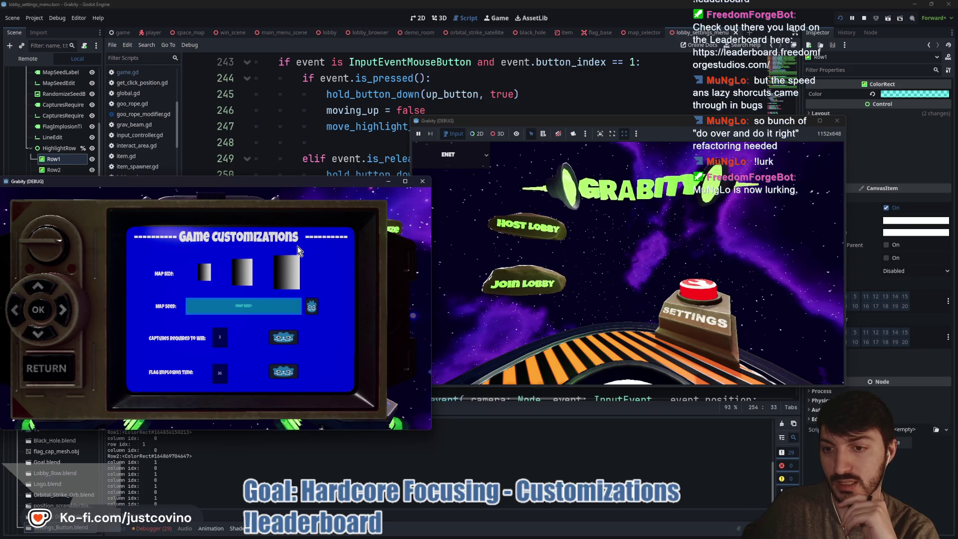
pyautogui.press('Down')
pyautogui.press('Right')
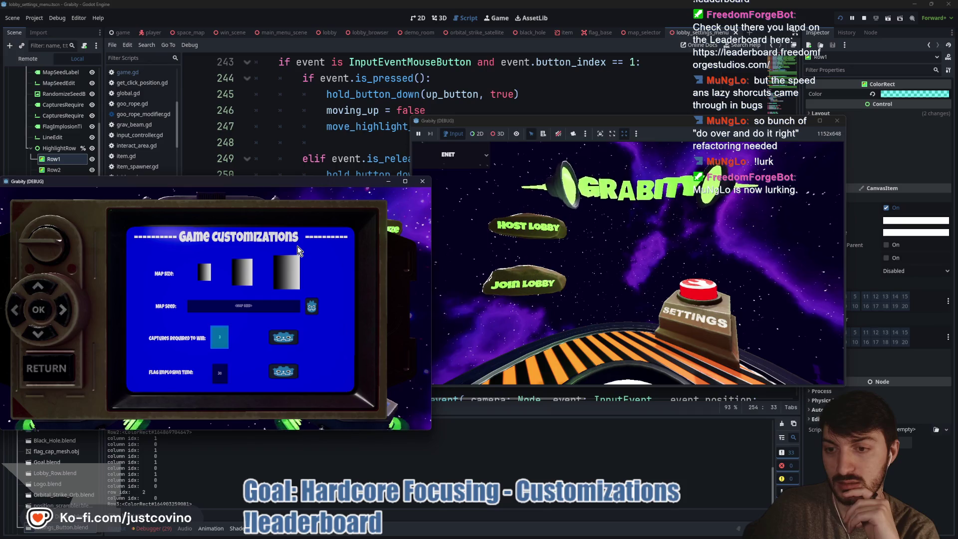
pyautogui.press('Right')
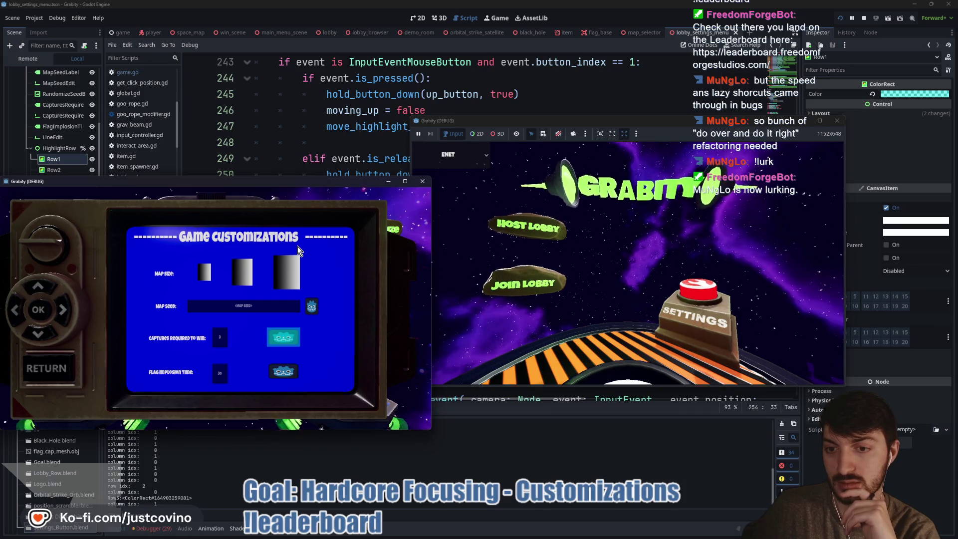
pyautogui.press('Left')
pyautogui.press('Down')
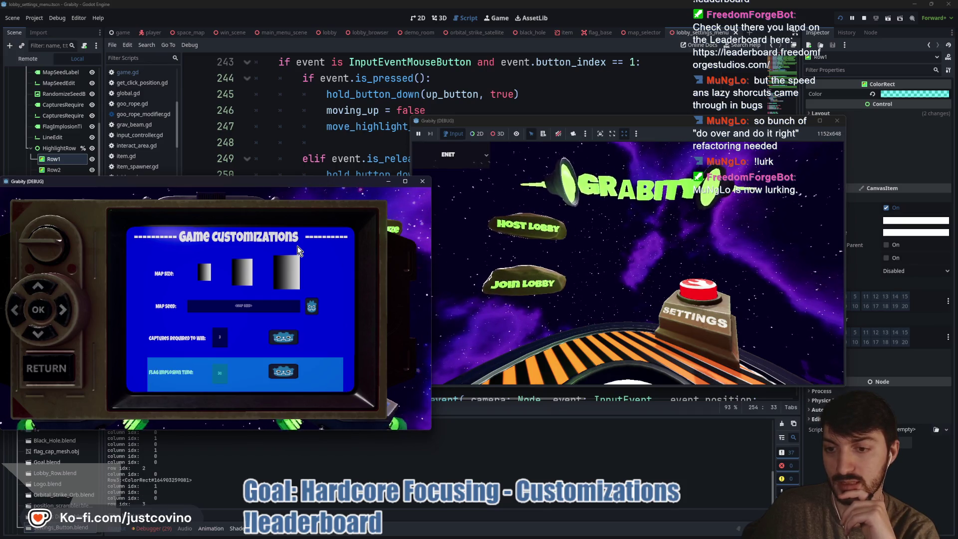
pyautogui.press('Right')
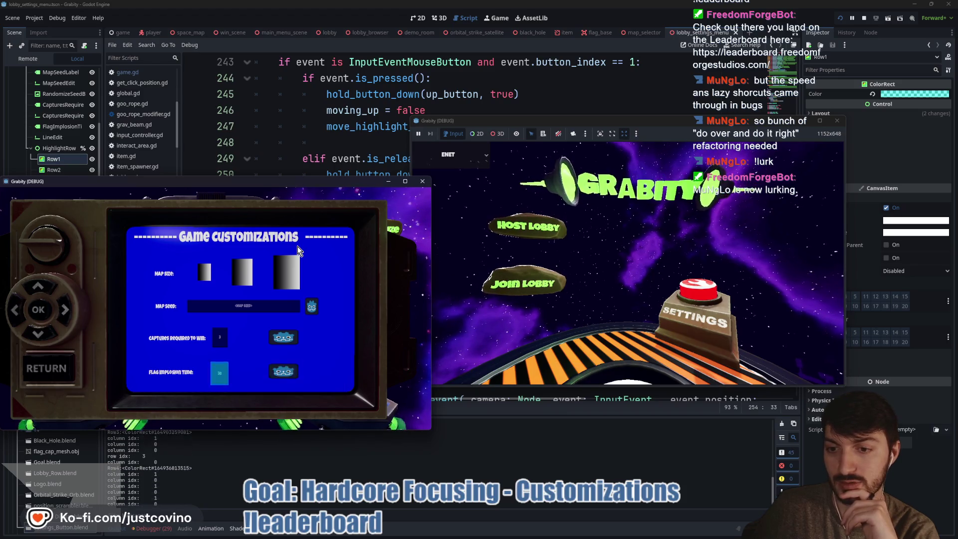
pyautogui.press('Right')
# Step: Move the highlight back up to Map Size and down again, stepping across each row's value and button
pyautogui.press('Up')
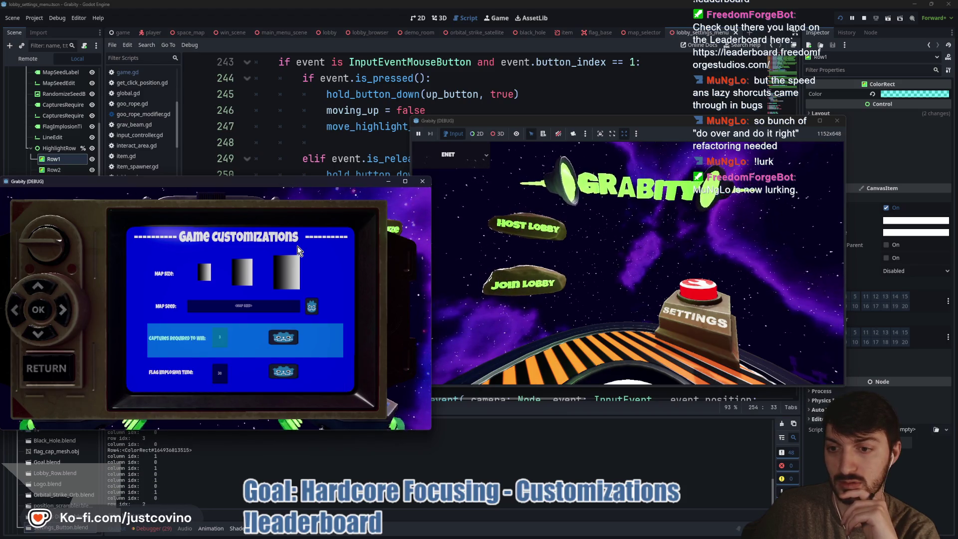
pyautogui.press('Right')
pyautogui.press('Right')
pyautogui.press('Left')
pyautogui.press('Up')
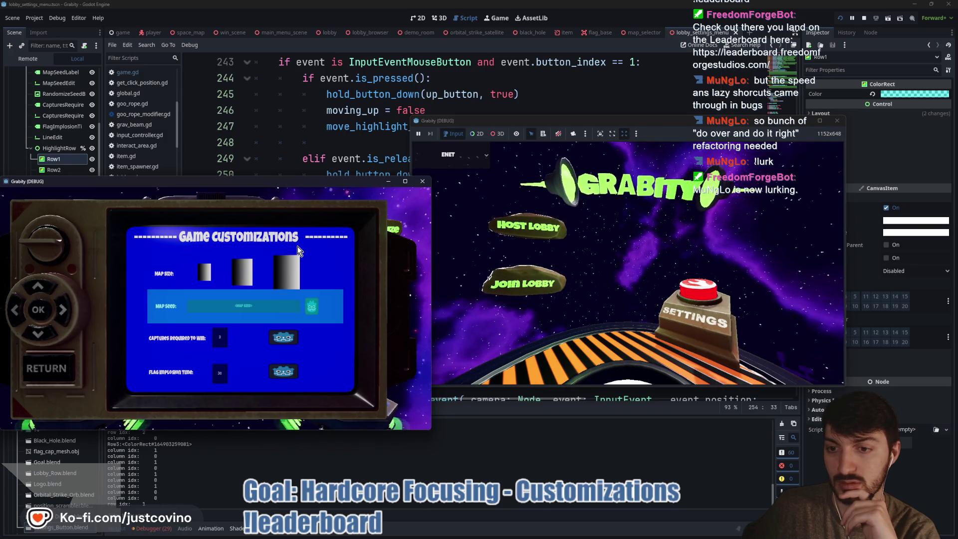
pyautogui.press('Right')
pyautogui.press('Up')
pyautogui.press('Right')
pyautogui.press('Right')
pyautogui.press('Right')
pyautogui.press('Left')
pyautogui.press('Left')
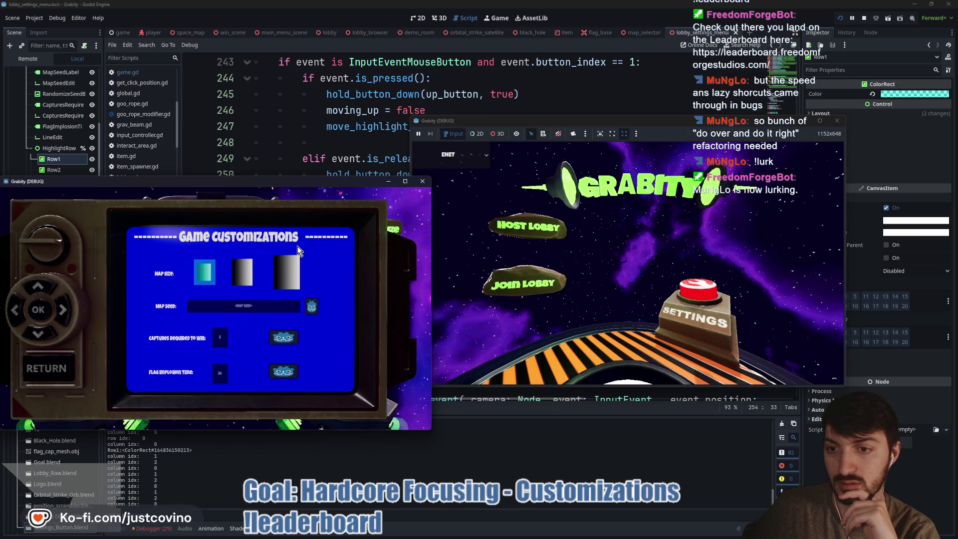
pyautogui.press('Down')
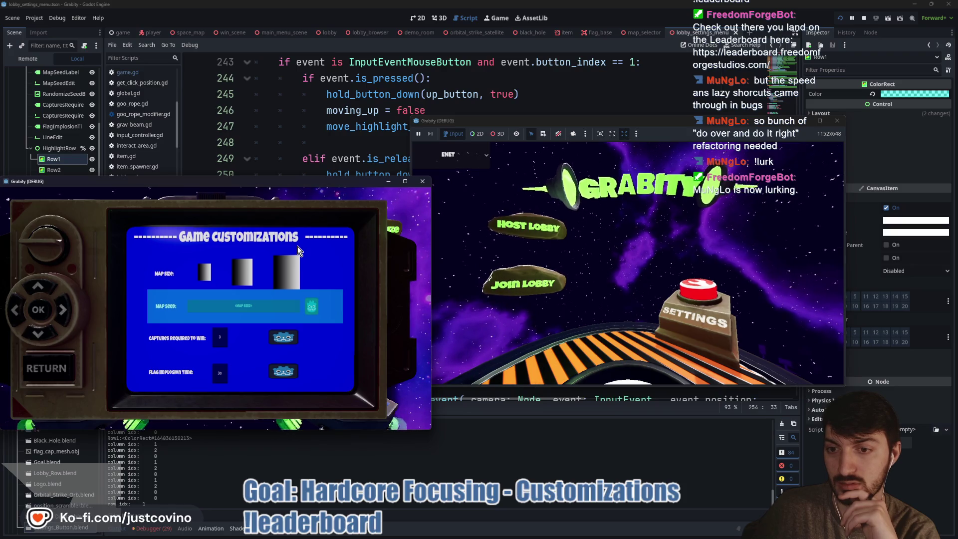
pyautogui.press('Right')
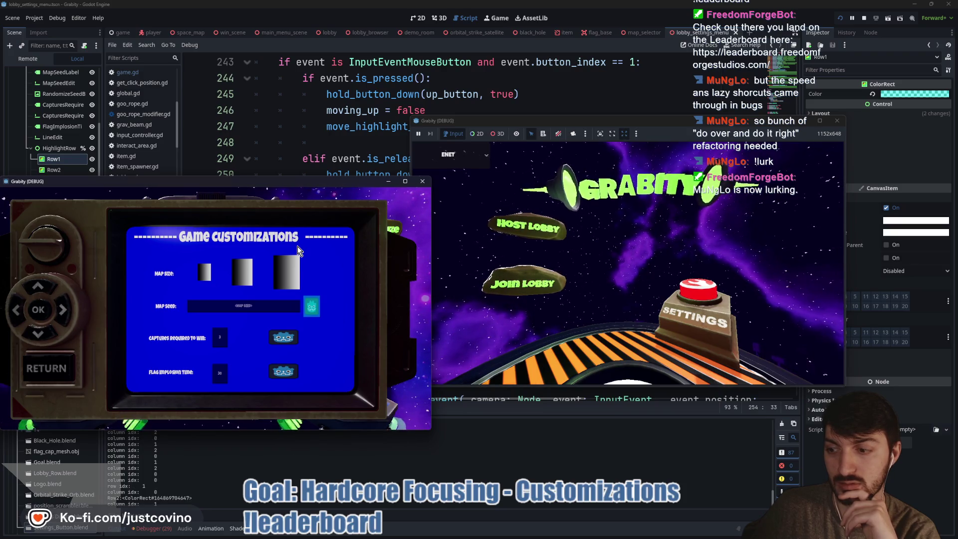
pyautogui.press('Left')
pyautogui.press('Down')
pyautogui.press('Right')
pyautogui.press('Right')
pyautogui.press('Down')
pyautogui.press('Right')
pyautogui.press('Right')
pyautogui.press('Left')
pyautogui.press('Up')
pyautogui.press('Right')
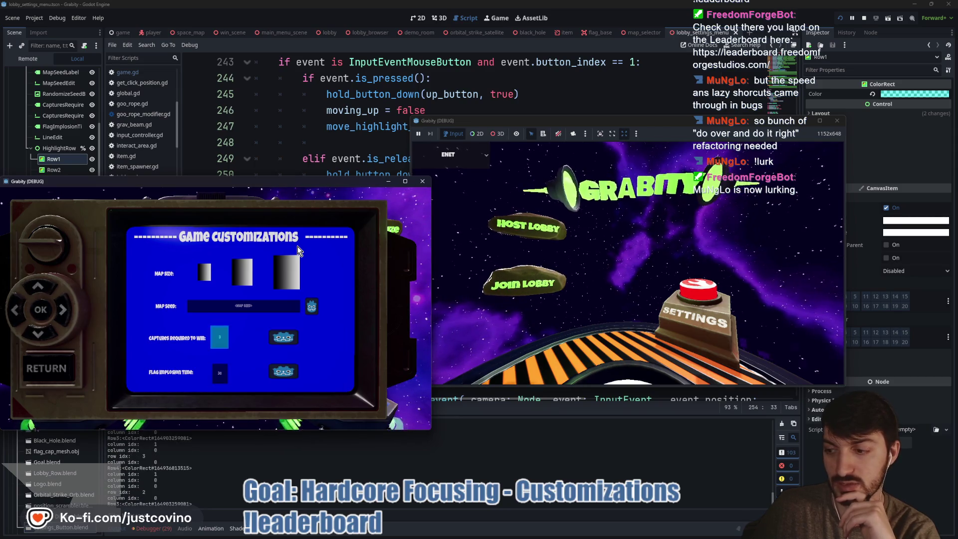
pyautogui.press('Right')
pyautogui.press('Left')
pyautogui.press('Right')
# Step: Cycle the Map Size highlight across its boxes with wraparound, then stop the game with F8
pyautogui.press('Up')
pyautogui.press('Up')
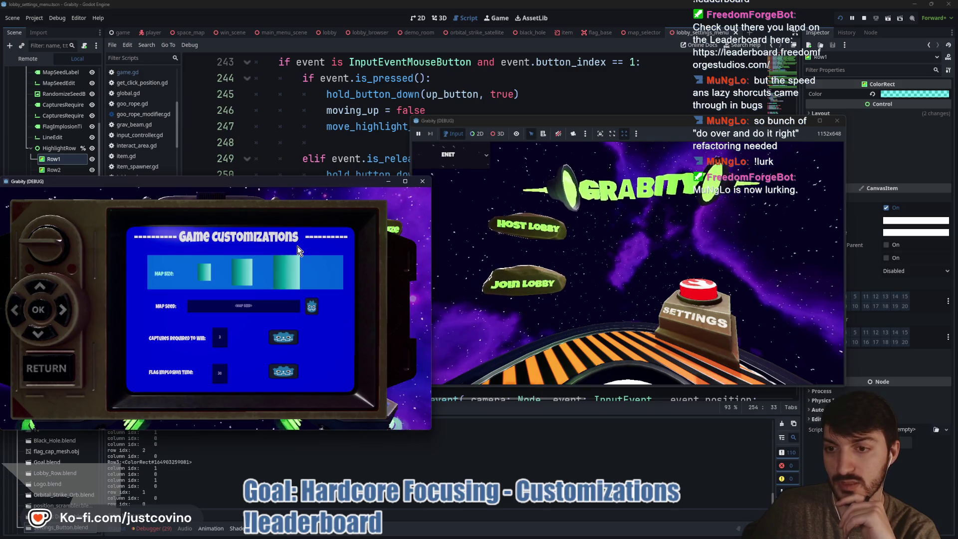
pyautogui.press('Right')
pyautogui.press('Right')
pyautogui.press('Right')
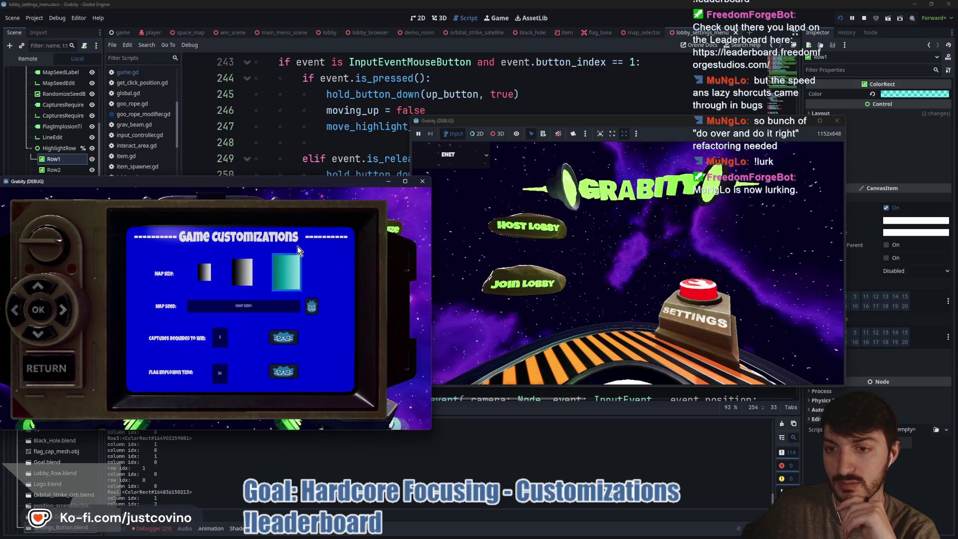
pyautogui.press('Right')
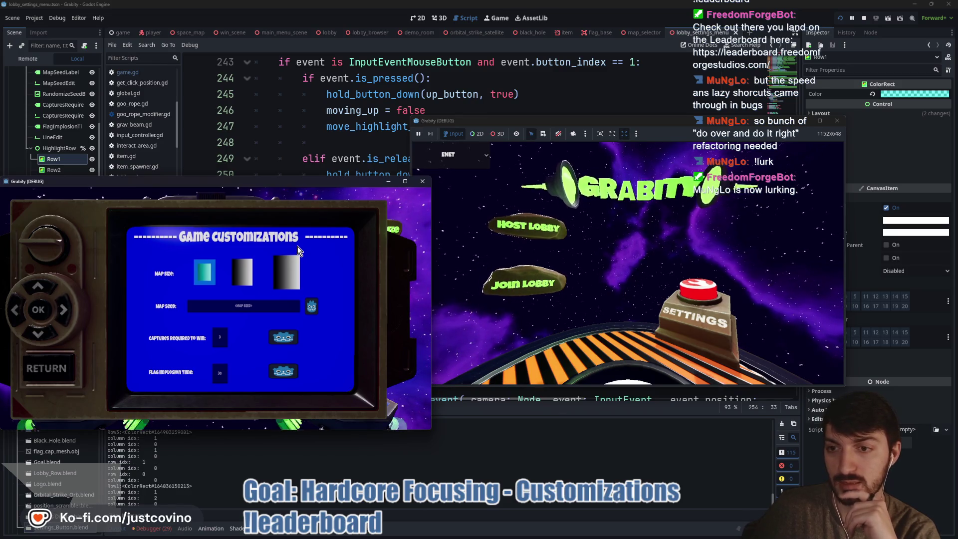
pyautogui.press('Right')
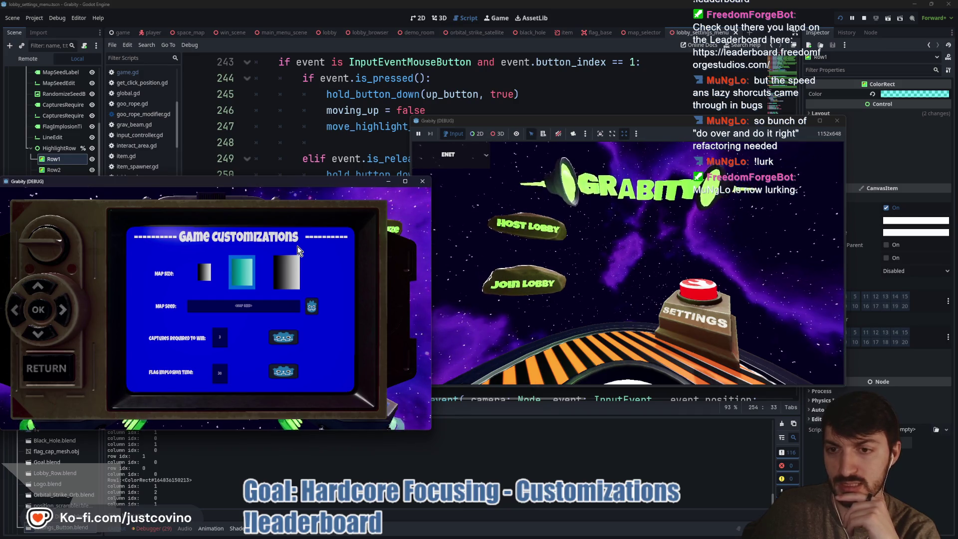
pyautogui.press('Right')
pyautogui.press('Right')
pyautogui.press('Right')
pyautogui.press('Right')
pyautogui.press('Left')
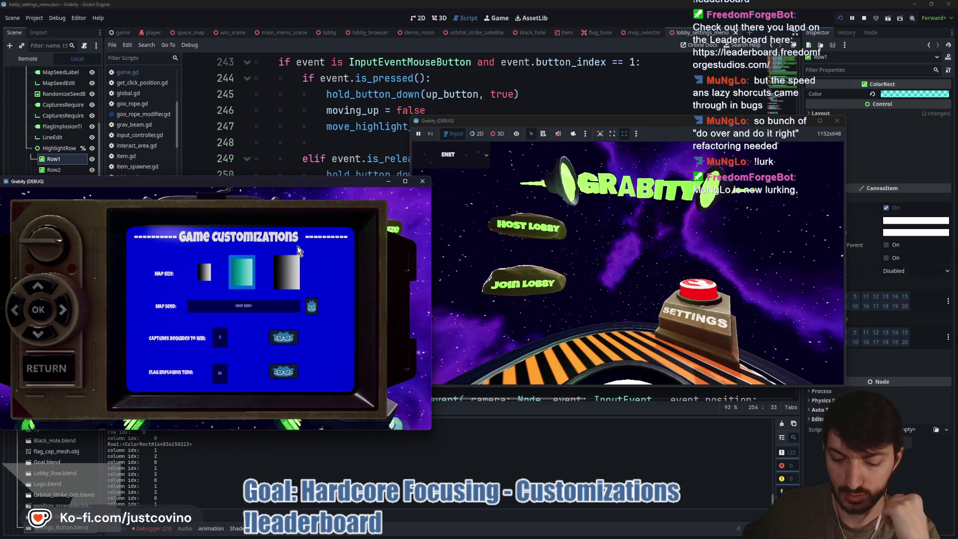
pyautogui.press('F8')
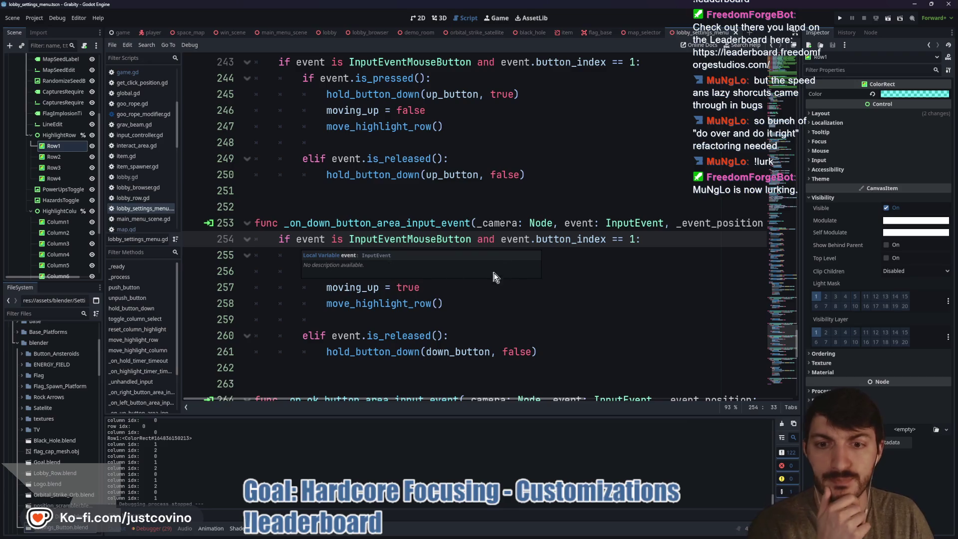
# Step: Scroll up from the move_highlight_row call and jump to the hold_button_down definition
pyautogui.click(474, 300)
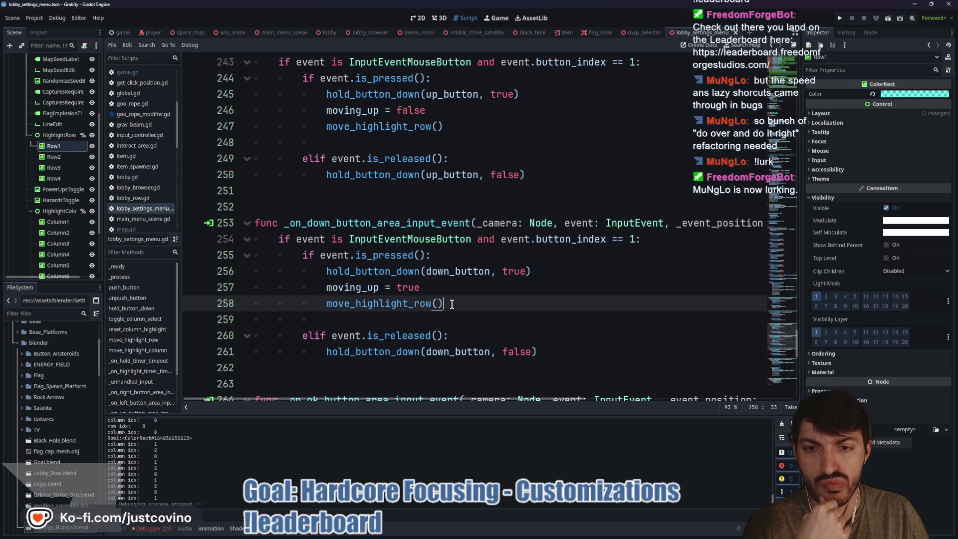
pyautogui.scroll(3, 450, 302)
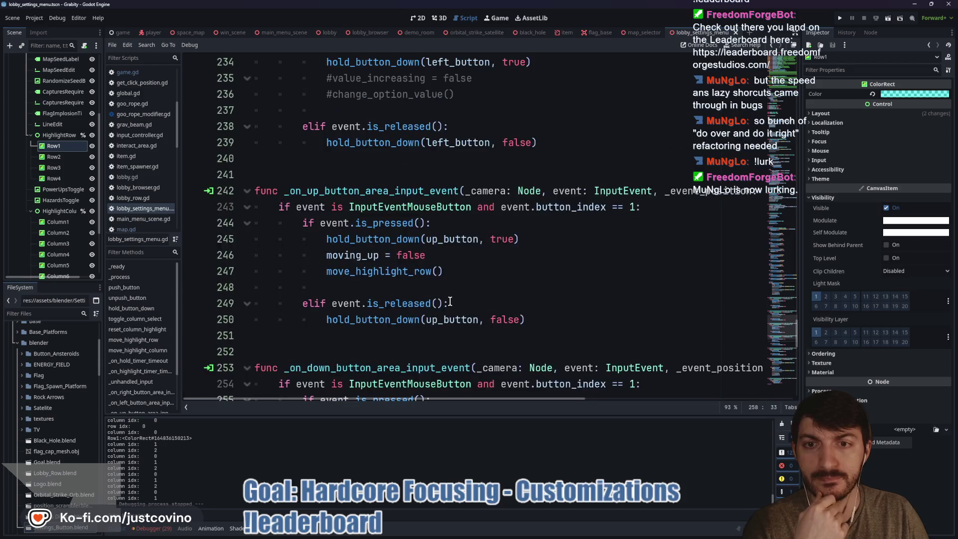
pyautogui.scroll(2, 469, 284)
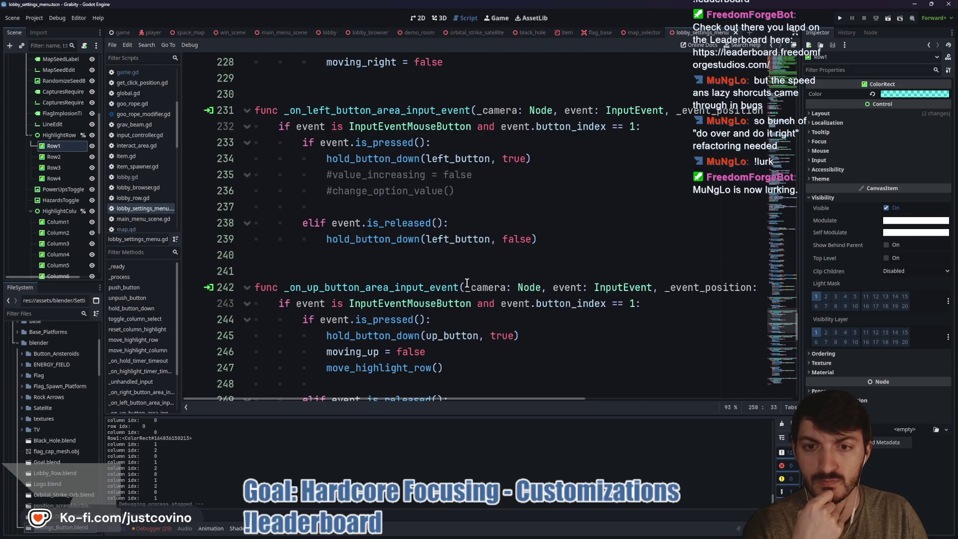
pyautogui.scroll(3, 467, 283)
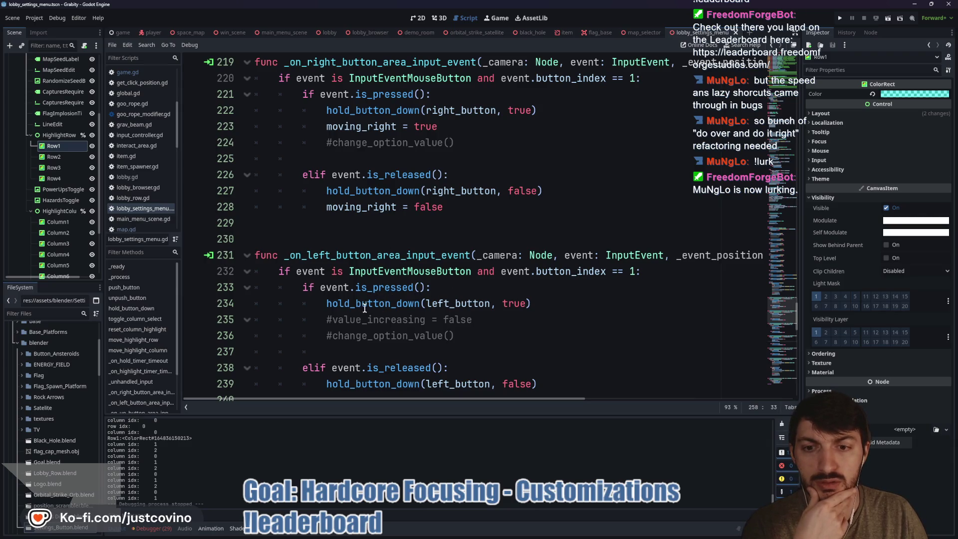
pyautogui.keyDown('ctrl'); pyautogui.click(366, 305); pyautogui.keyUp('ctrl')
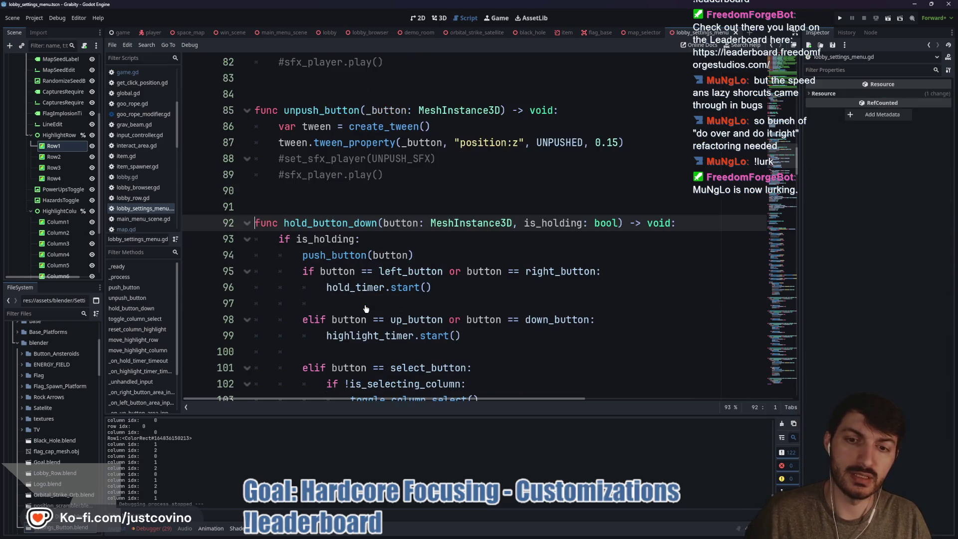
# Step: Highlight the is_holding and hold_timer uses in hold_button_down, then jump to _on_hold_timer_timeout
pyautogui.scroll(-1, 342, 196)
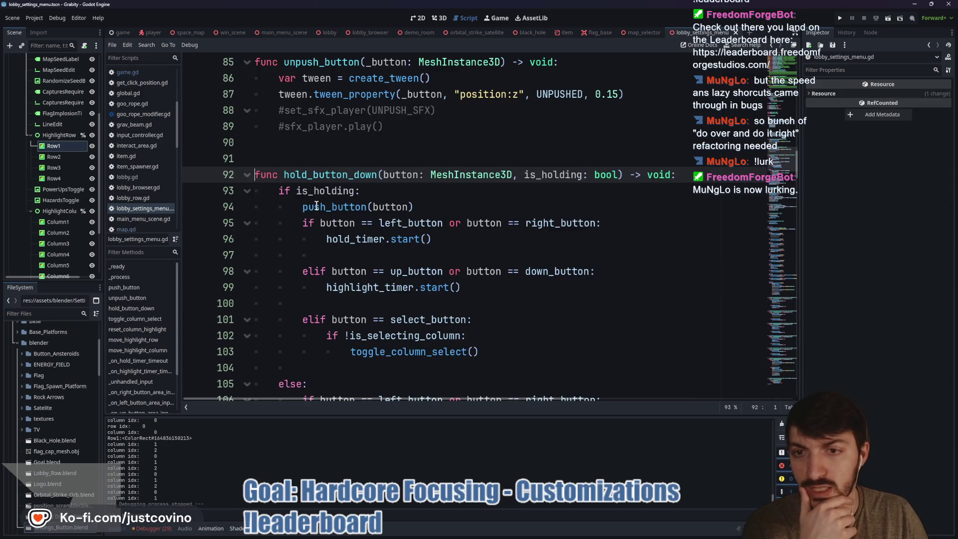
pyautogui.doubleClick(325, 190)
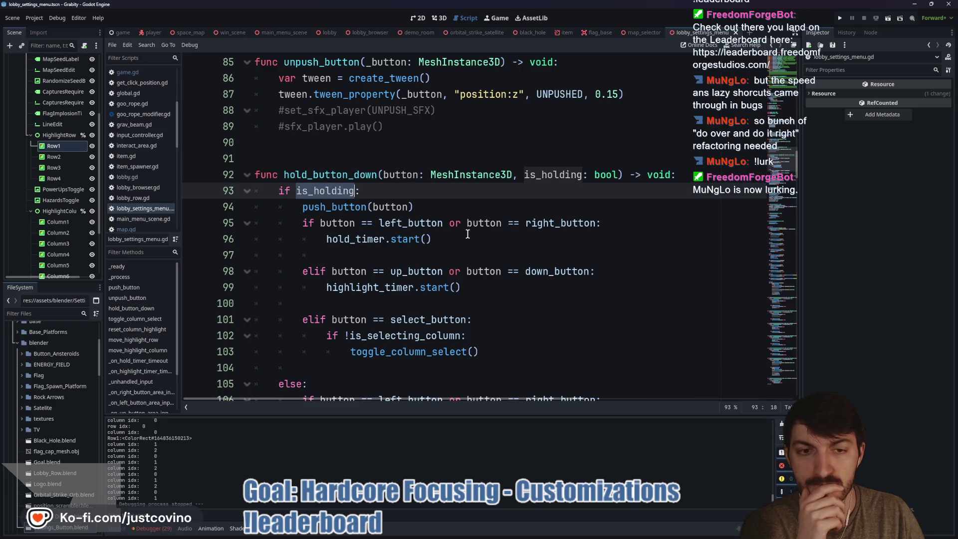
pyautogui.scroll(-1, 467, 234)
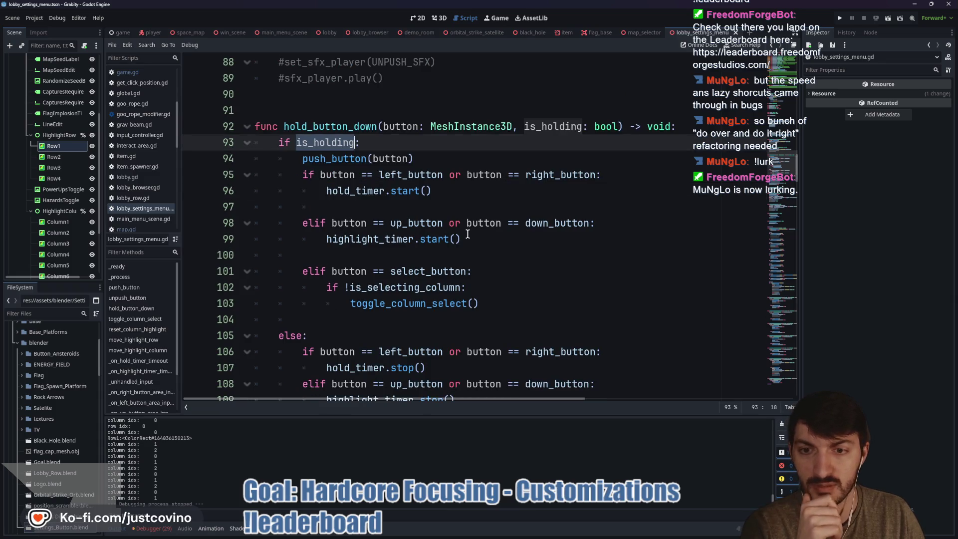
pyautogui.click(360, 194)
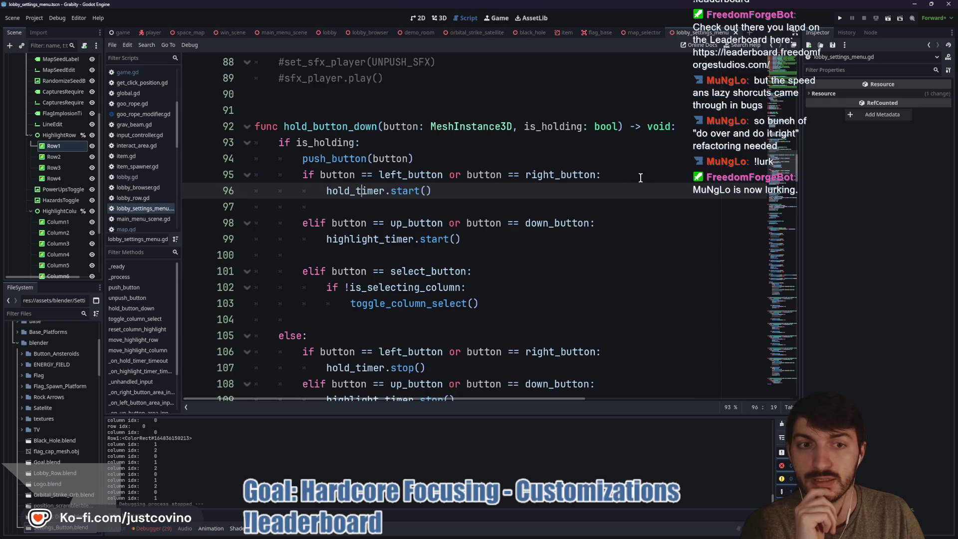
pyautogui.click(618, 177)
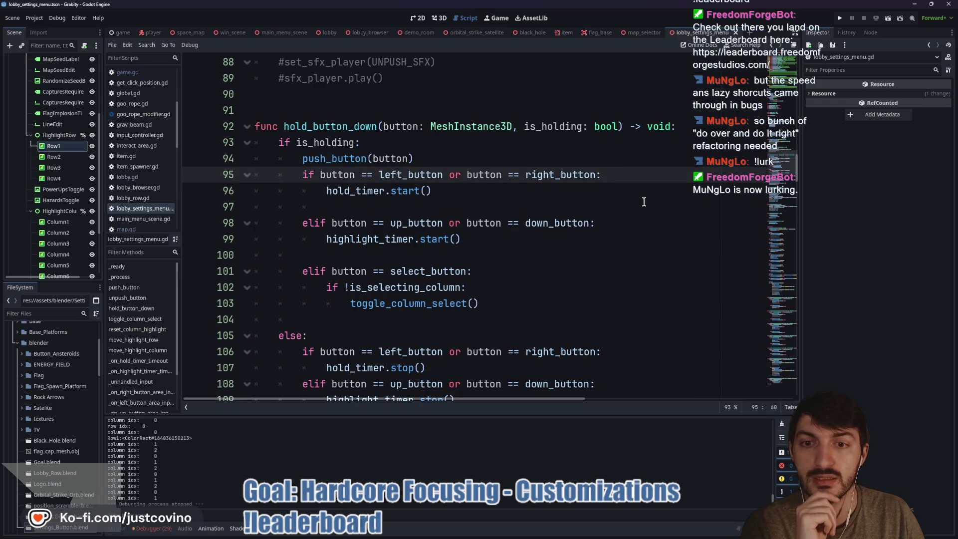
pyautogui.doubleClick(358, 192)
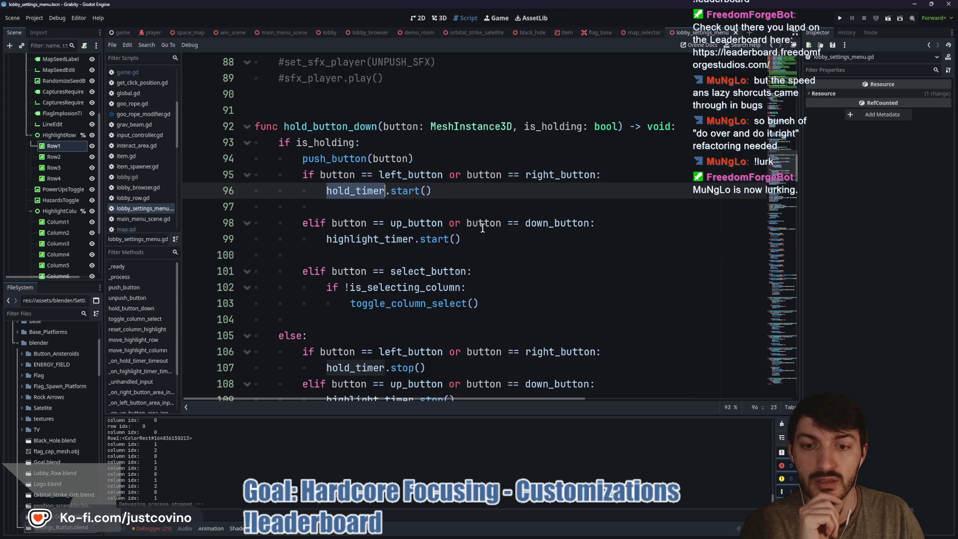
pyautogui.click(154, 360)
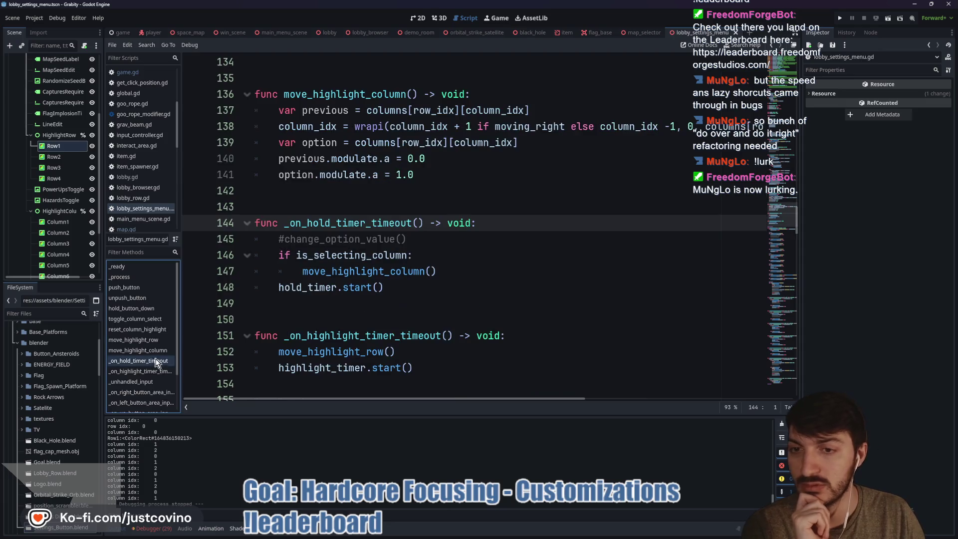
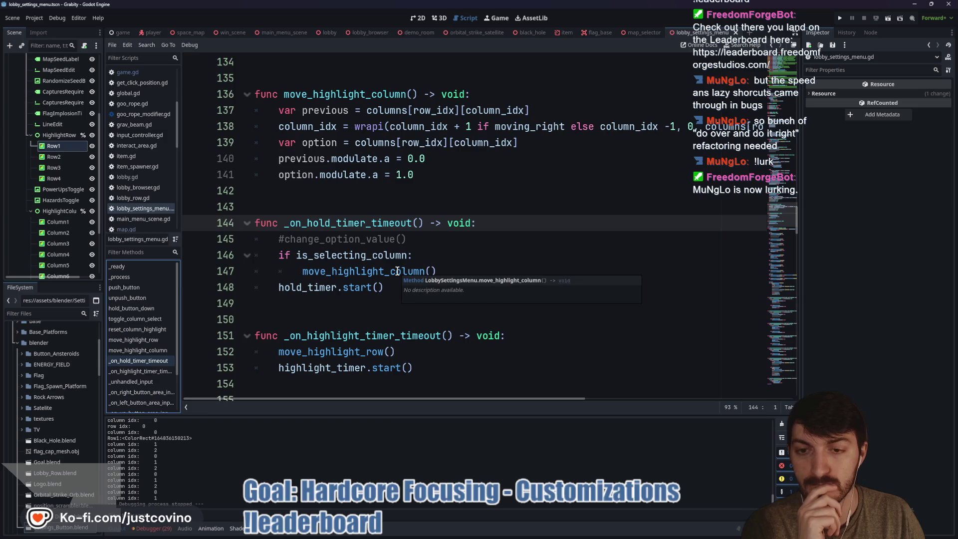
# Step: Run Grabity and cycle the Settings highlight down until it wraps to Mouse Sensitivity, raising it one step
pyautogui.press('F5')
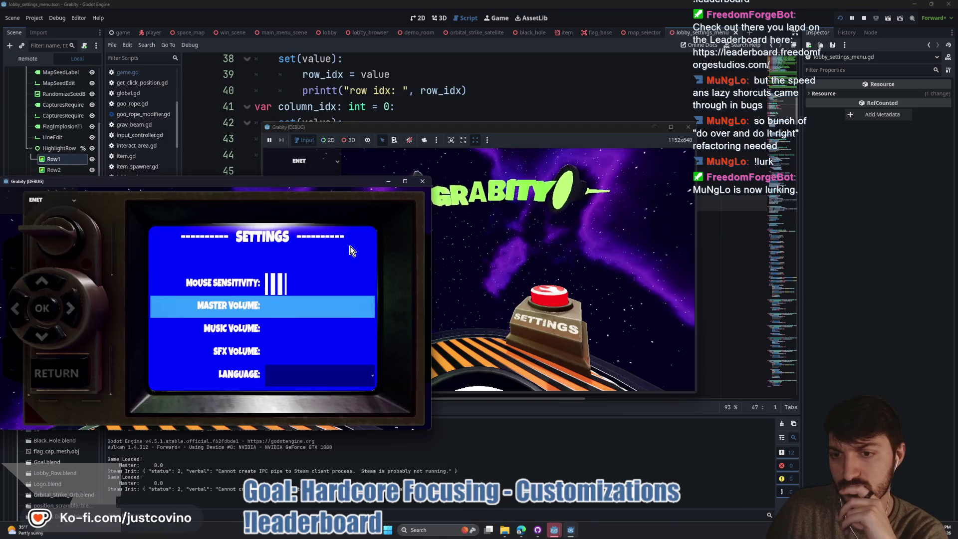
pyautogui.press('Down')
pyautogui.press('Down')
pyautogui.press('Down')
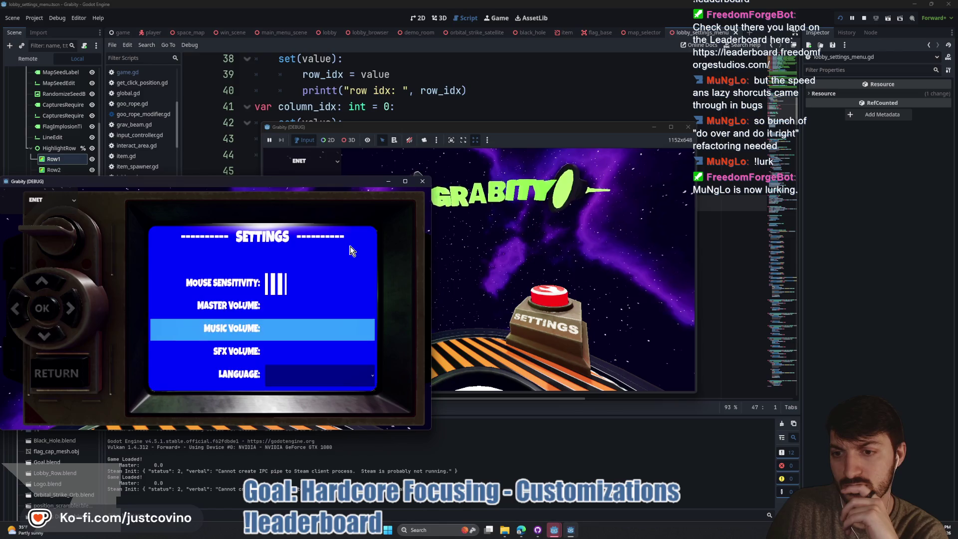
pyautogui.press('Down')
pyautogui.press('Down')
pyautogui.press('Down')
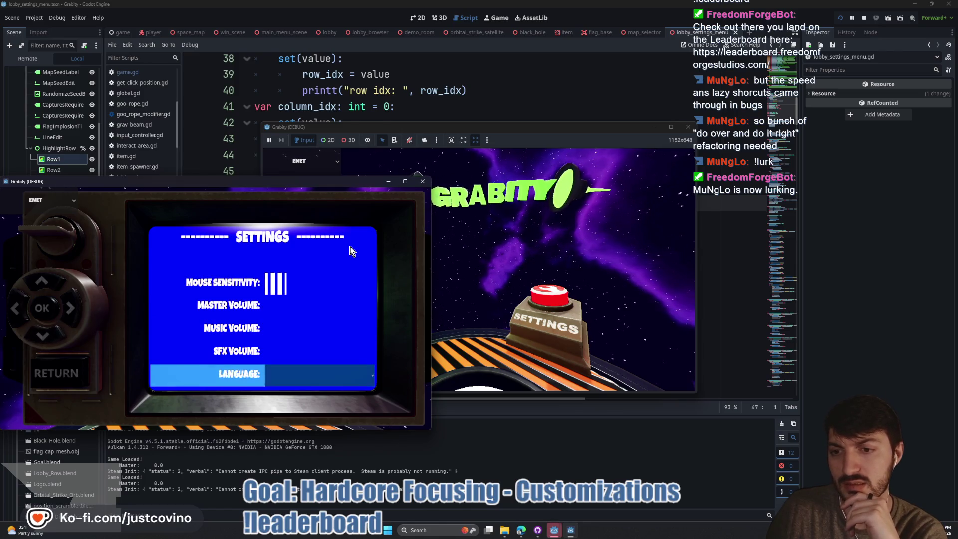
pyautogui.press('Right')
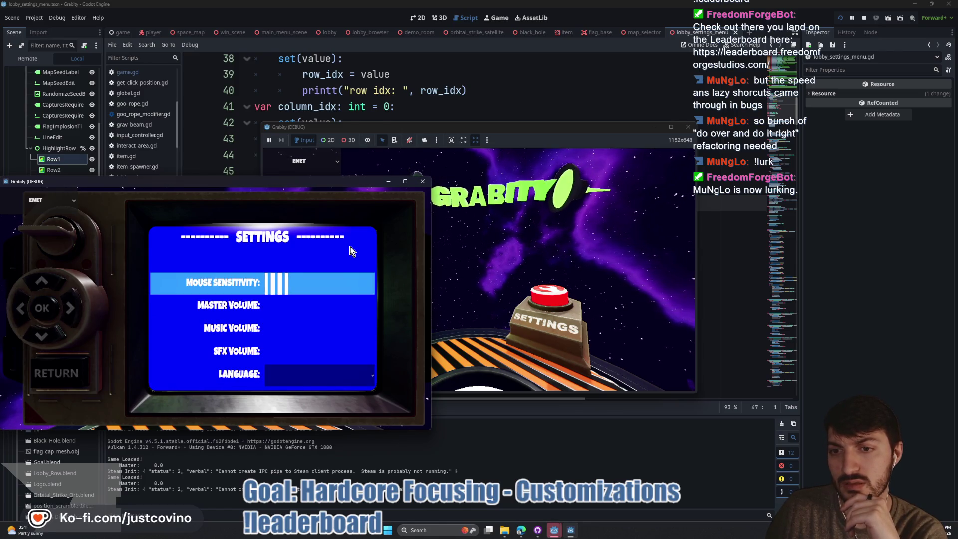
pyautogui.click(863, 19)
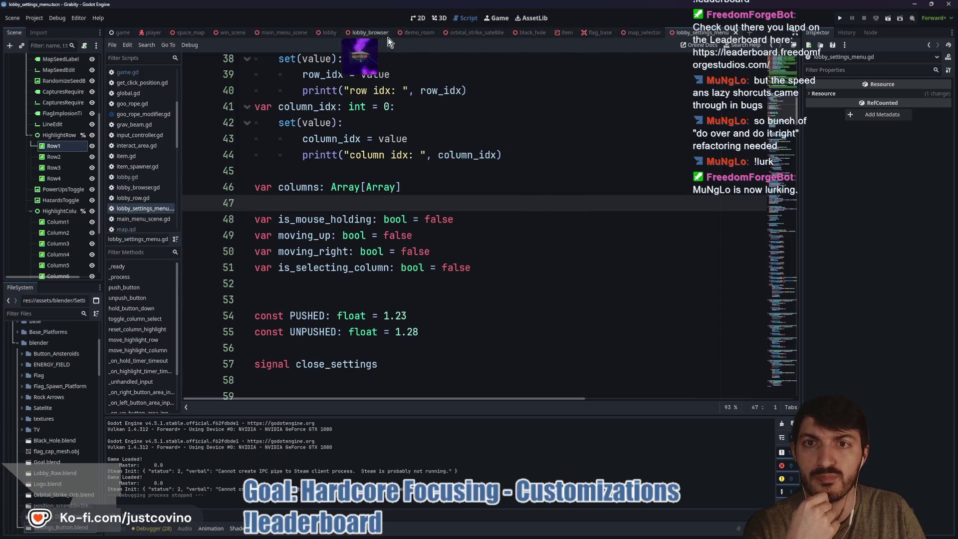
# Step: Filter the FileSystem by 'settings' and open settings.tscn and lobby_settings_menu.tscn
pyautogui.click(49, 313)
pyautogui.write('settings')
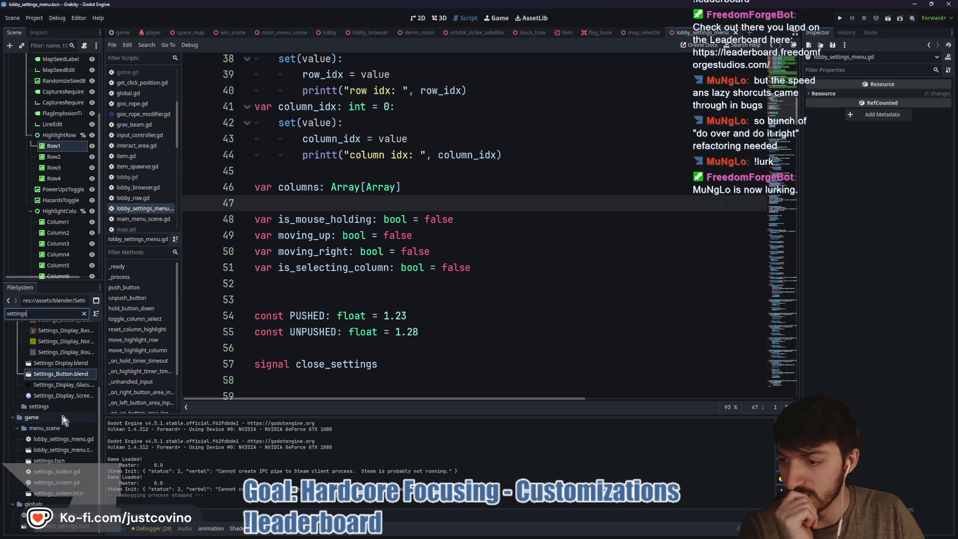
pyautogui.doubleClick(72, 460)
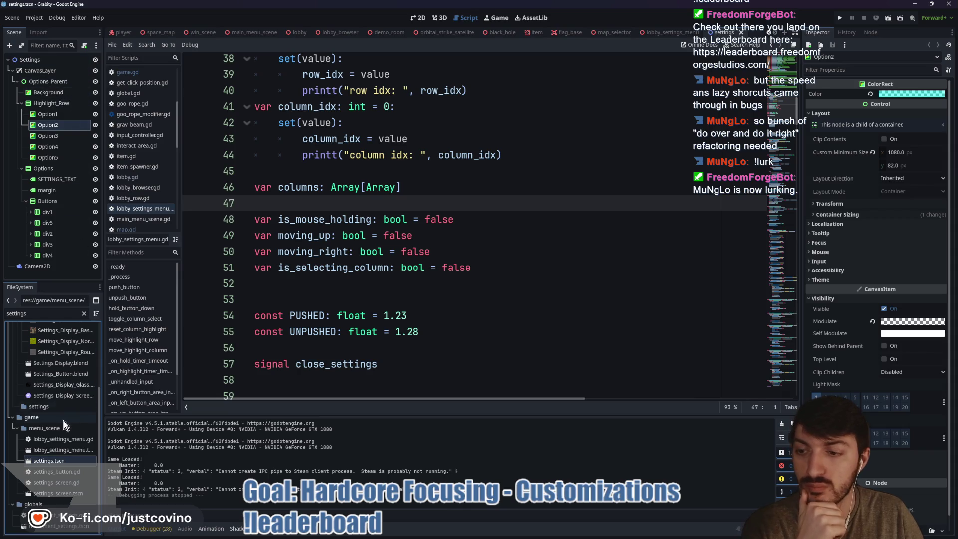
pyautogui.doubleClick(64, 449)
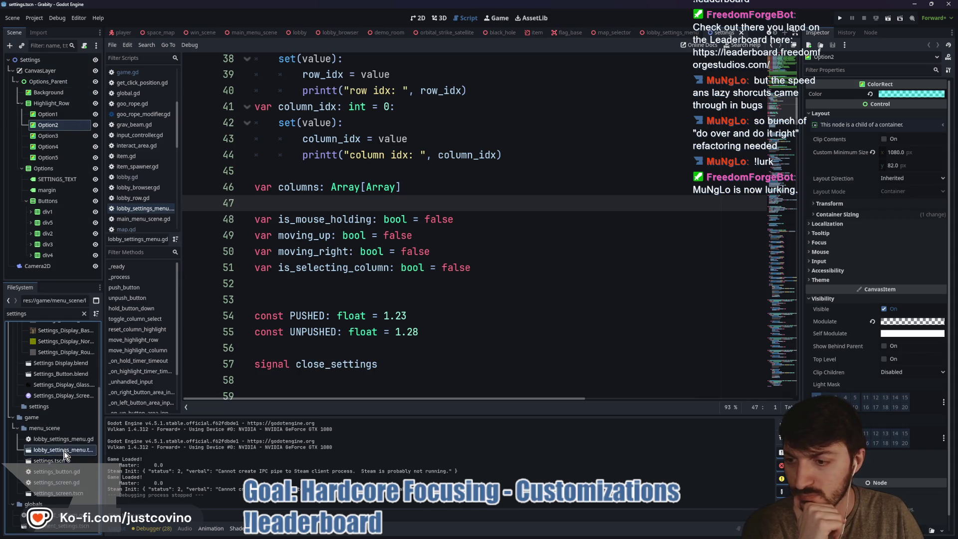
# Step: Select lobby_settings_menu.gd, then reopen settings.tscn and its settings_button.gd script
pyautogui.scroll(4, 354, 230)
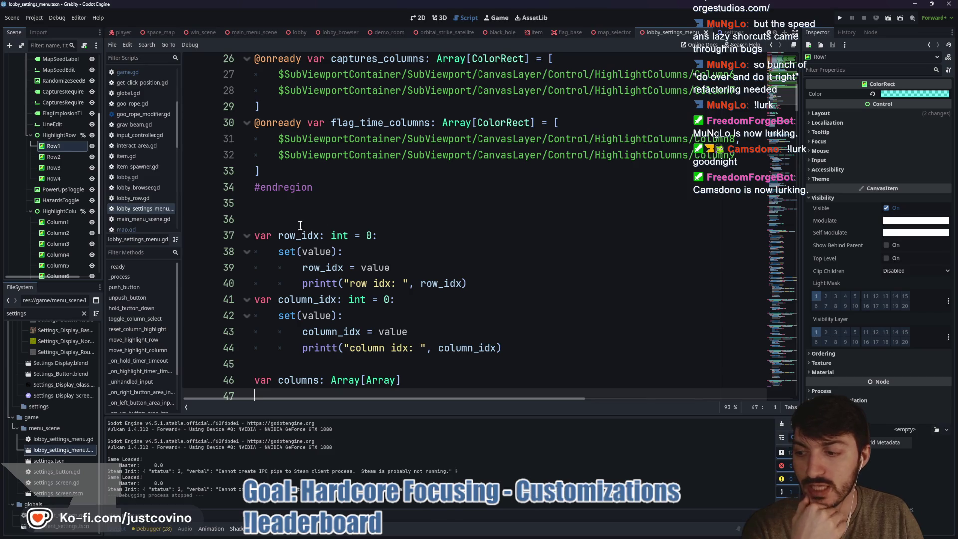
pyautogui.scroll(4, 379, 227)
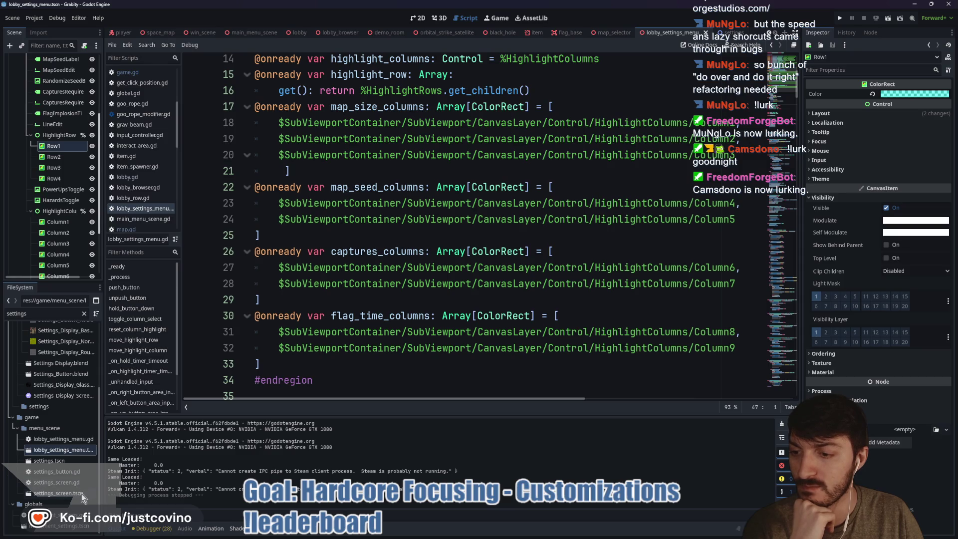
pyautogui.scroll(2, 63, 252)
pyautogui.scroll(2, 64, 252)
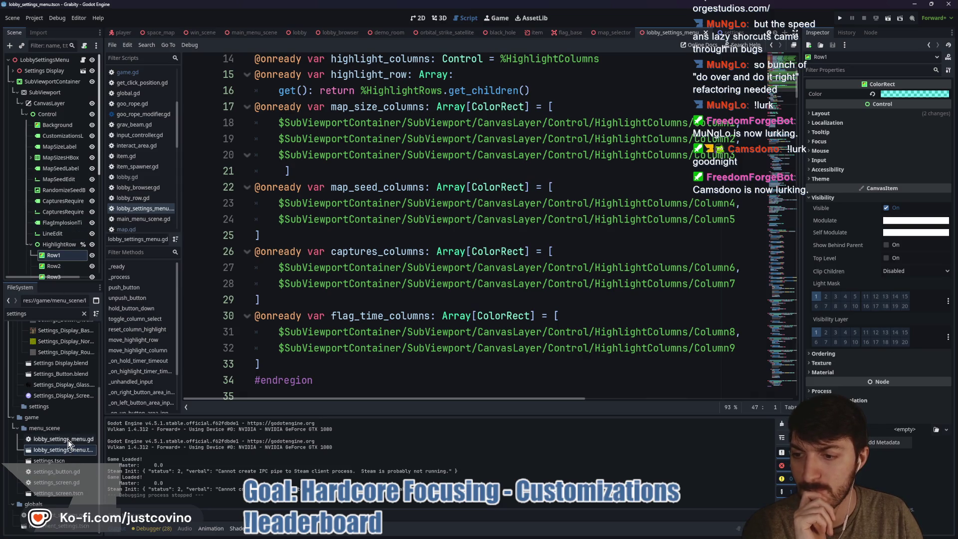
pyautogui.click(68, 440)
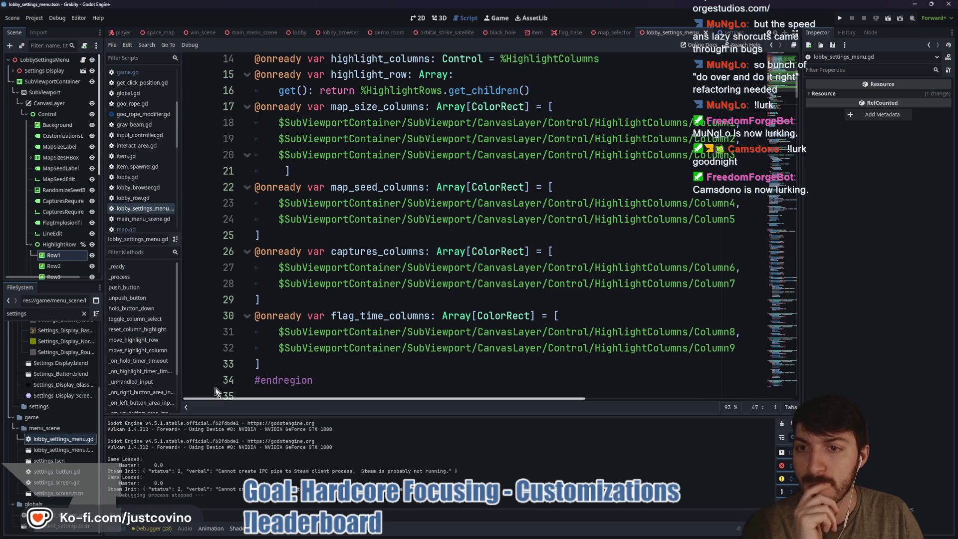
pyautogui.scroll(4, 274, 330)
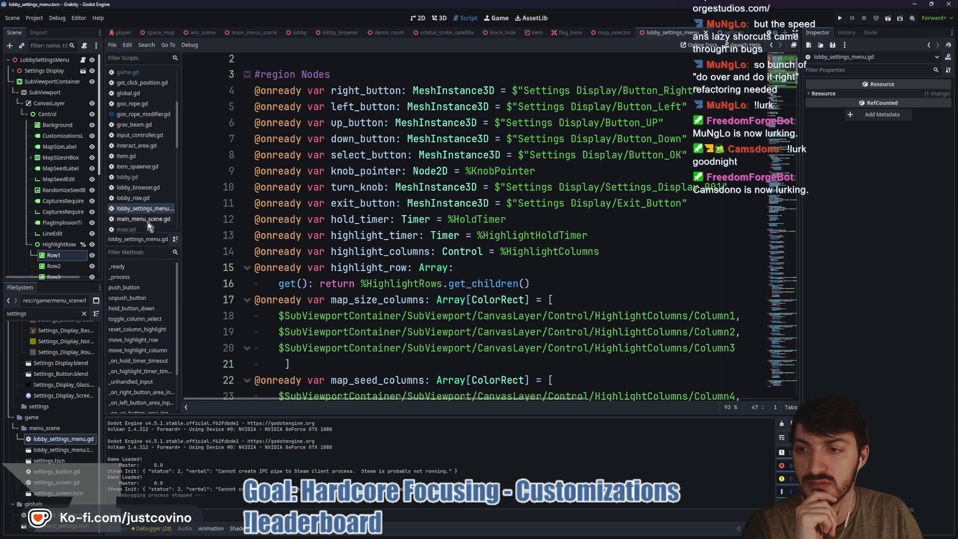
pyautogui.doubleClick(59, 462)
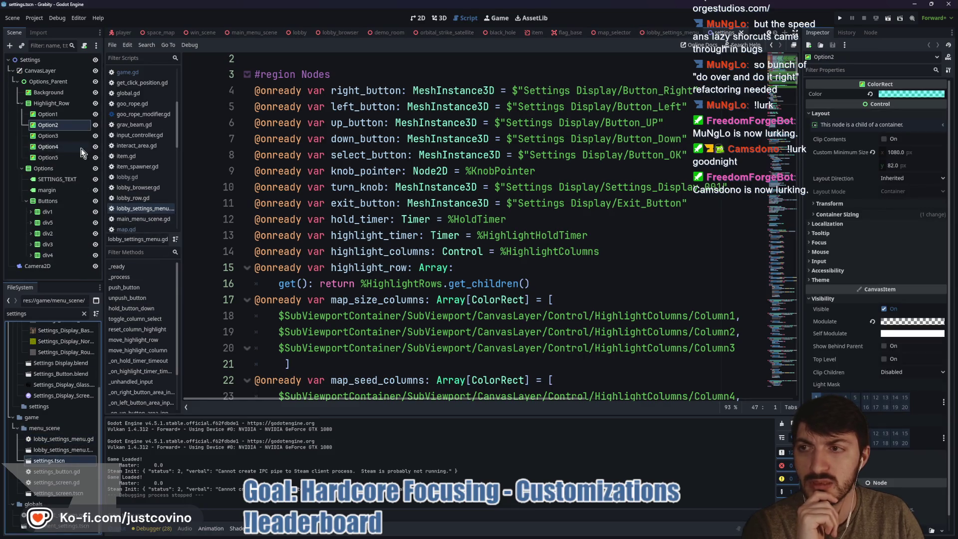
pyautogui.doubleClick(62, 474)
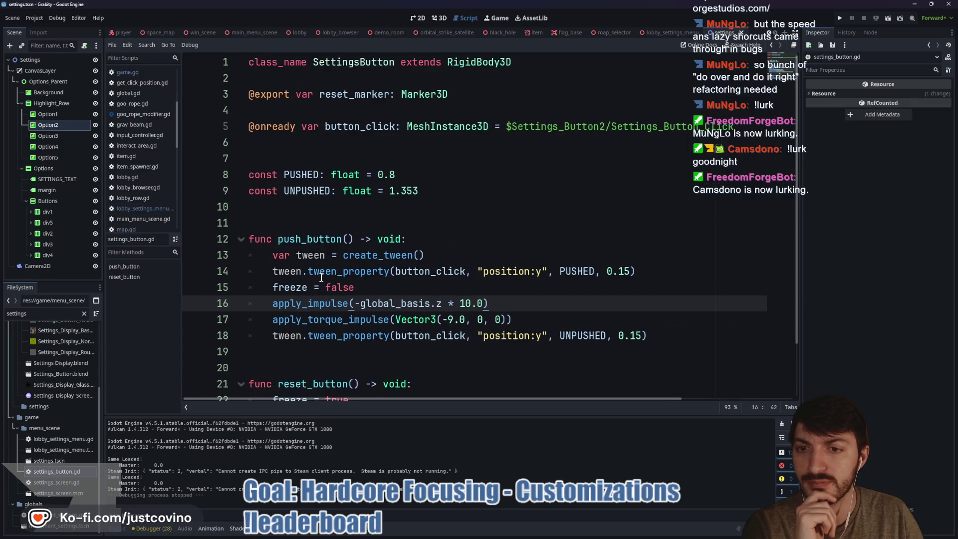
pyautogui.scroll(-2, 337, 247)
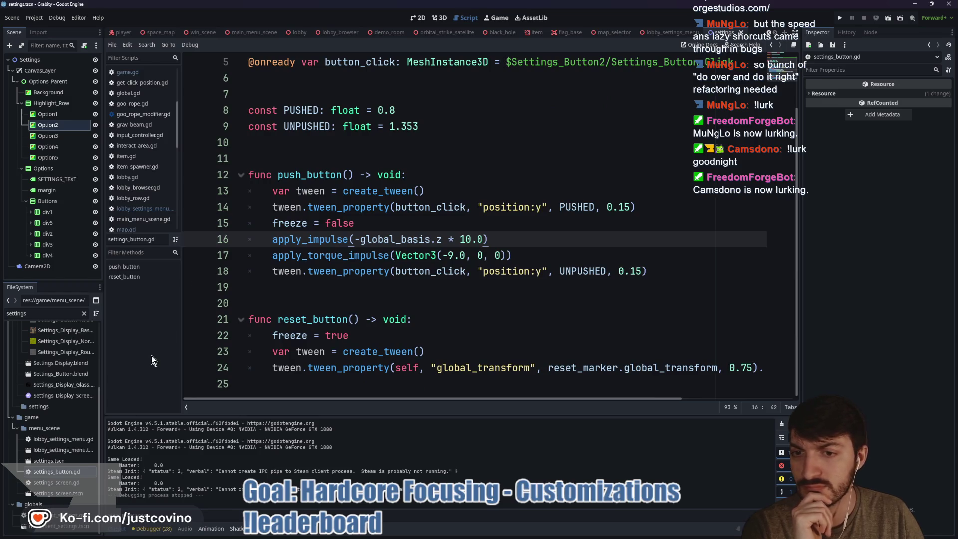
# Step: Open settings_screen.tscn and examine hold_timer and _on_hold_timer_timeout on line 42
pyautogui.doubleClick(51, 494)
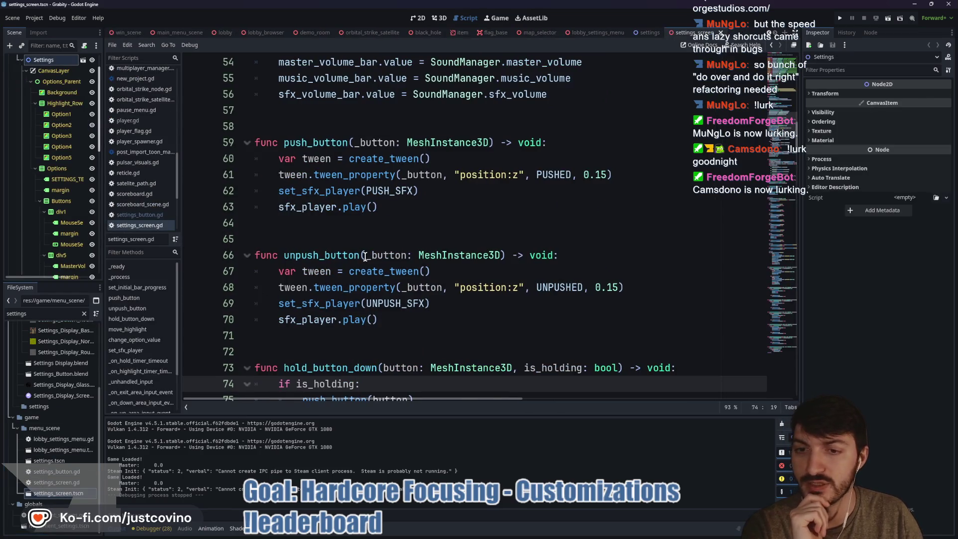
pyautogui.scroll(1, 366, 249)
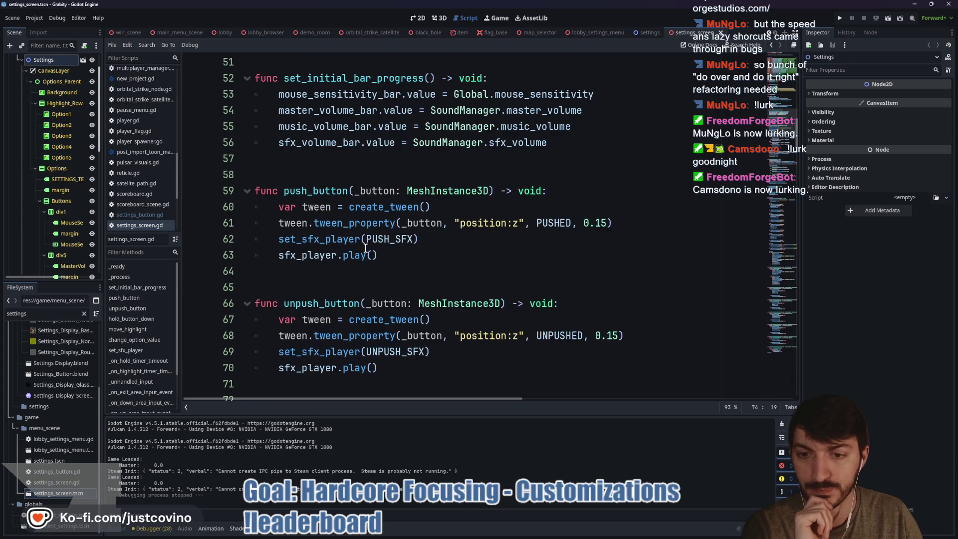
pyautogui.scroll(4, 366, 248)
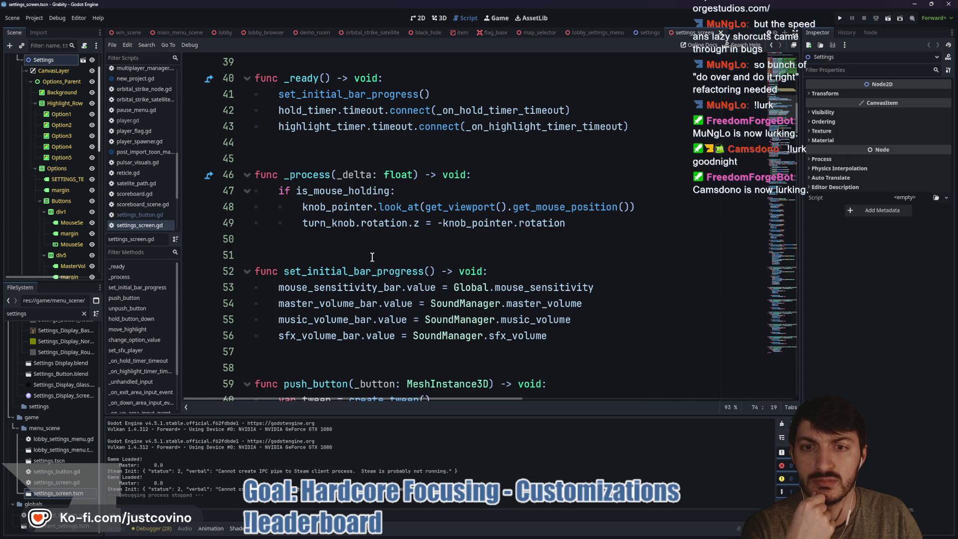
pyautogui.scroll(1, 371, 255)
pyautogui.doubleClick(498, 160)
pyautogui.scroll(-5, 419, 235)
pyautogui.scroll(5, 349, 199)
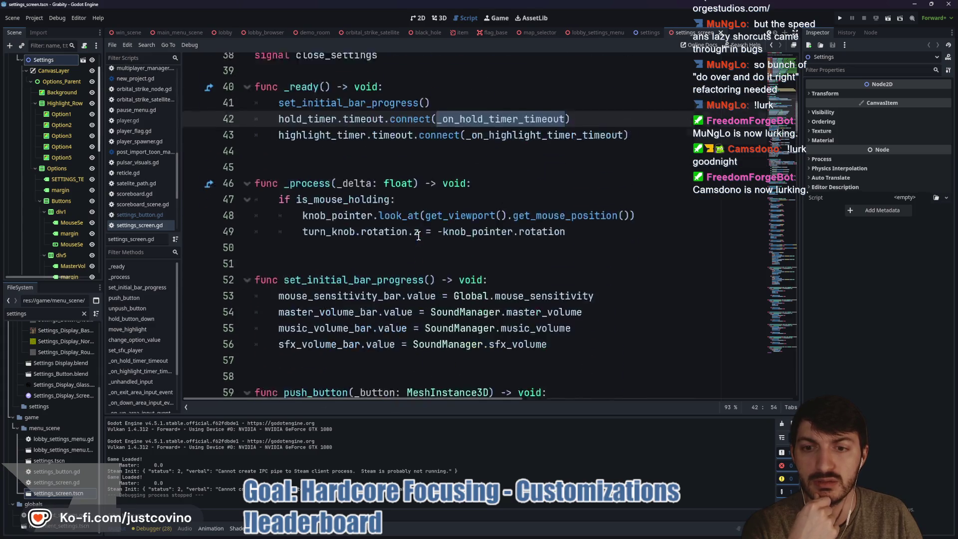
pyautogui.doubleClick(313, 158)
# Step: Review the HighlightHoldTimer node's settings, then bring up the lobby_settings_menu scene and script
pyautogui.scroll(-5, 411, 241)
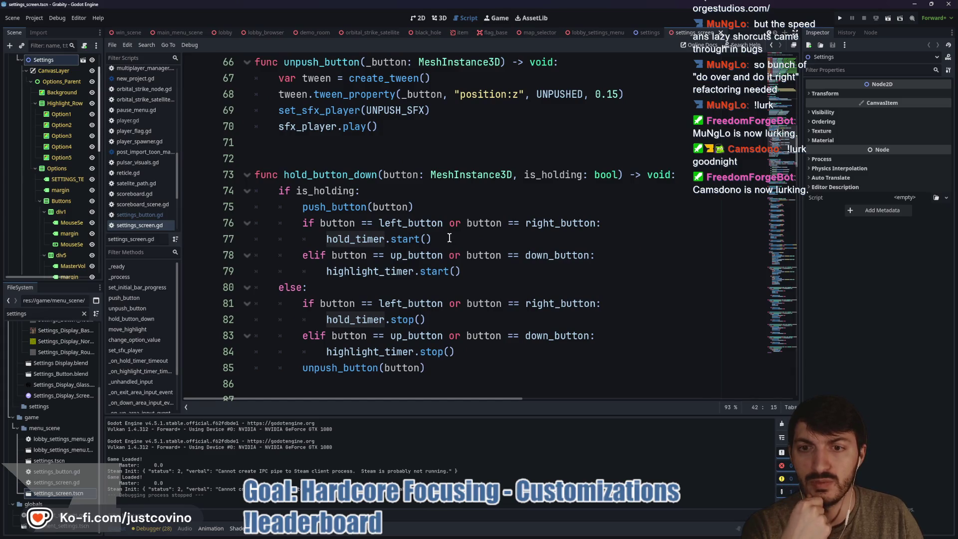
pyautogui.scroll(-2, 449, 238)
pyautogui.scroll(-1, 449, 238)
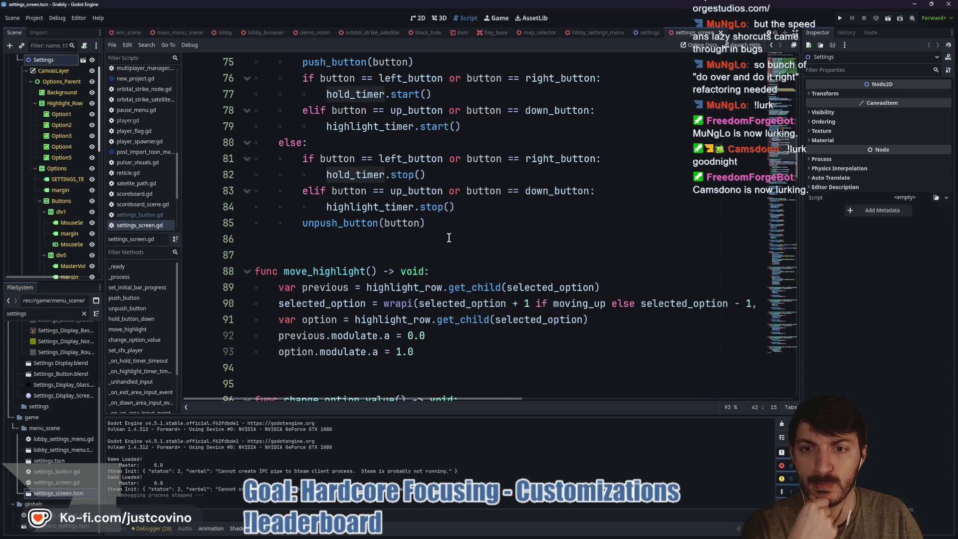
pyautogui.scroll(3, 449, 238)
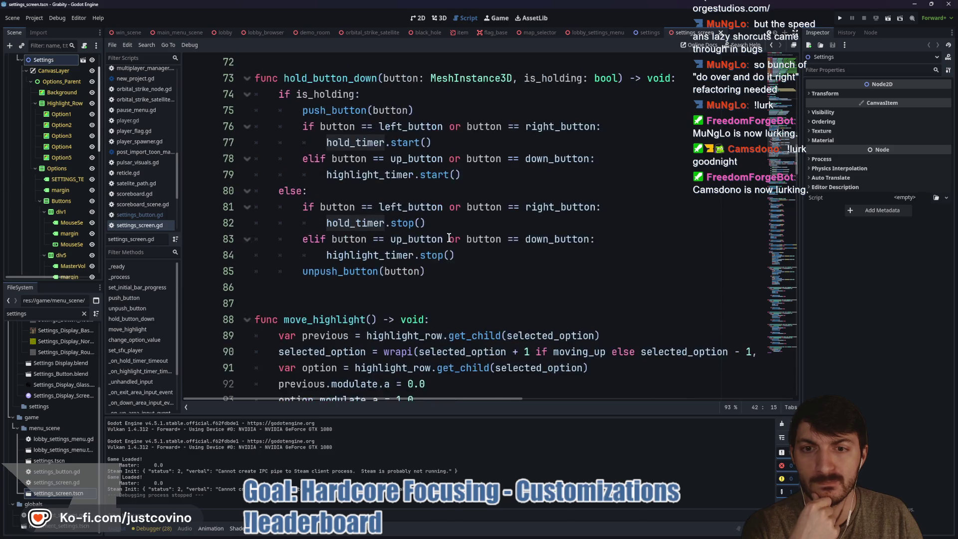
pyautogui.scroll(-4, 449, 237)
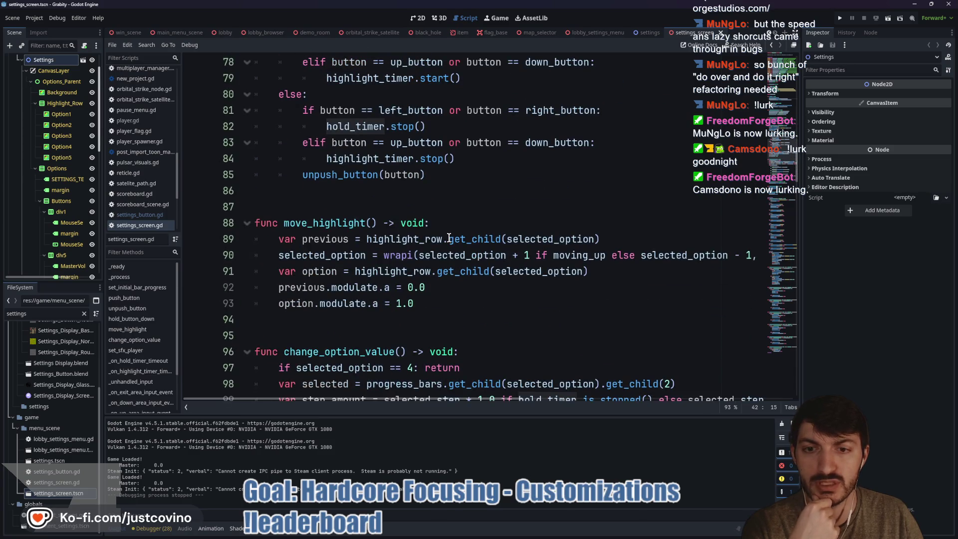
pyautogui.scroll(-2, 448, 237)
pyautogui.scroll(-3, 448, 237)
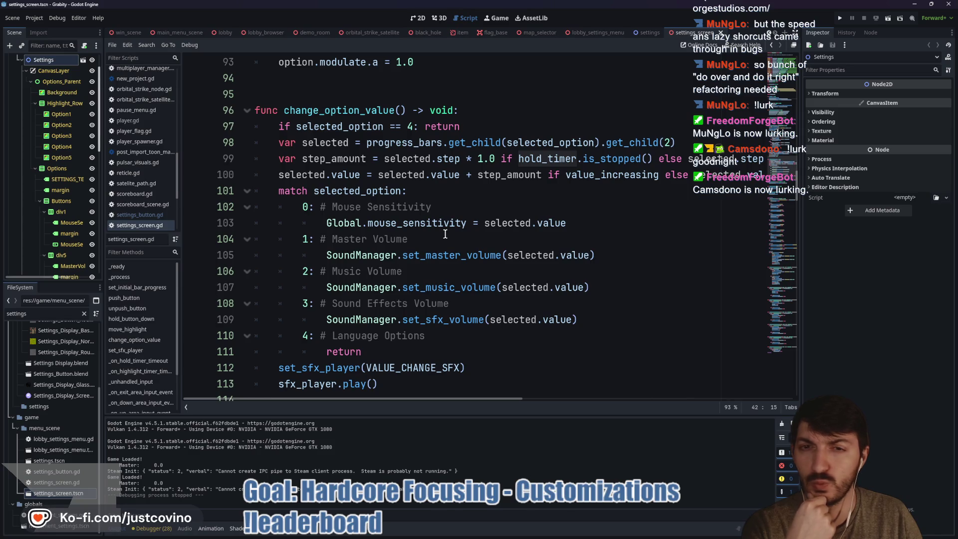
pyautogui.scroll(-5, 445, 233)
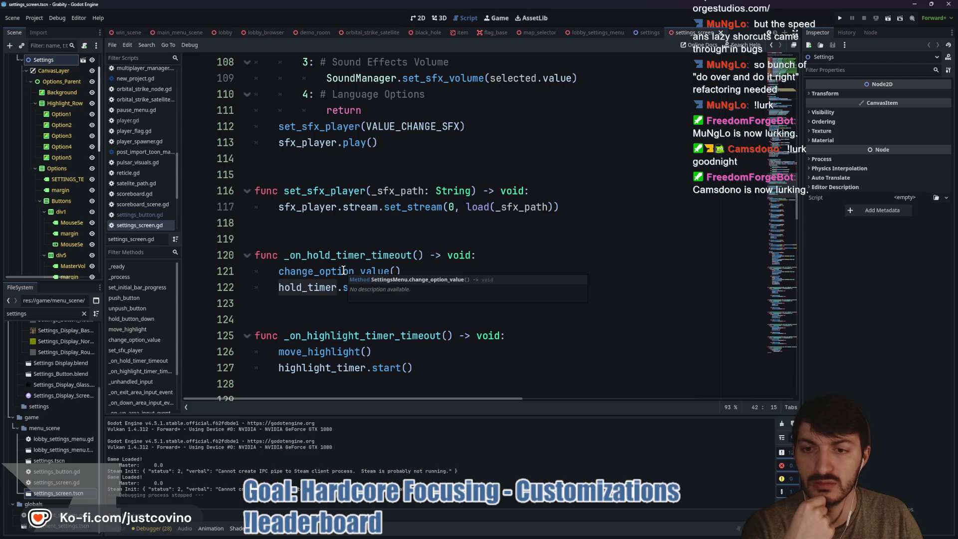
pyautogui.scroll(-6, 80, 231)
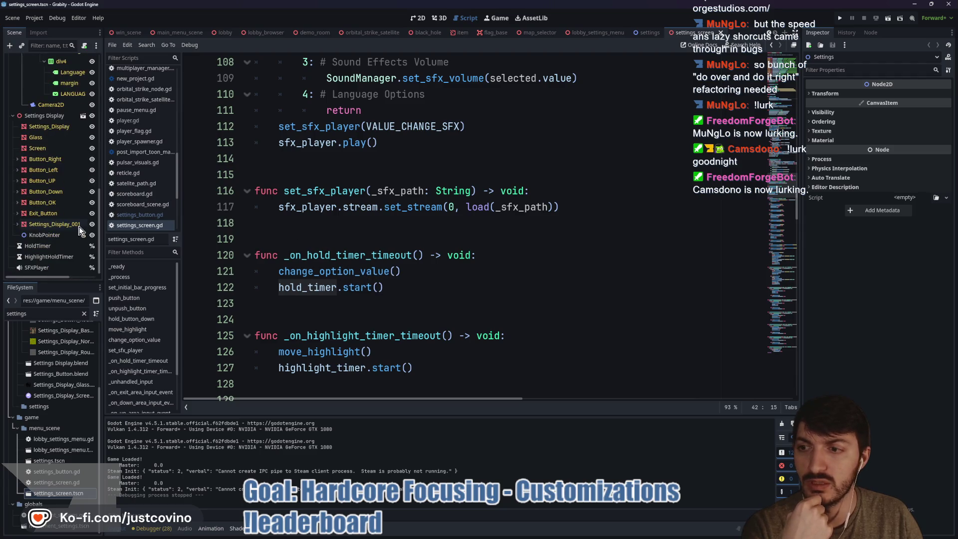
pyautogui.click(47, 258)
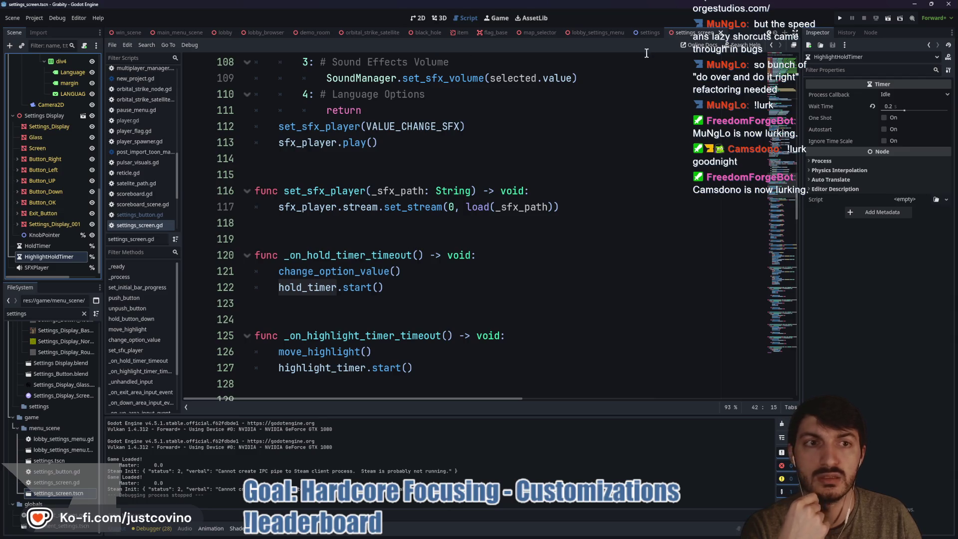
pyautogui.click(532, 34)
pyautogui.click(600, 35)
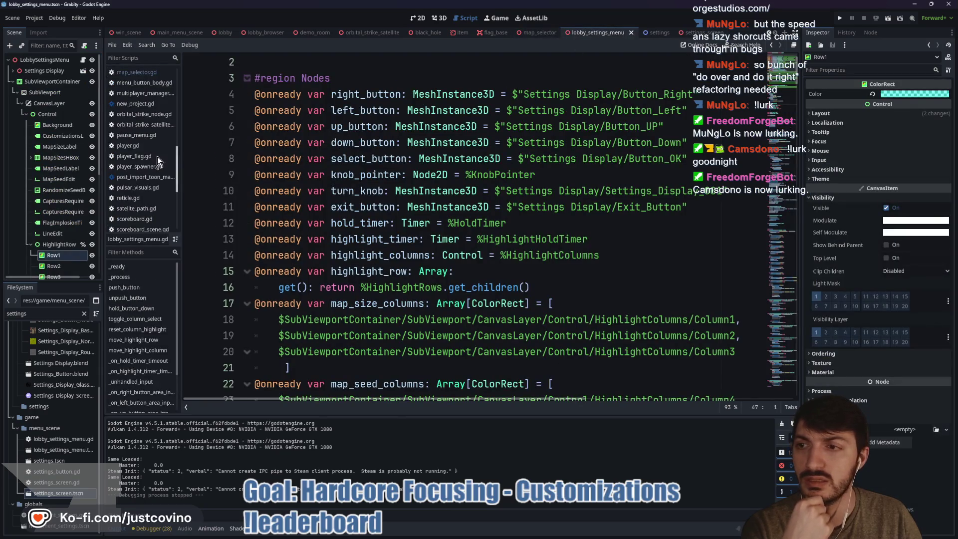
# Step: Compare the lobby menu's HoldTimer and HighlightHoldTimer with its _on_hold_timer_timeout function
pyautogui.scroll(-5, 70, 217)
pyautogui.click(58, 245)
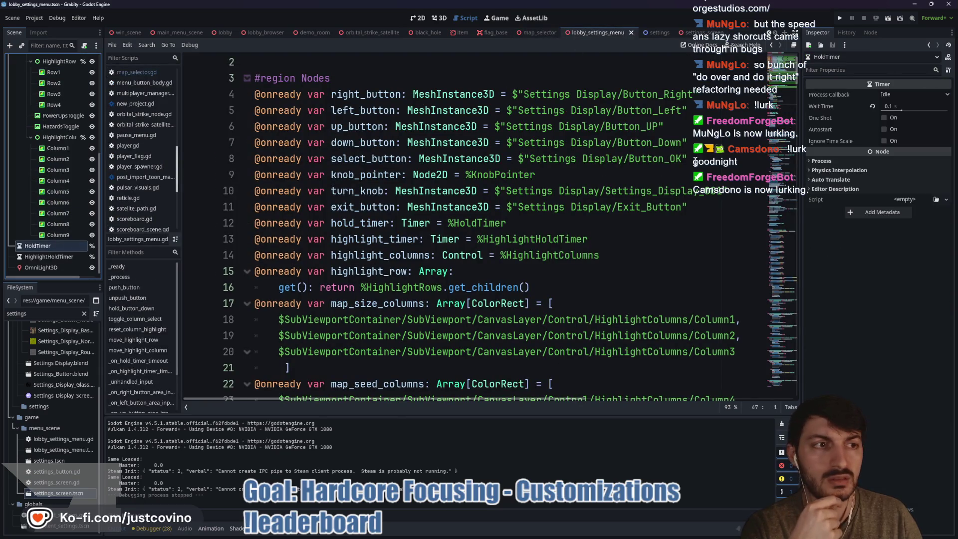
pyautogui.click(65, 259)
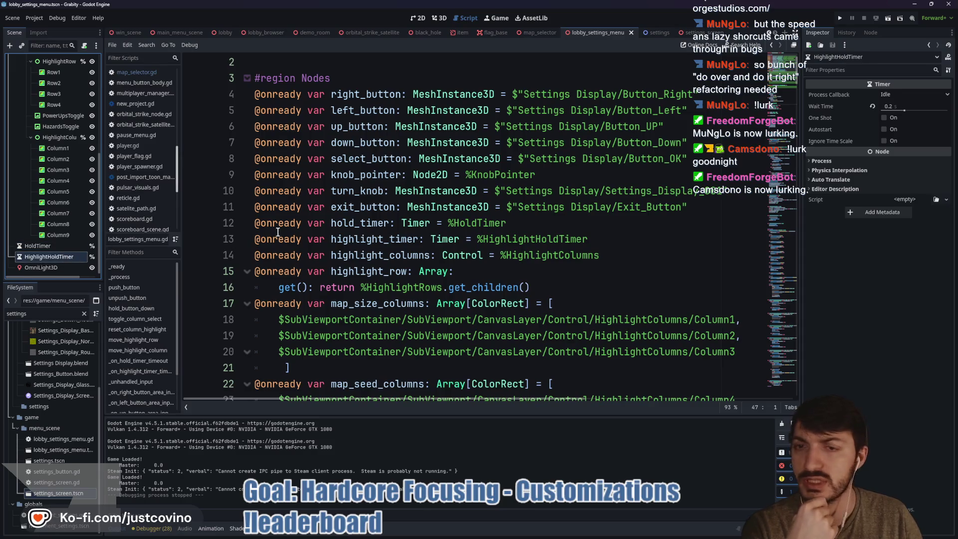
pyautogui.scroll(-15, 436, 262)
pyautogui.scroll(-20, 435, 262)
pyautogui.scroll(-3, 146, 339)
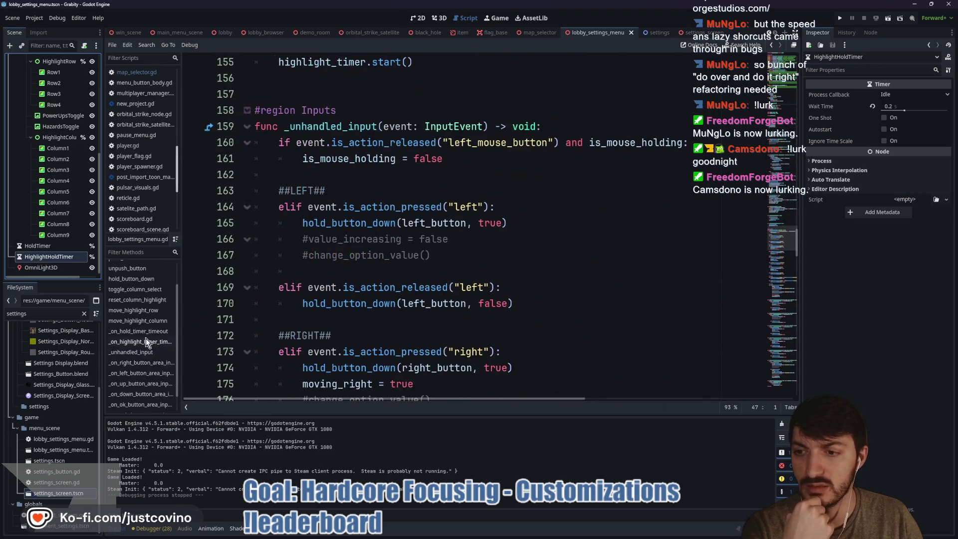
pyautogui.click(144, 332)
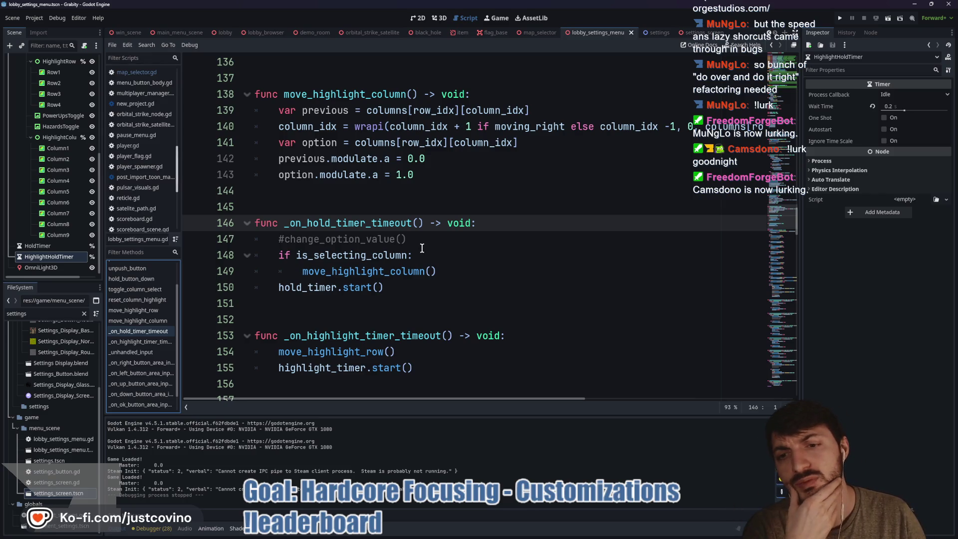
# Step: Close the settings scene and select the change_option_value call on line 121 of settings_screen.gd
pyautogui.click(653, 32)
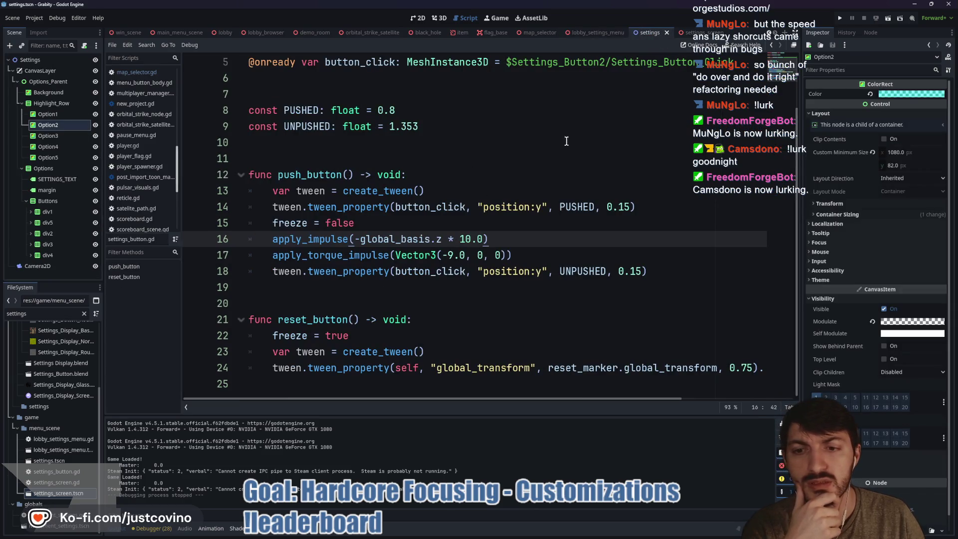
pyautogui.click(666, 32)
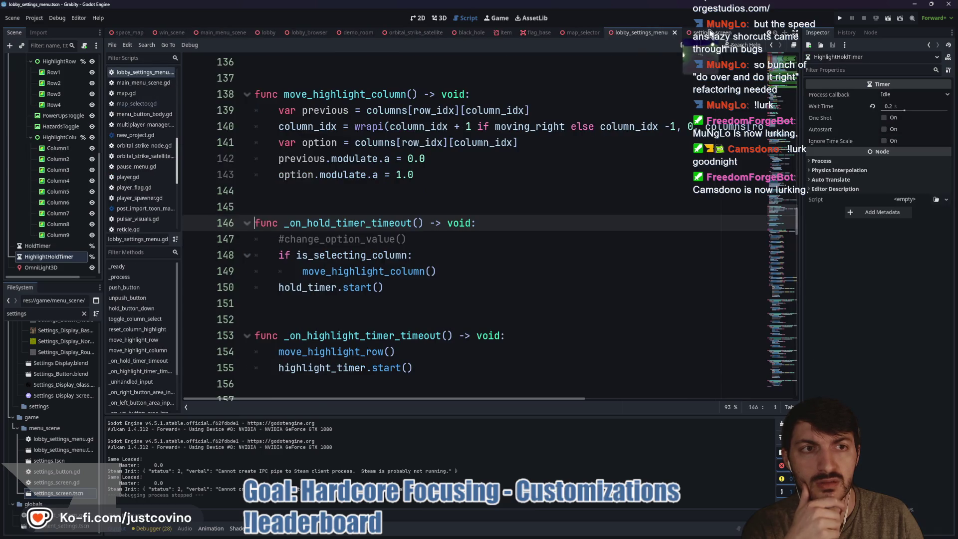
pyautogui.click(708, 33)
pyautogui.doubleClick(329, 272)
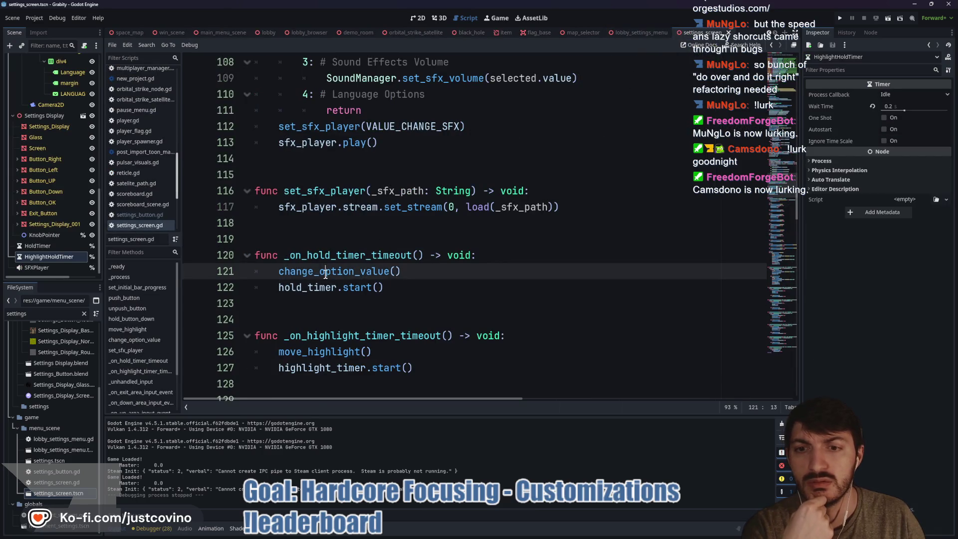
# Step: Search settings_screen.gd for change_option_value from its line-96 definition and jump to the last match
pyautogui.scroll(6, 480, 262)
pyautogui.scroll(7, 480, 262)
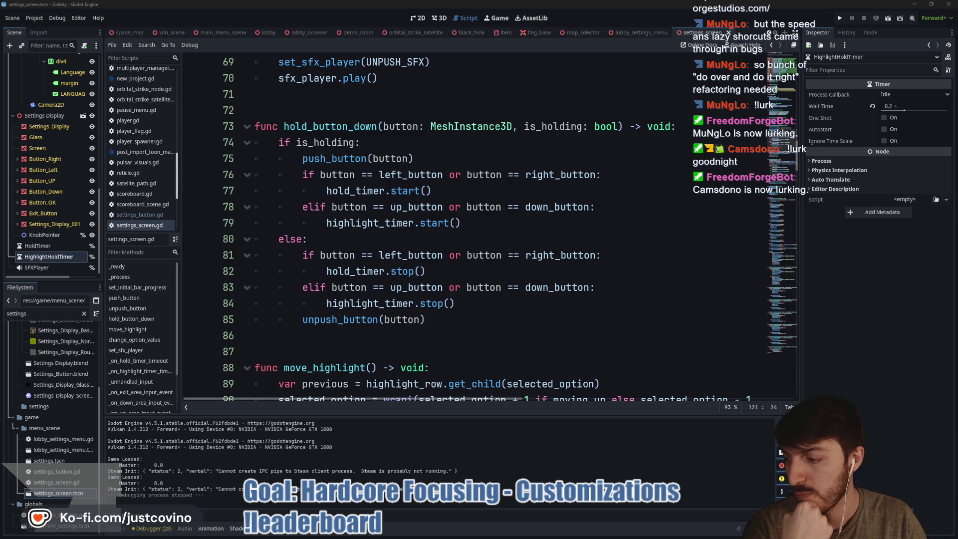
pyautogui.scroll(1, 426, 185)
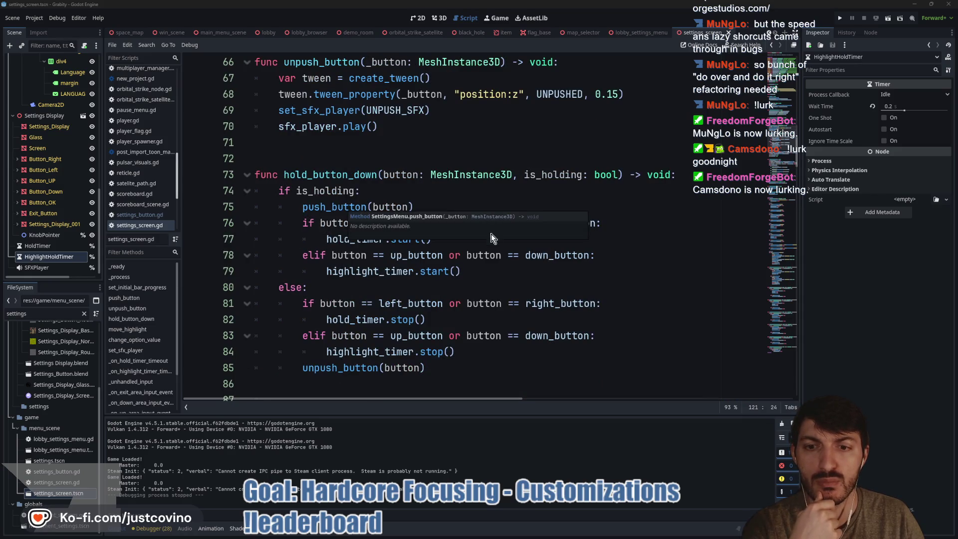
pyautogui.scroll(-4, 491, 233)
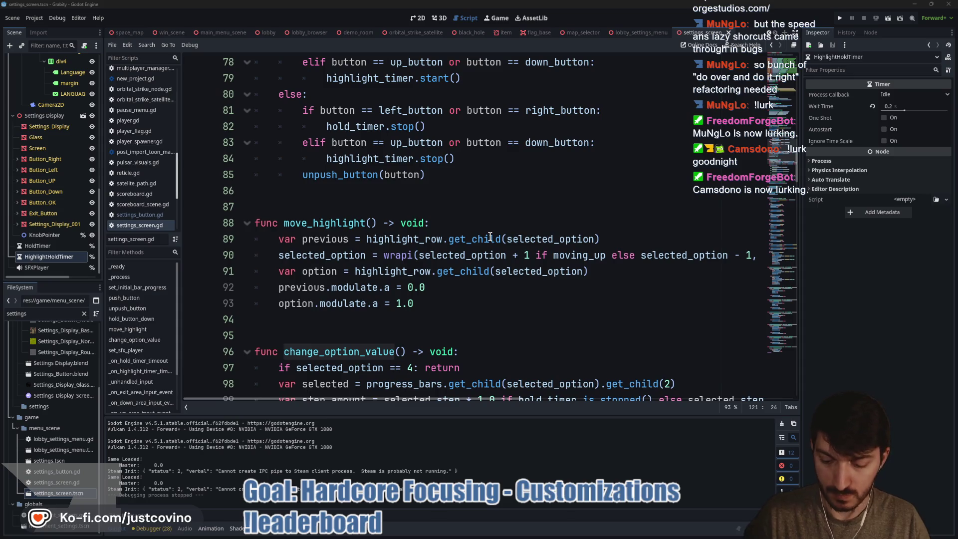
pyautogui.click(441, 322)
pyautogui.doubleClick(348, 351)
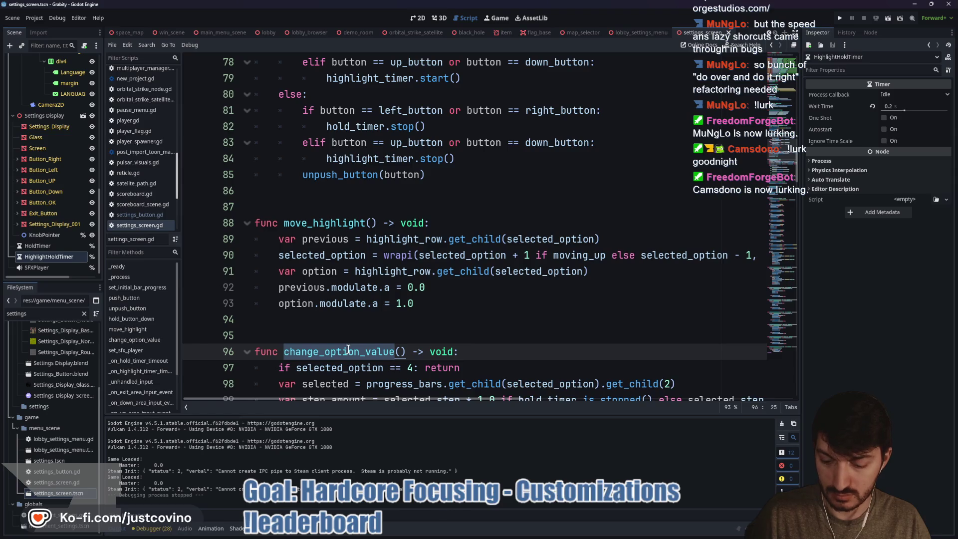
pyautogui.hotkey('ctrl', 'f')
pyautogui.click(680, 406)
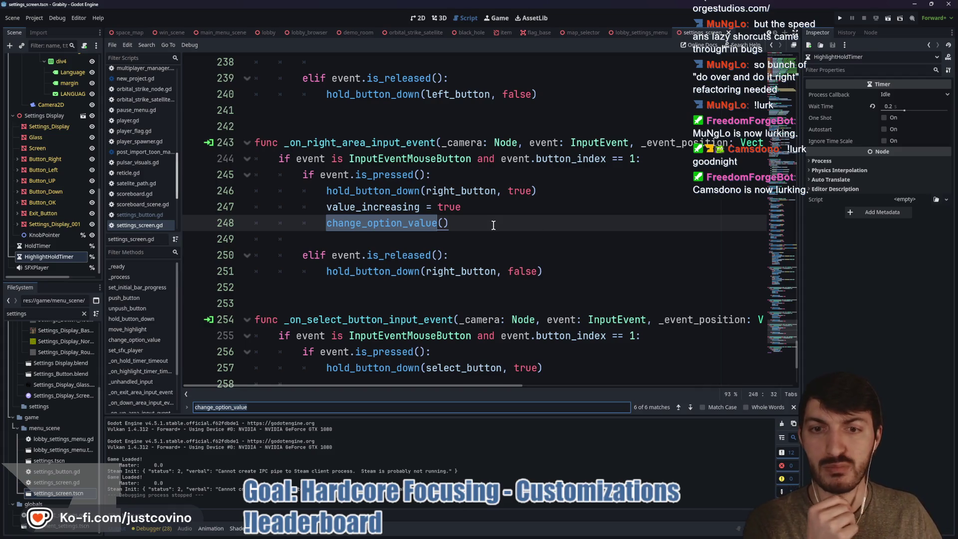
pyautogui.scroll(2, 478, 213)
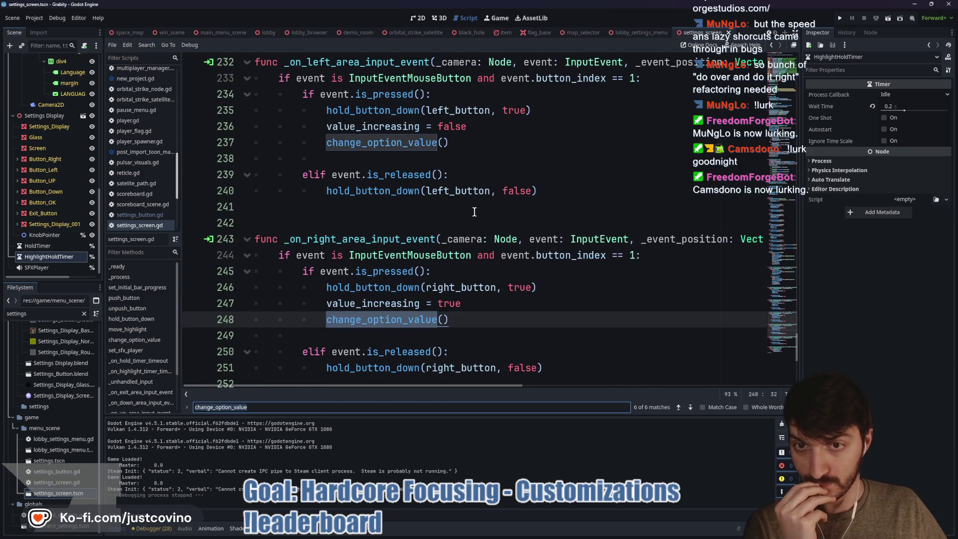